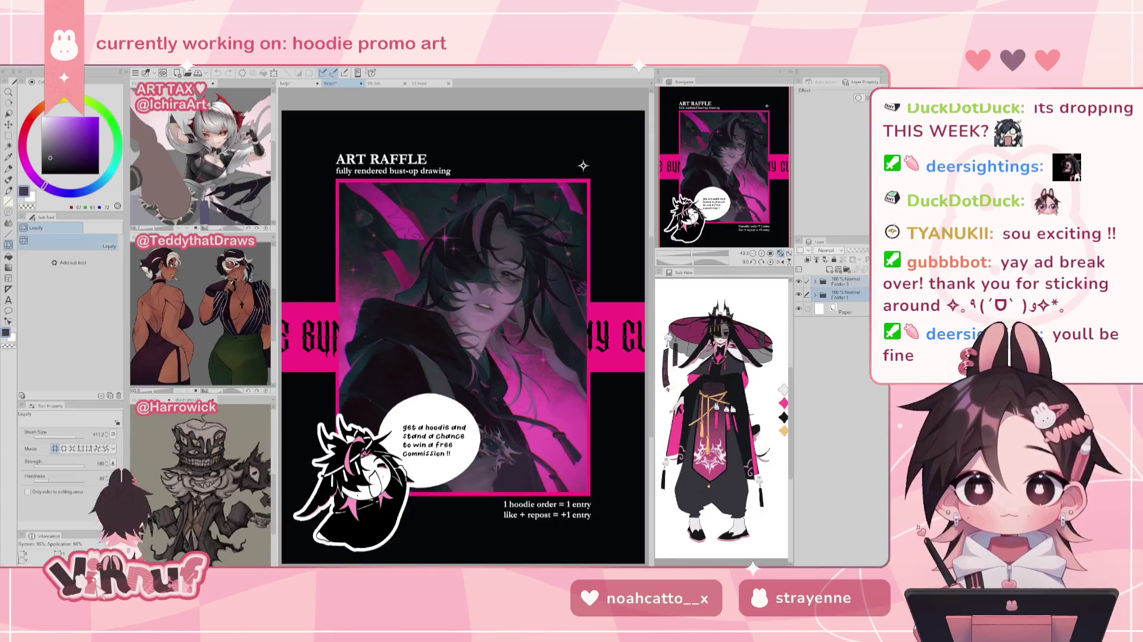
Switch to the hoodie artwork and shrink the Liquify brush
left_click(298, 84)
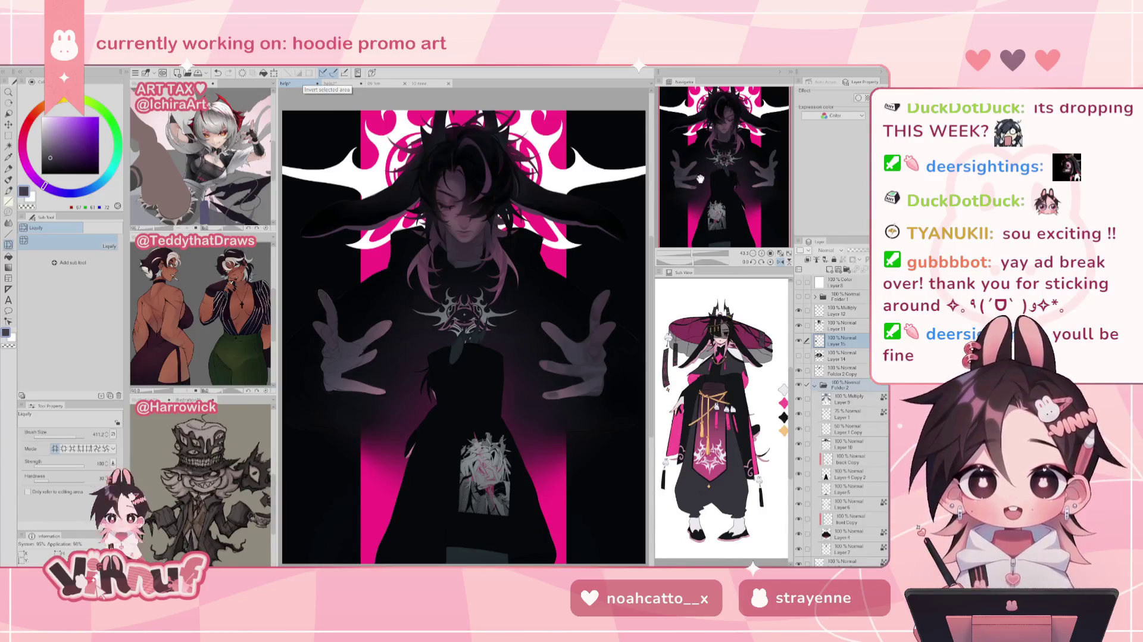
key("ctrl+z")
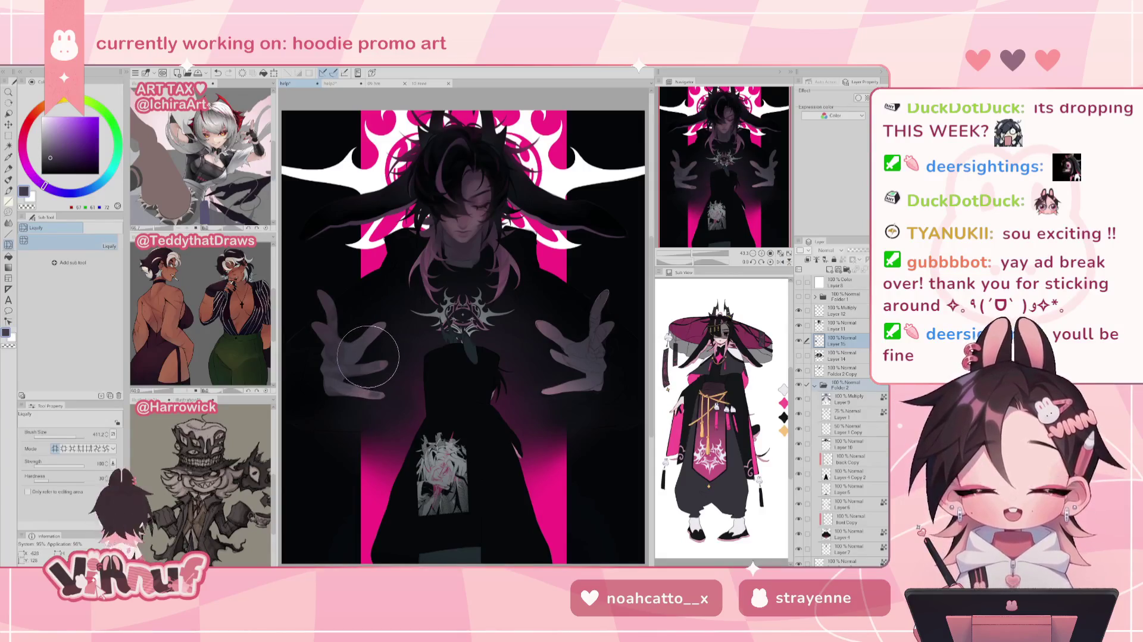
mouse_move(368, 360)
left_mouse_down()
mouse_move(358, 357)
mouse_move(370, 367)
left_mouse_up()
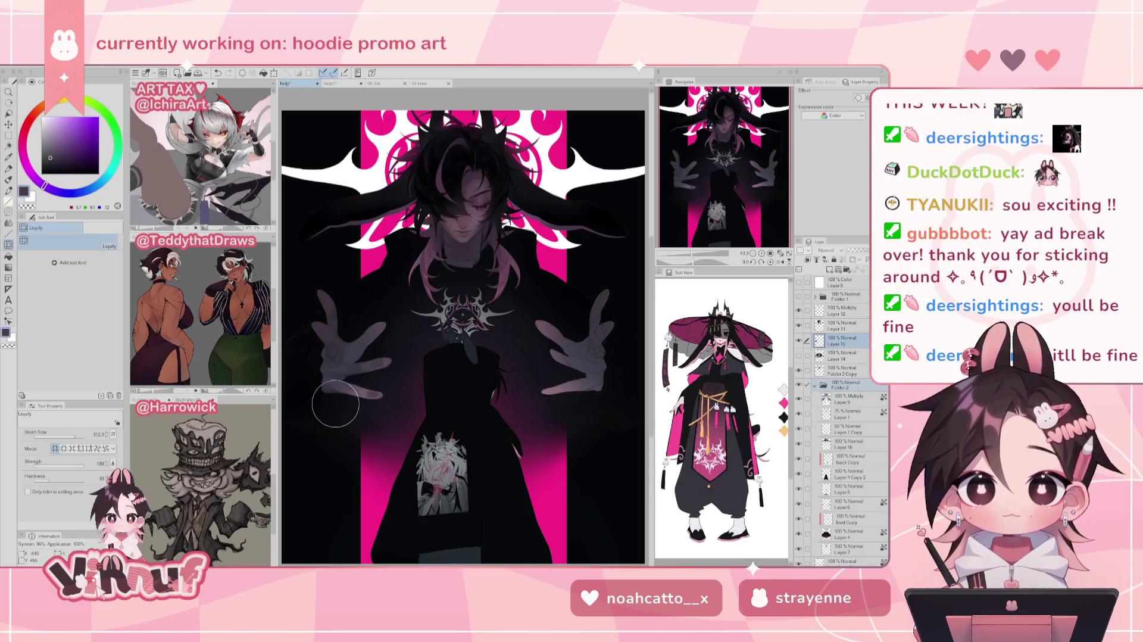
Compare upright and tilted-head versions, keeping the liquified tilted head with hair over the face
key("ctrl+z")
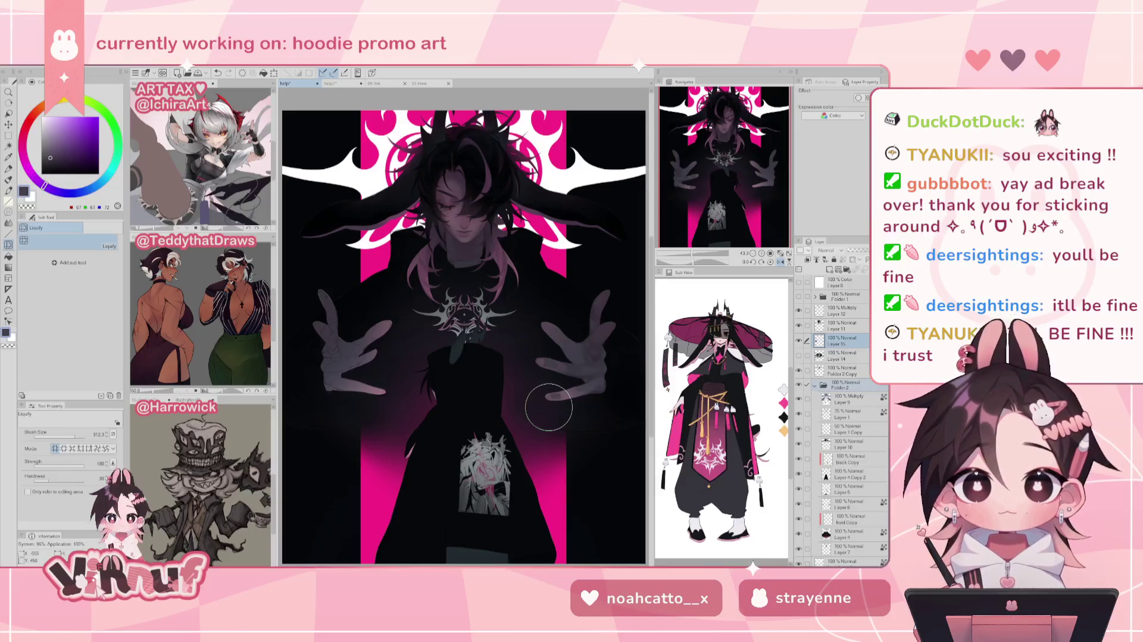
key("ctrl+z")
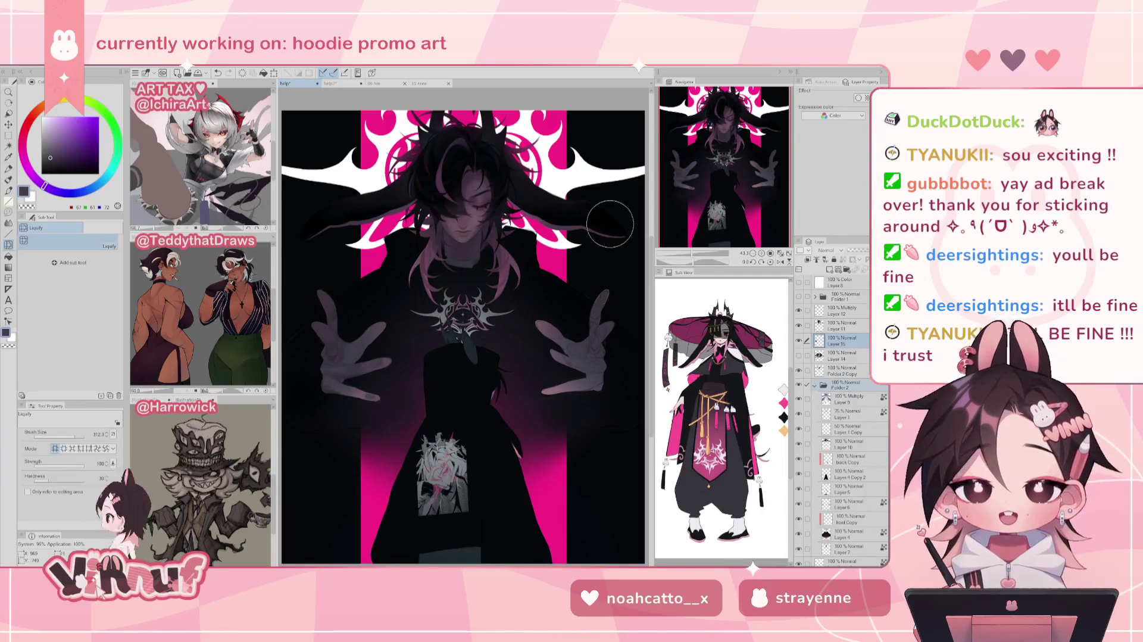
key("h")
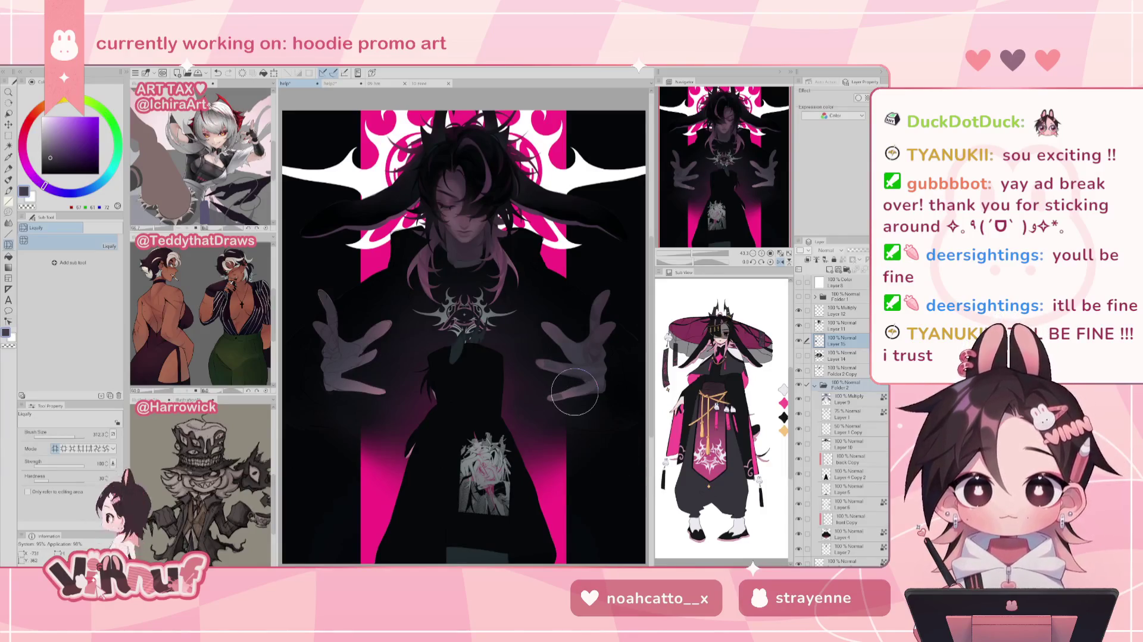
key("ctrl+z")
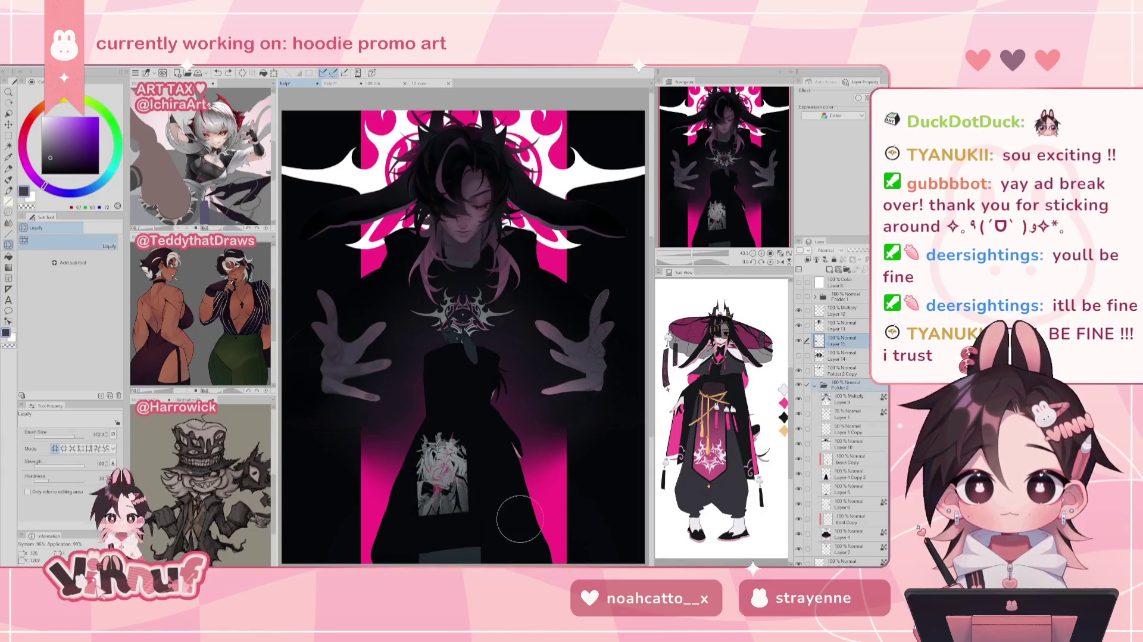
key("ctrl+y")
key("ctrl+z")
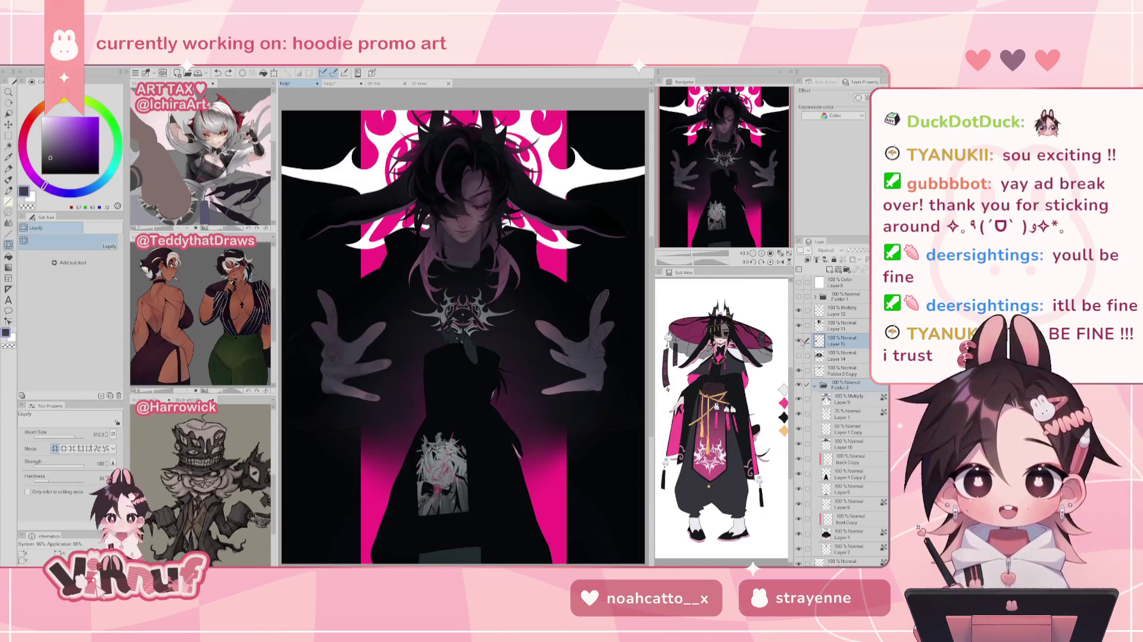
Compare the head and shirt print before and after liquify, keeping the liquified version
left_click(840, 385)
key("j")
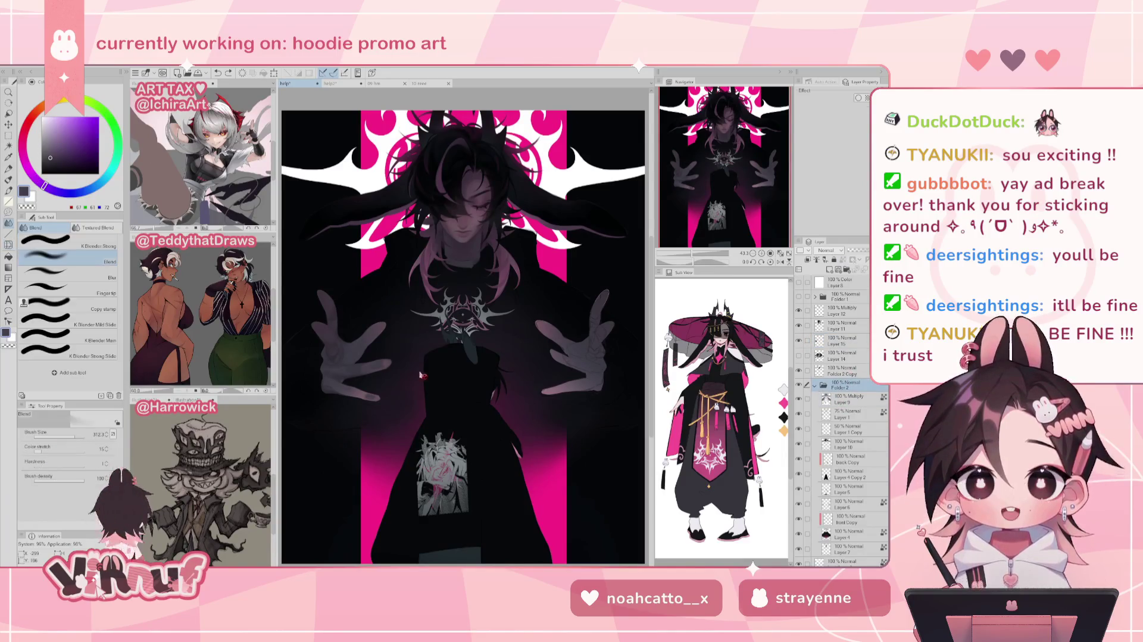
key("j")
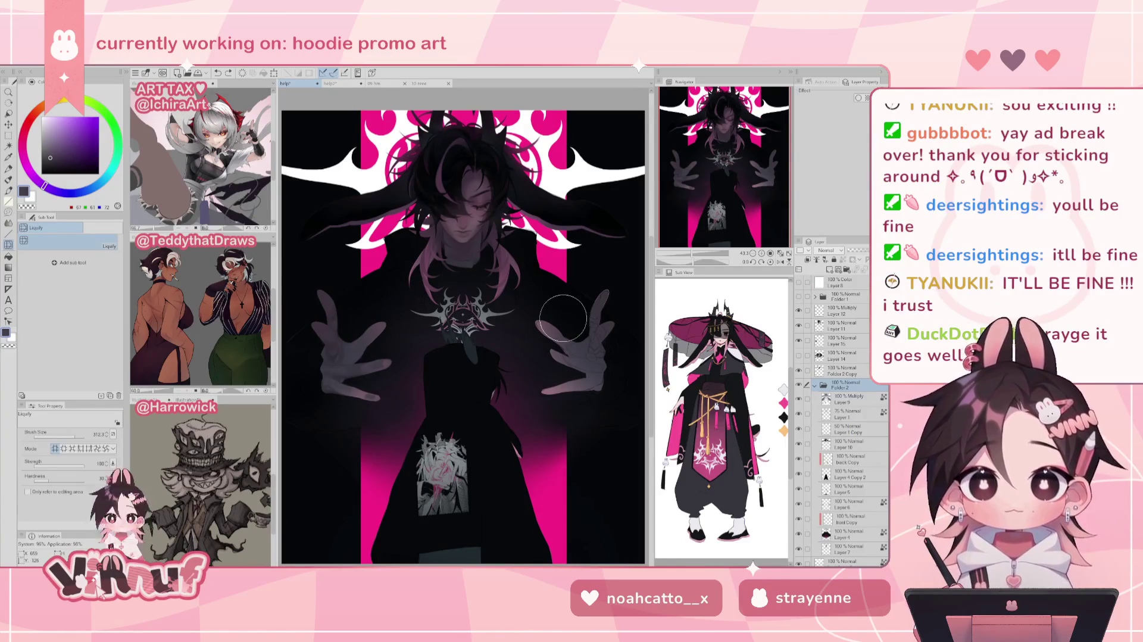
key("ctrl+z")
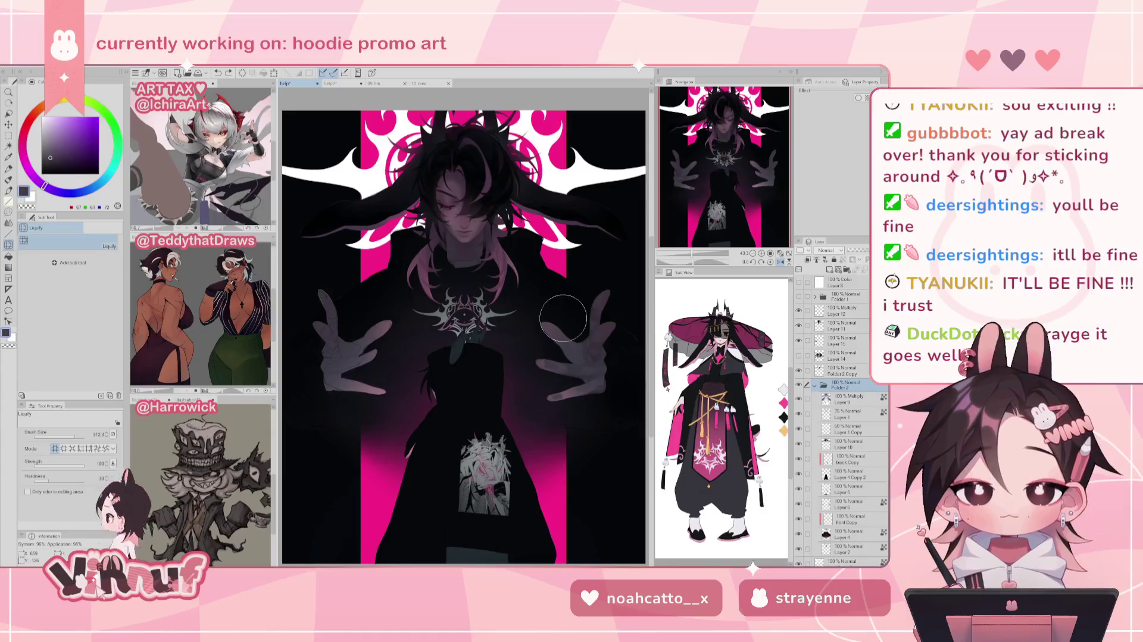
key("ctrl+z")
Duplicate Layer 15, which holds the hands, as Layer 15 Copy
left_click(841, 344)
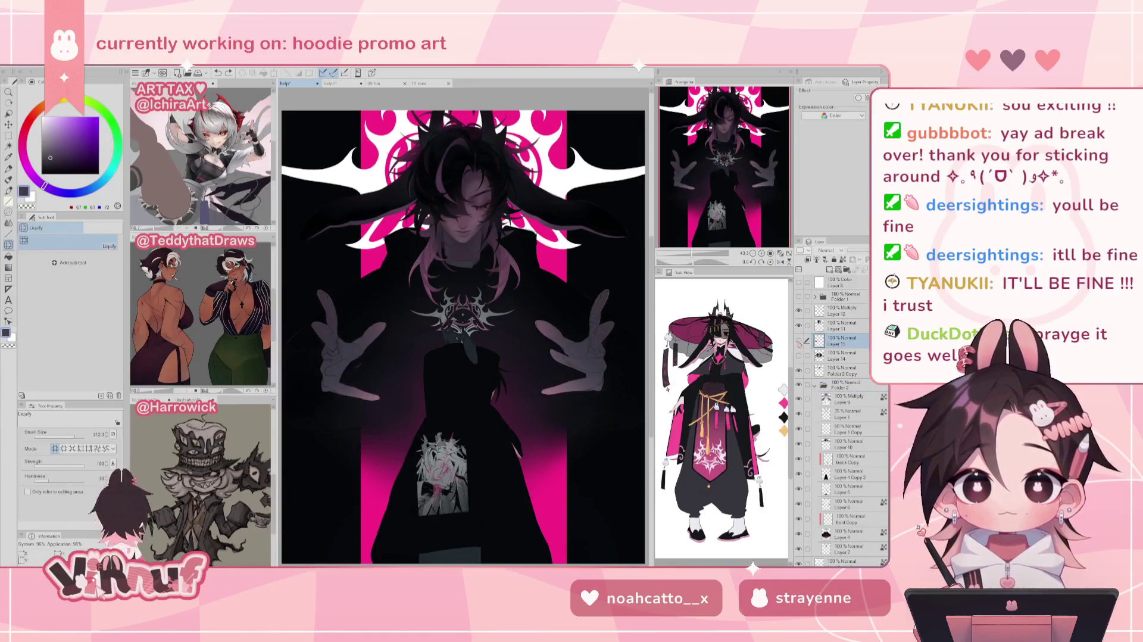
key("ctrl+c")
key("ctrl+v")
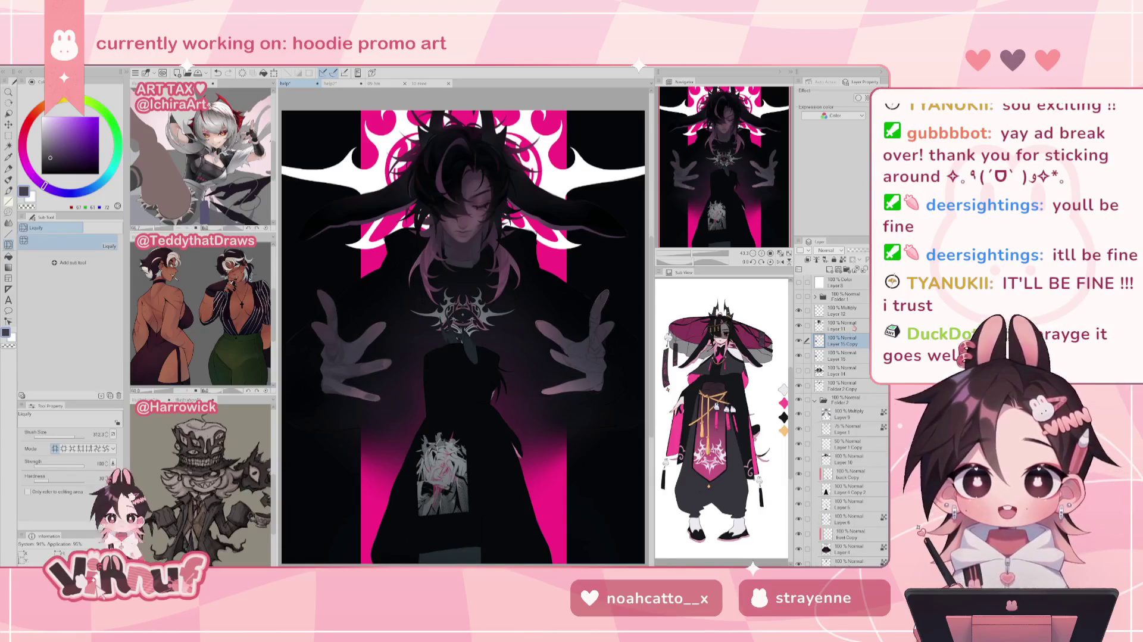
Flip the copied left hand horizontally and position it over the right hand
key("ctrl+t")
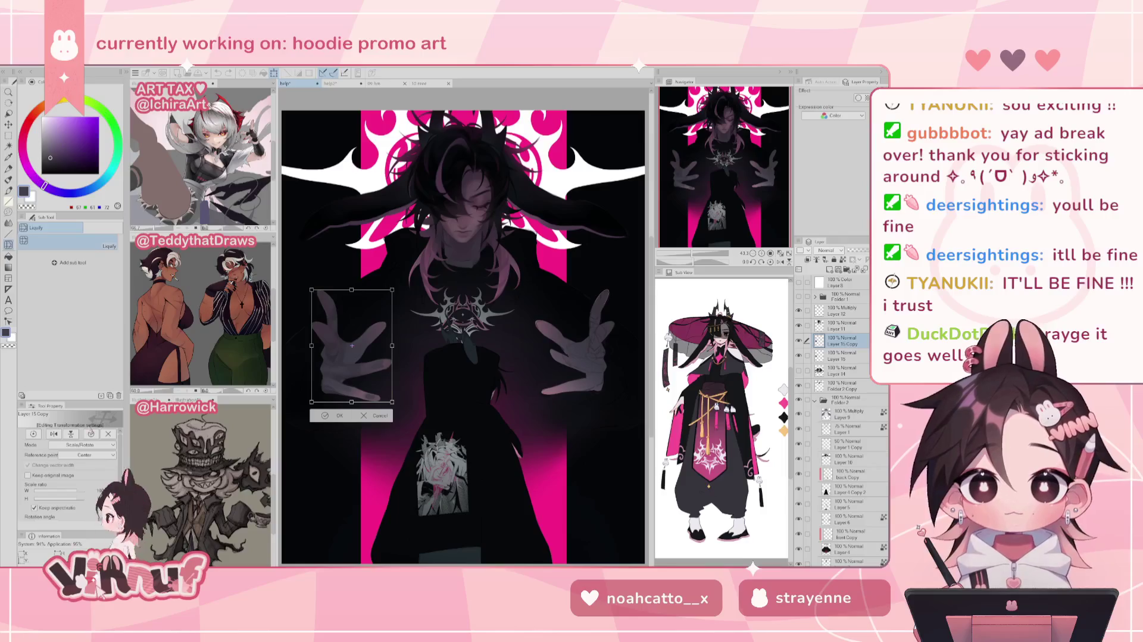
left_click(53, 433)
left_click_drag(372, 369, 594, 370)
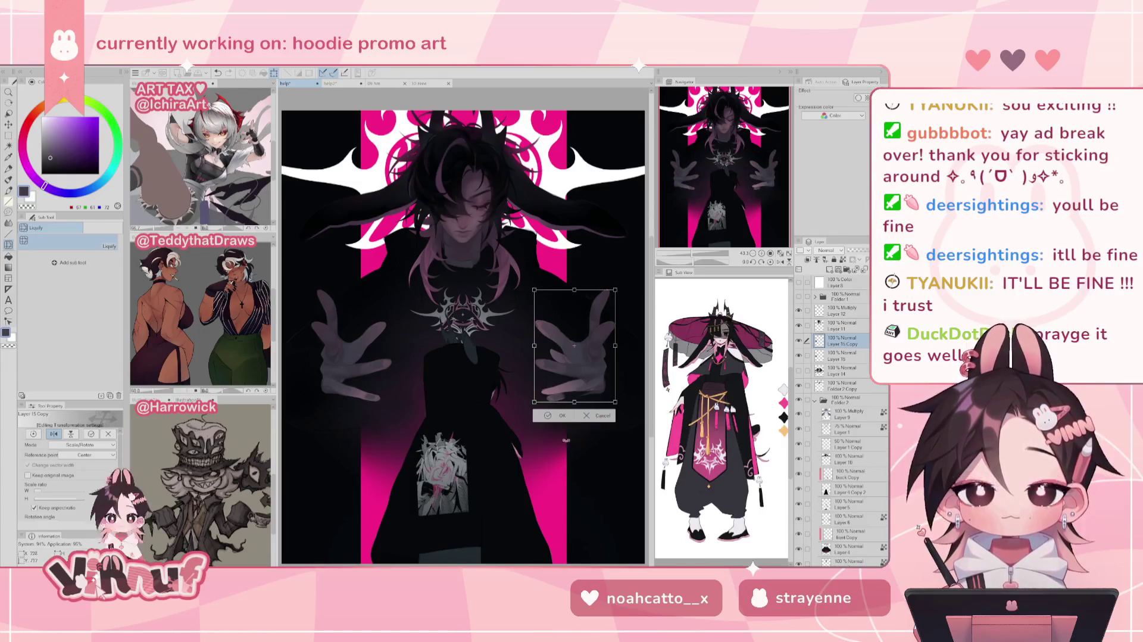
left_click(560, 416)
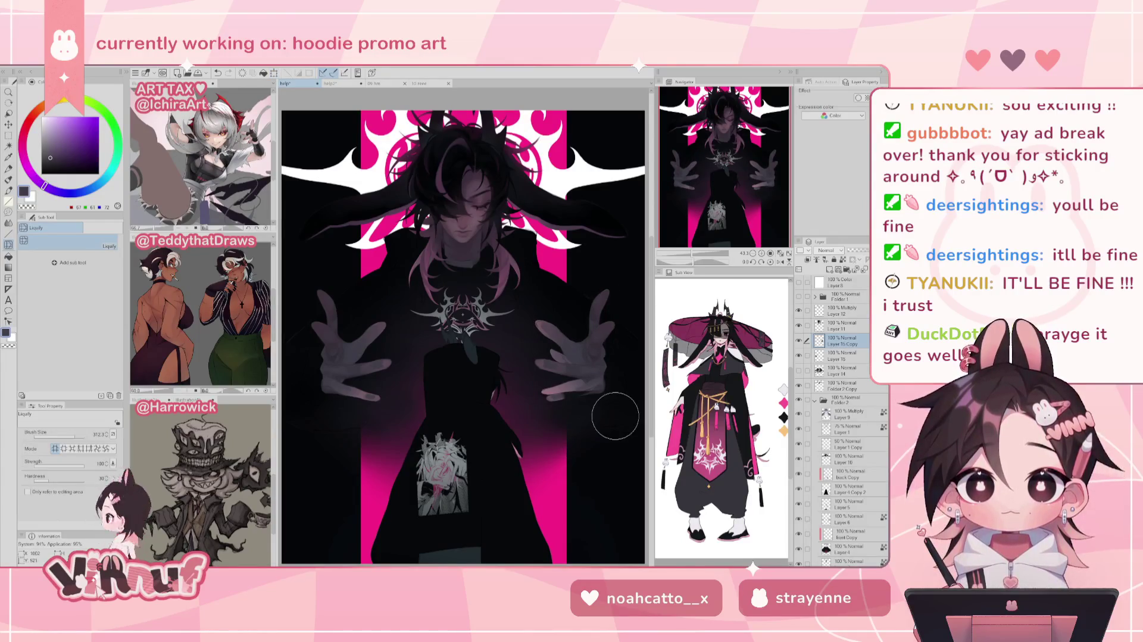
left_click(845, 398)
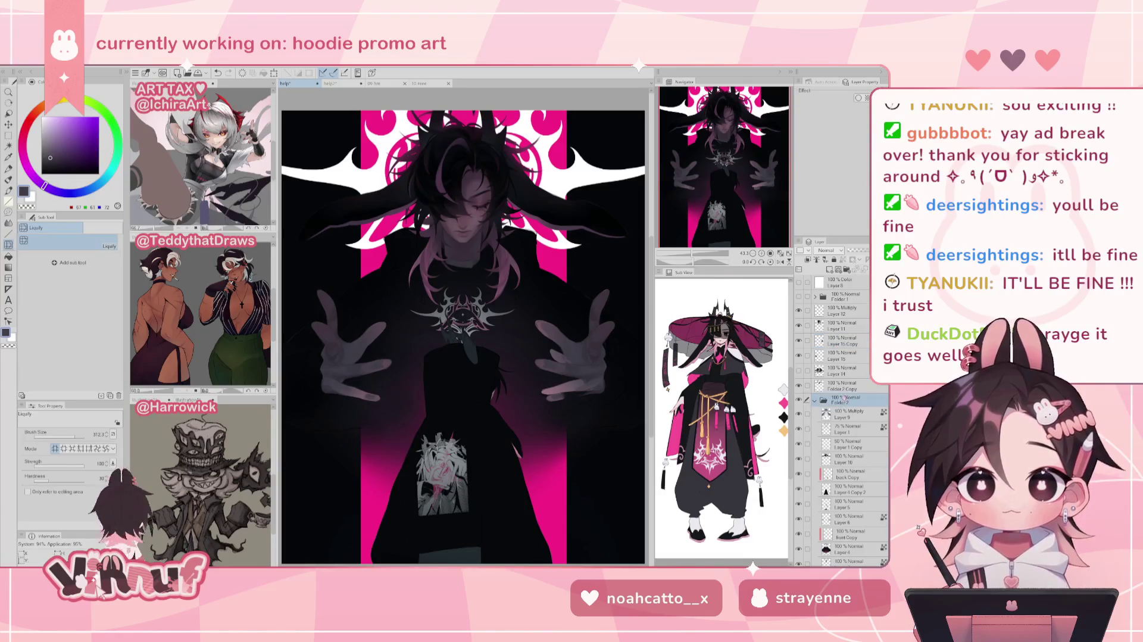
With an enlarged Liquify brush, push the right hand's fingers into shape on Layer 6
key("j")
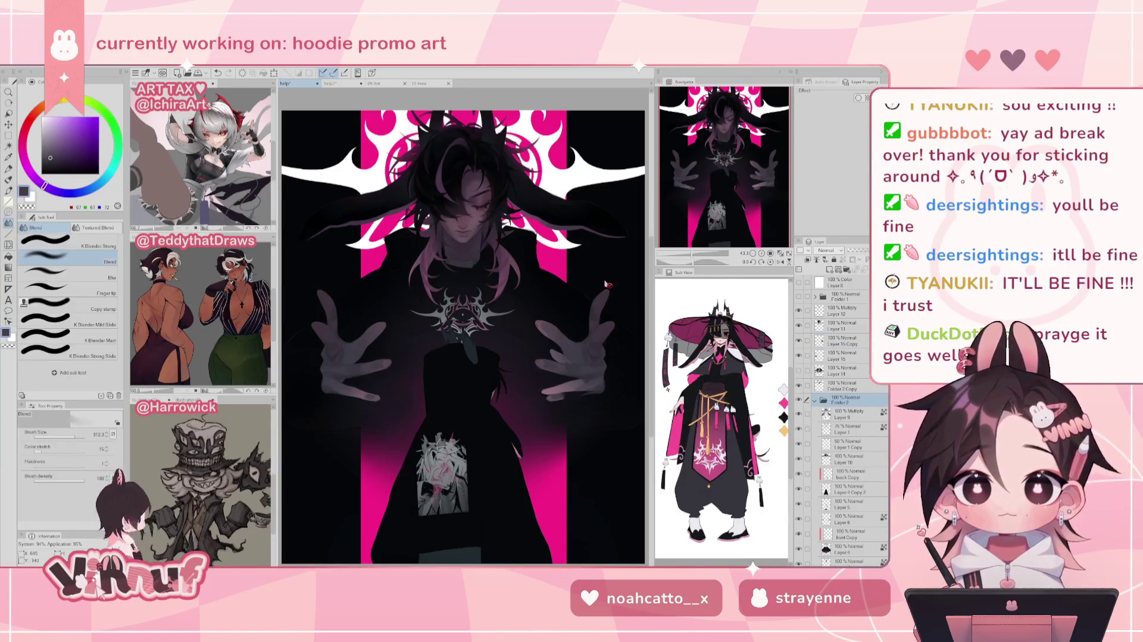
left_click_drag(741, 170, 750, 174)
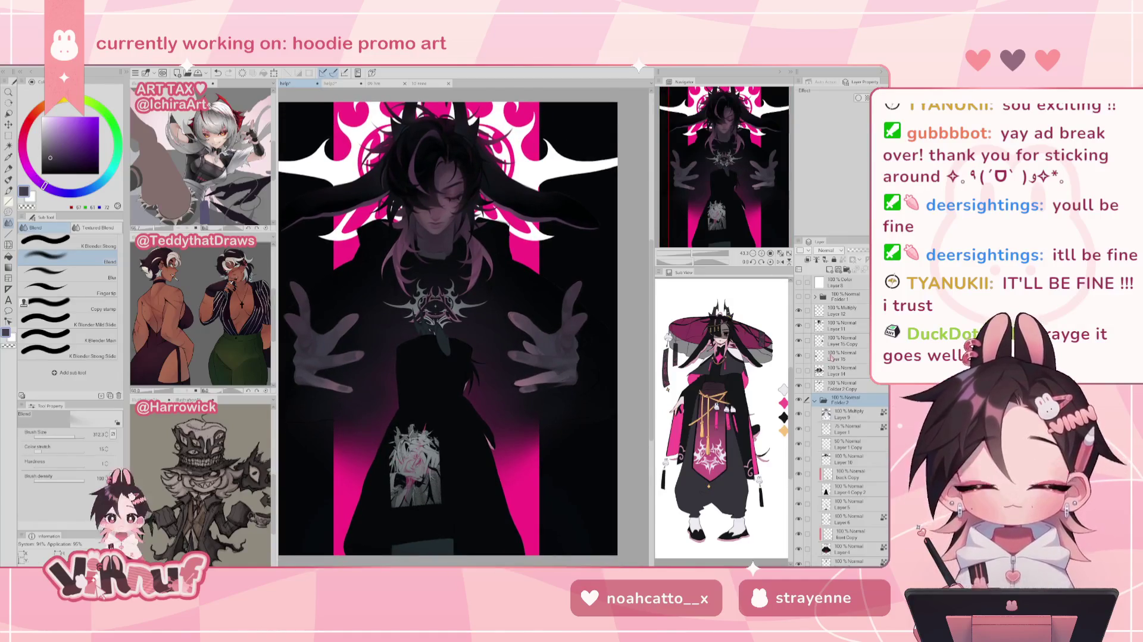
key("k")
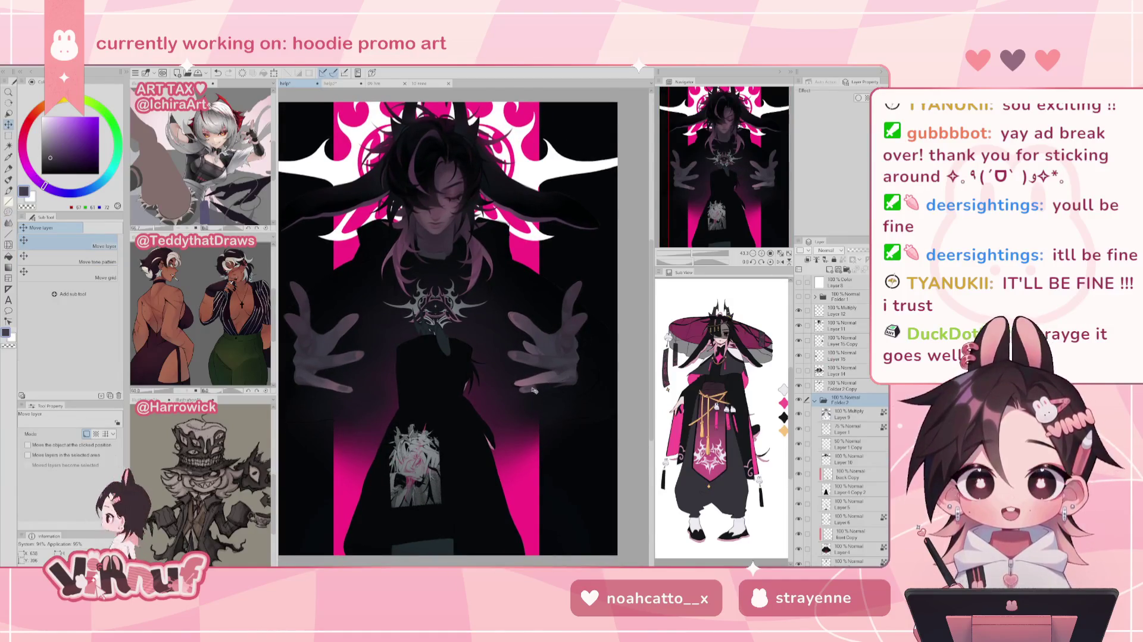
key("j")
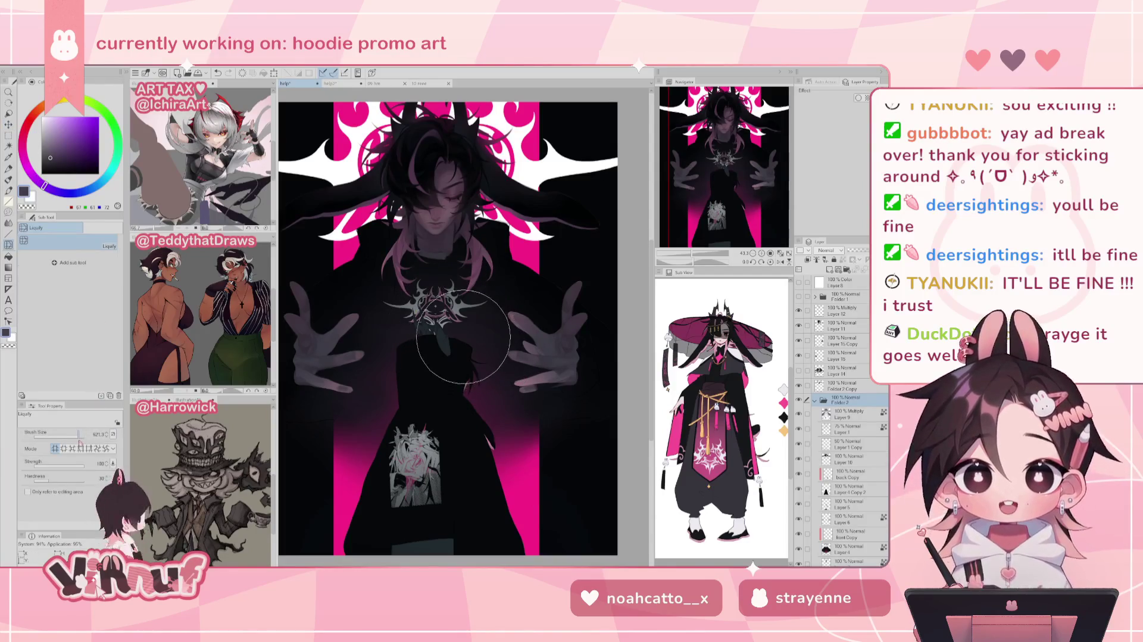
key("]")
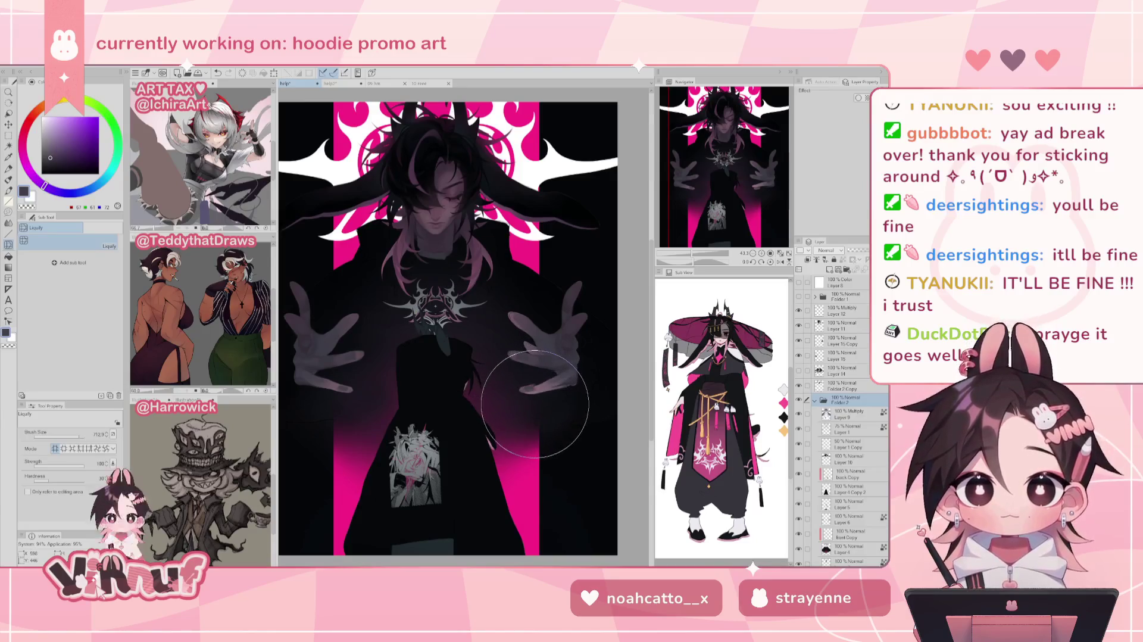
left_click_drag(534, 403, 575, 357)
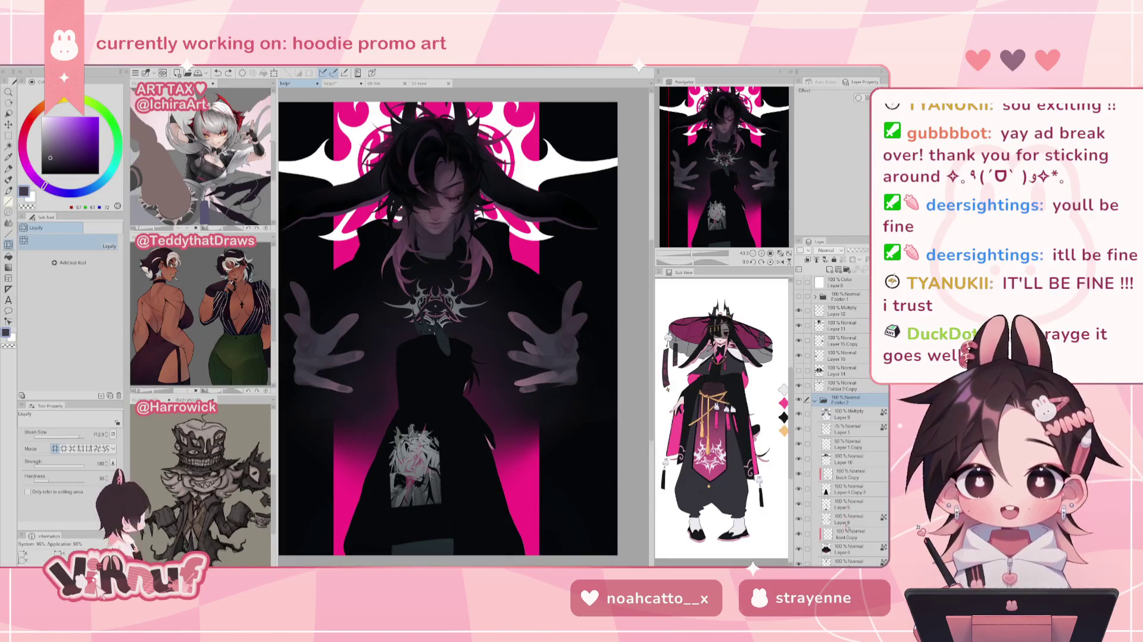
left_click(848, 517)
mouse_move(553, 393)
left_mouse_down()
mouse_move(524, 383)
mouse_move(523, 360)
mouse_move(547, 389)
mouse_move(517, 358)
mouse_move(579, 392)
mouse_move(566, 381)
left_mouse_up()
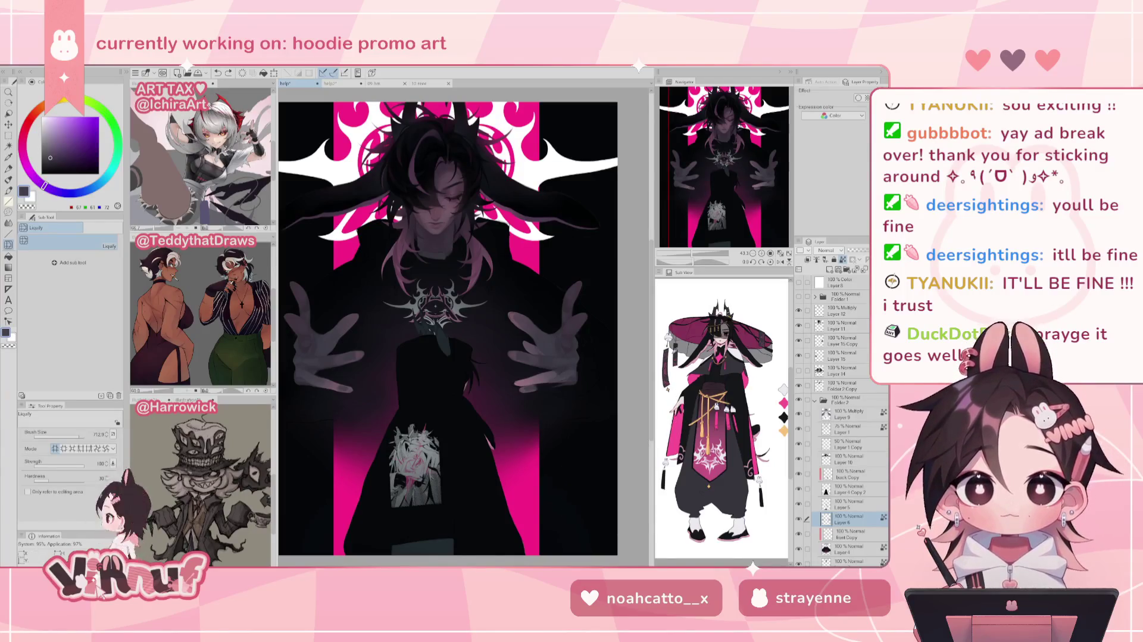
Reset the canvas rotation and undo the Layer 15 Copy duplication
left_click_drag(692, 255, 705, 257)
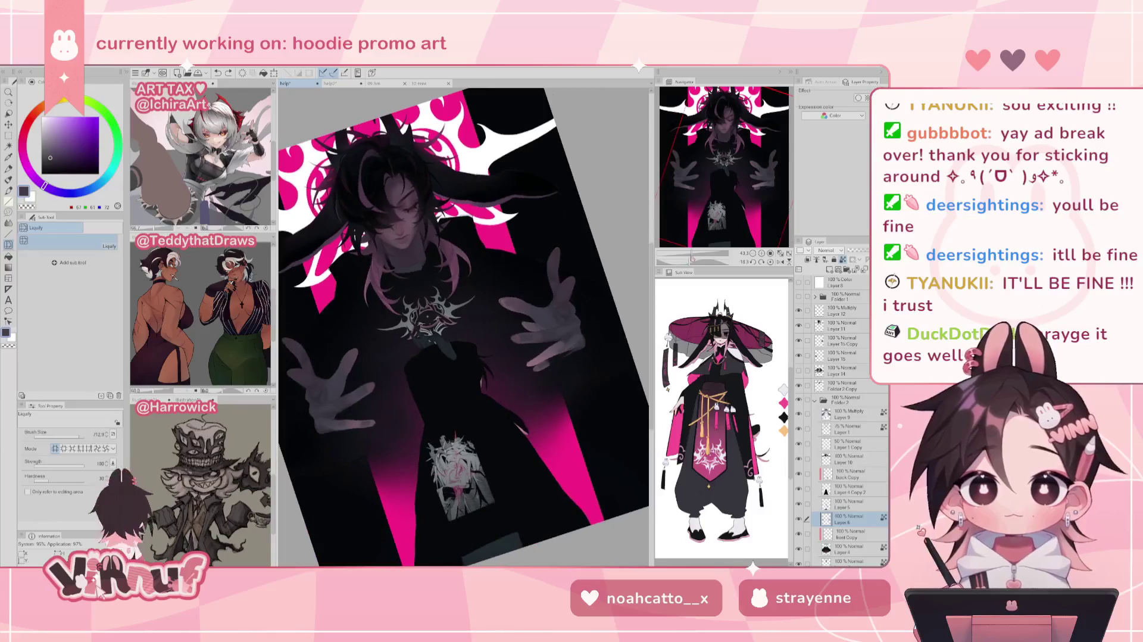
left_click(770, 262)
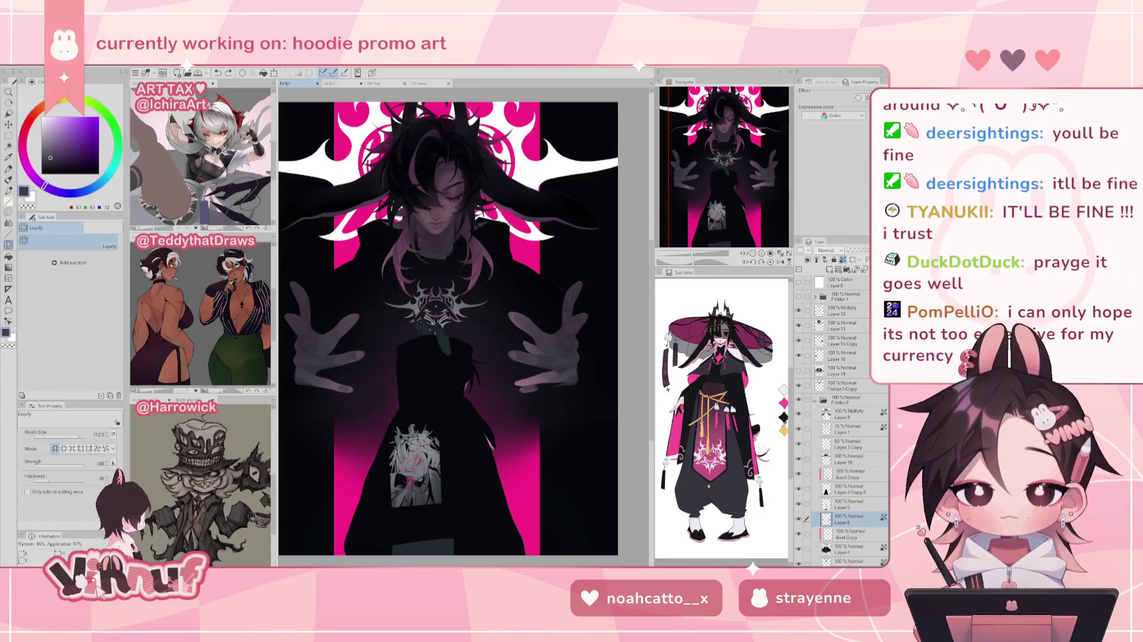
key("e")
key("ctrl+z")
key("ctrl+y")
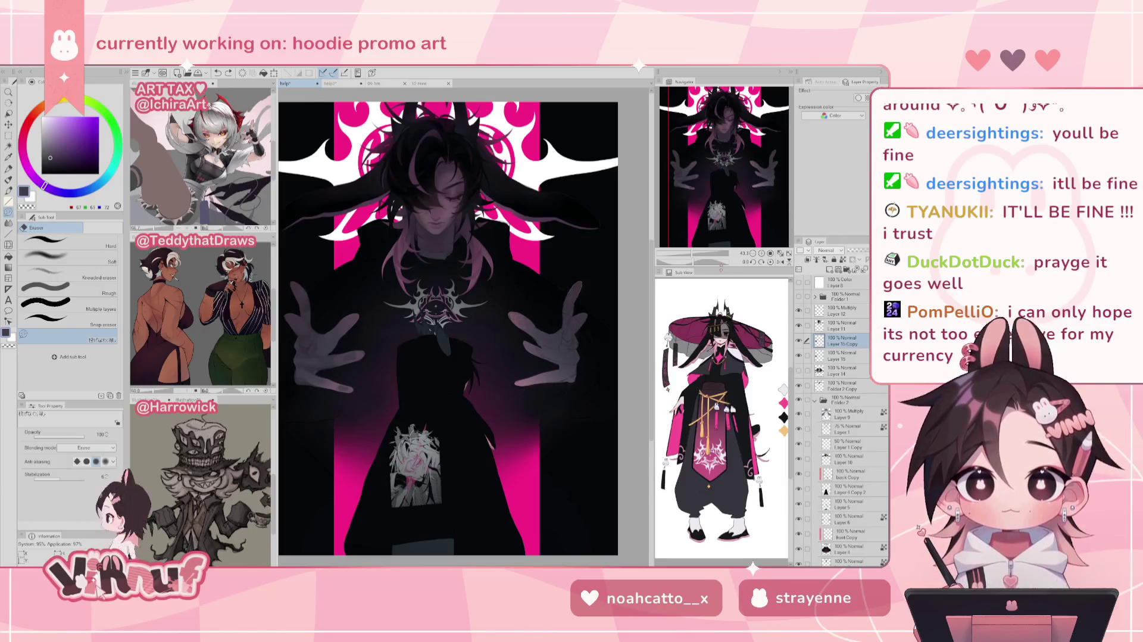
key("ctrl+z")
Check Layer 6's visibility and move Layer 15 and Layer 6 up the layer stack
left_click(845, 504)
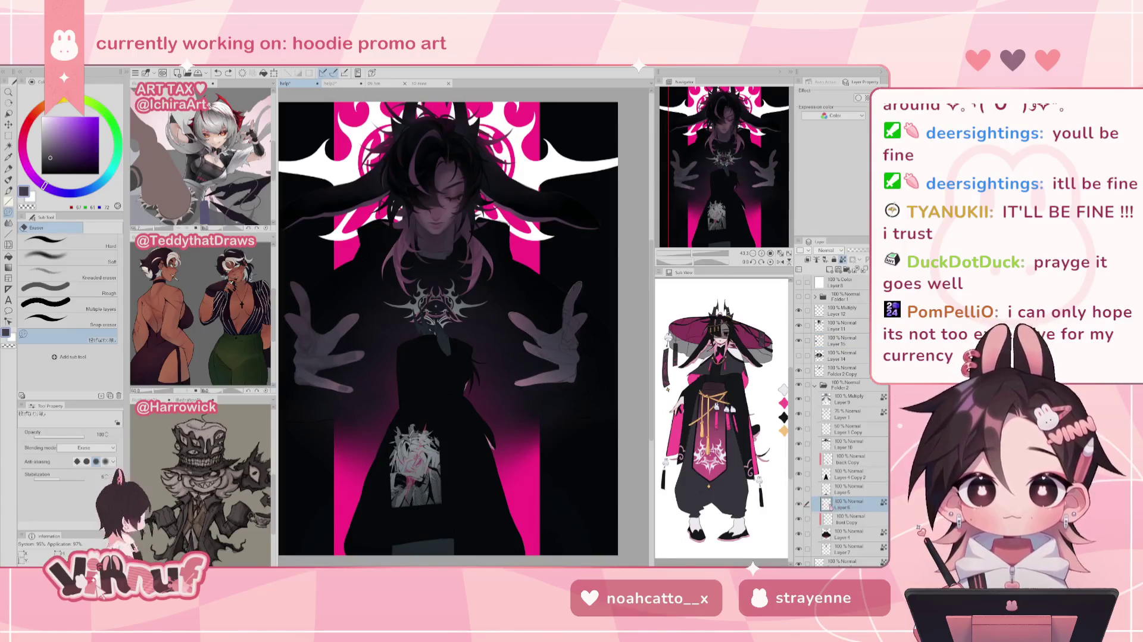
left_click(799, 504)
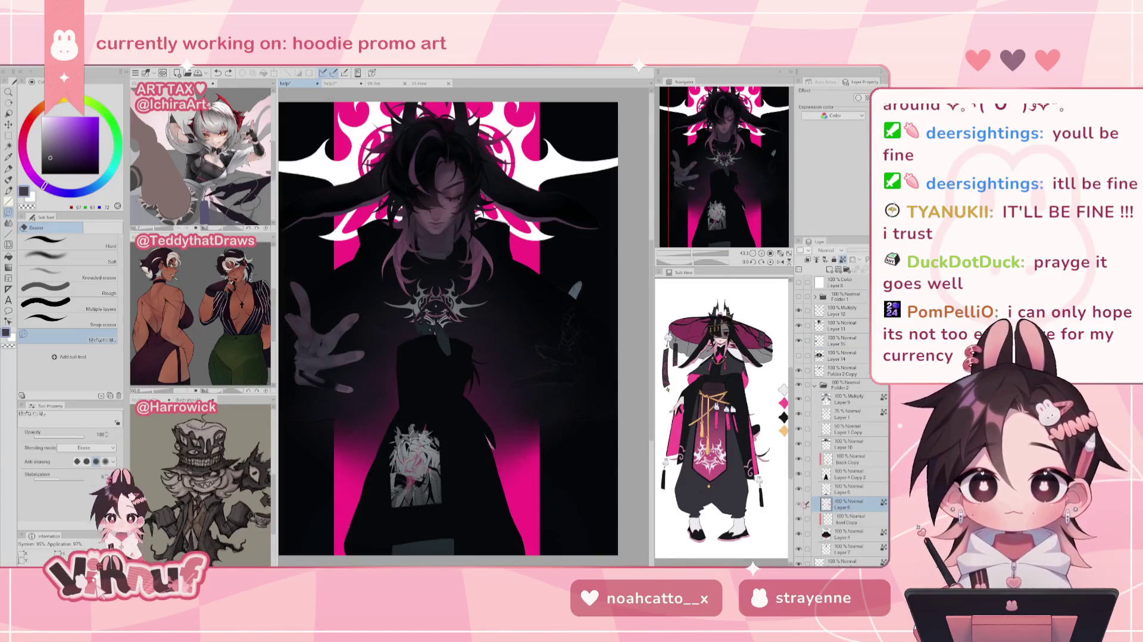
left_click(799, 504)
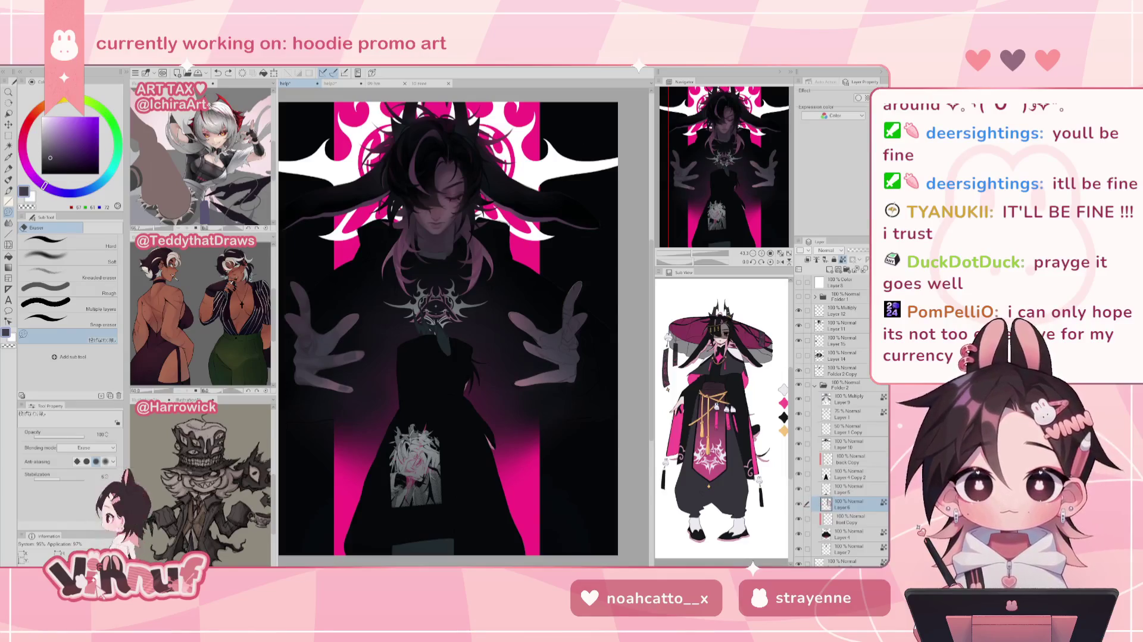
left_click(807, 340)
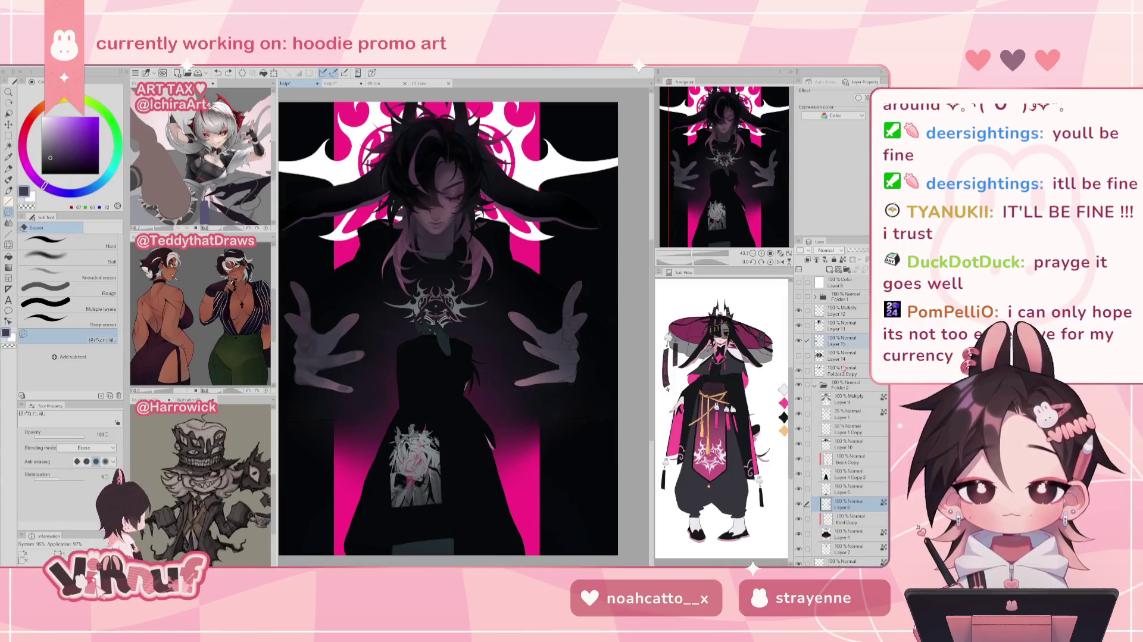
left_click_drag(843, 345, 852, 528)
left_click(853, 358)
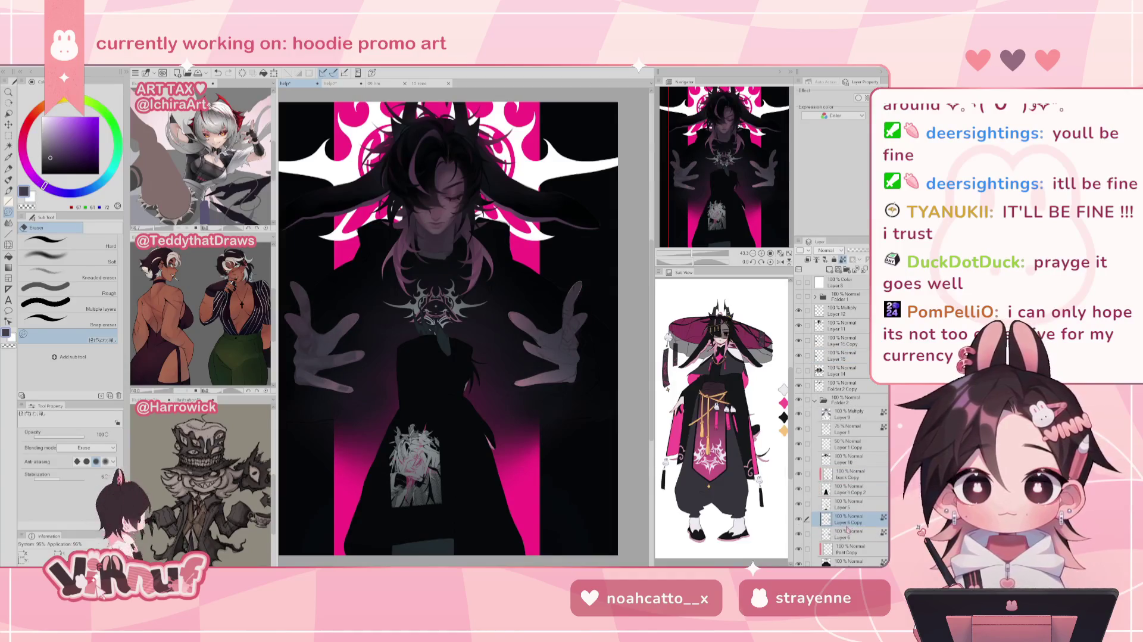
Lasso the right-side hand on Layer 6, check the layer copies, and zoom out
left_click(848, 534)
mouse_move(598, 275)
left_mouse_down()
mouse_move(610, 376)
mouse_move(598, 276)
left_mouse_up()
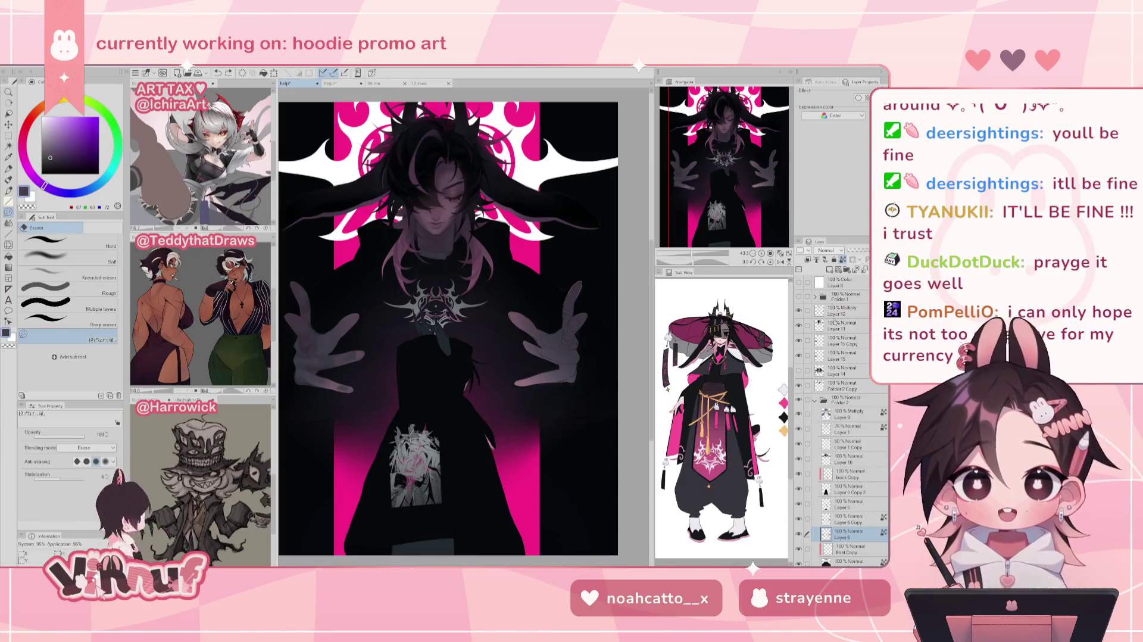
left_click(841, 340)
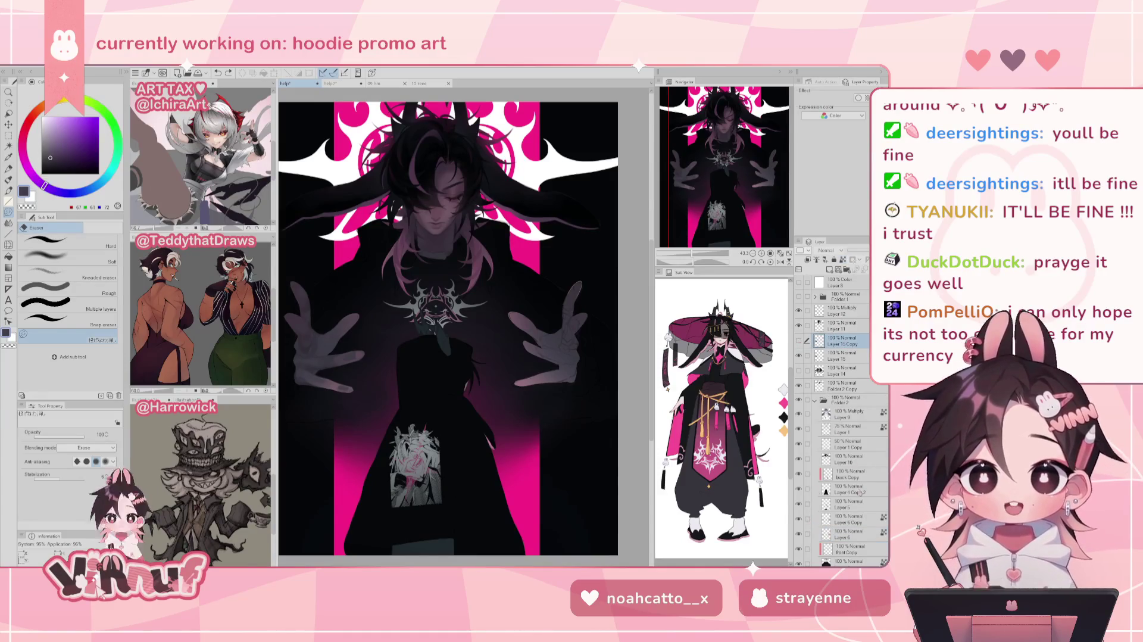
left_click(842, 520)
left_click(839, 533)
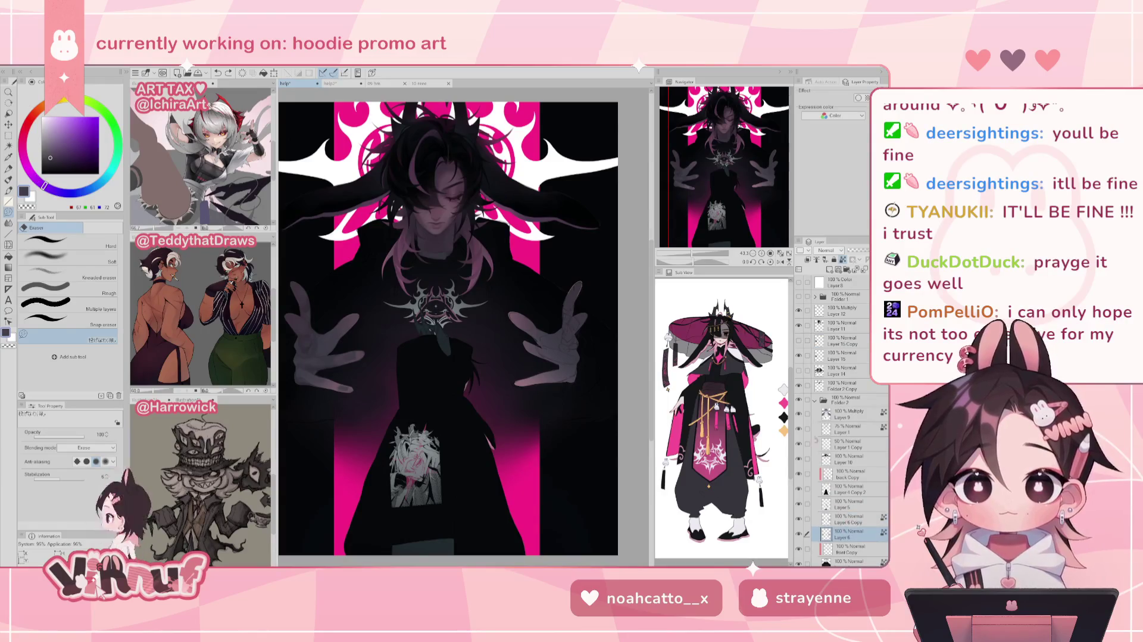
scroll(700, 244, "down", 2)
scroll(703, 236, "down", 1)
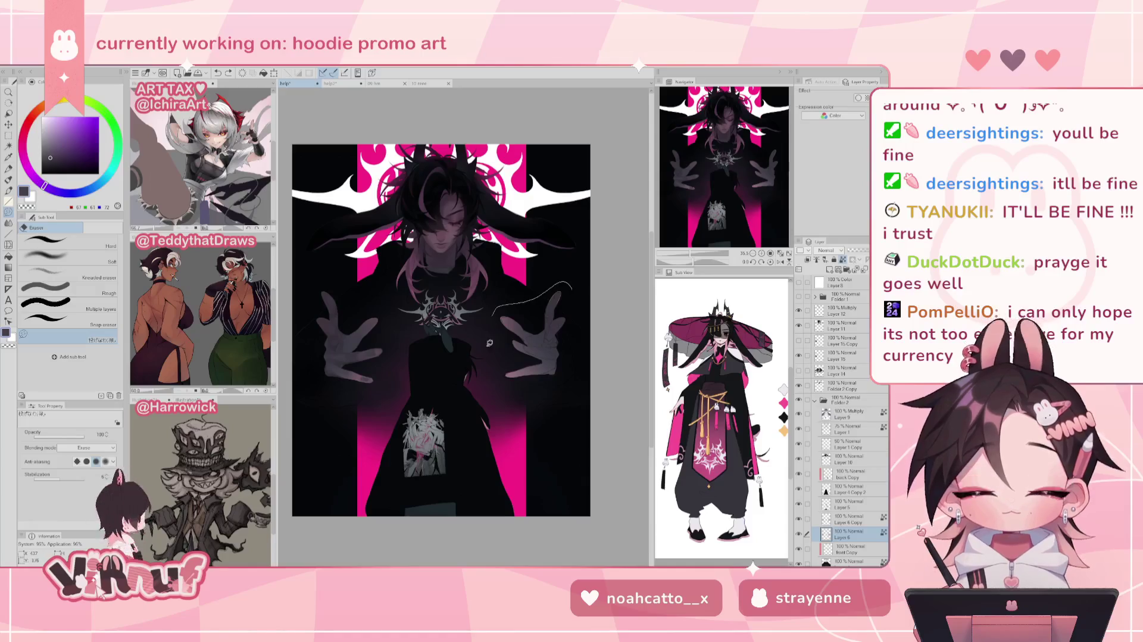
On Layer 6 Copy, try erasing the right-side hand, undo, and select around it
left_click(845, 518)
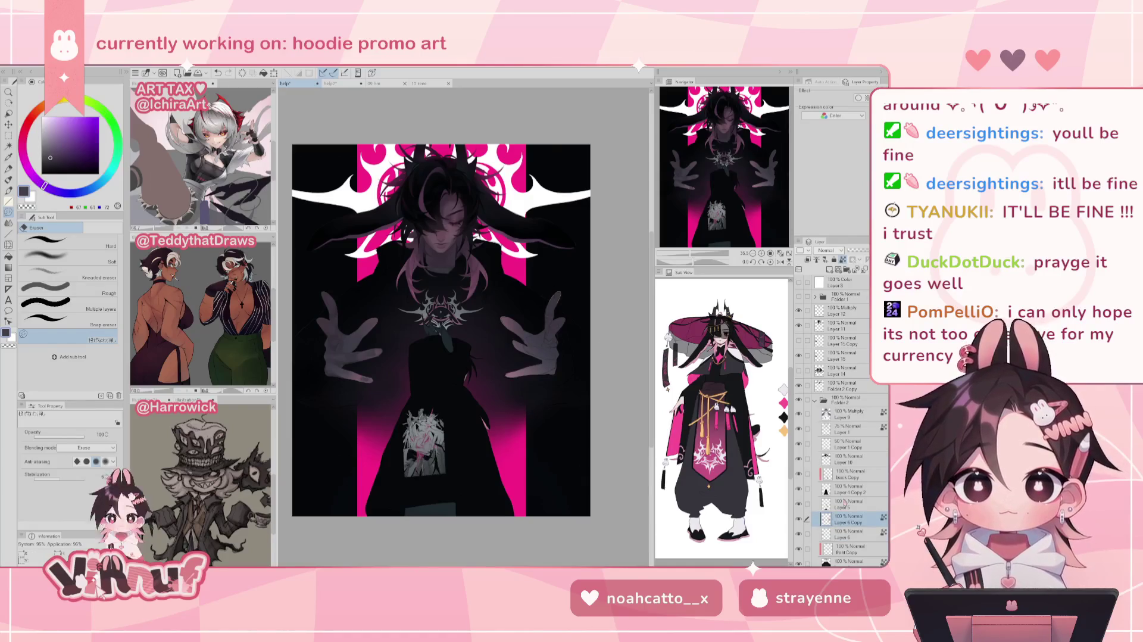
left_click_drag(571, 281, 512, 393)
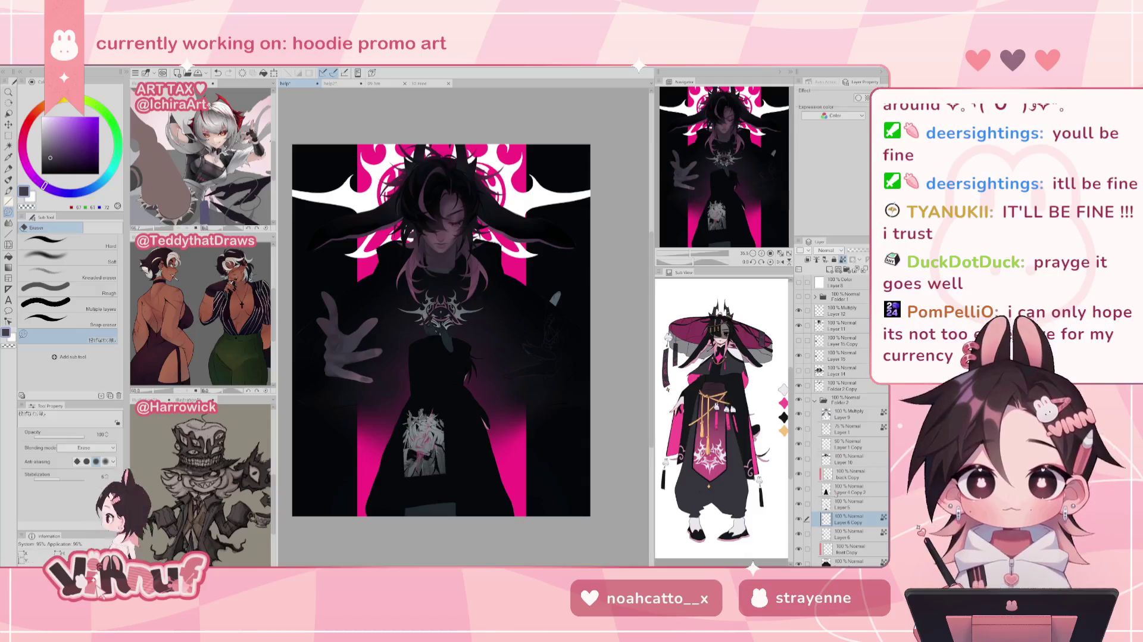
key("ctrl+z")
mouse_move(584, 316)
left_mouse_down()
mouse_move(506, 391)
mouse_move(596, 293)
left_mouse_up()
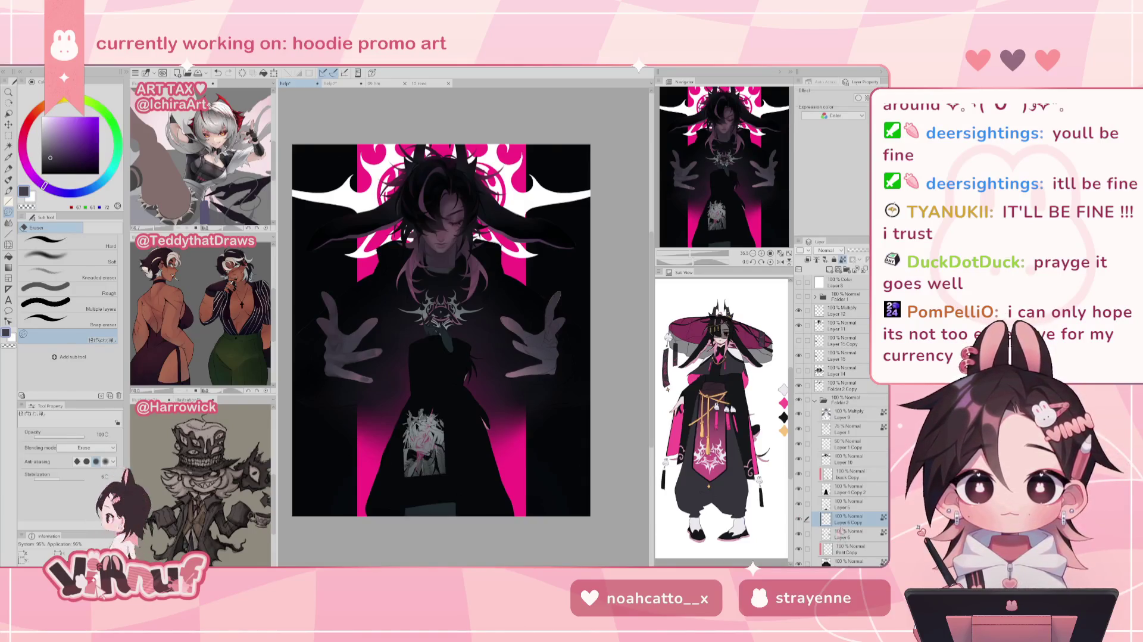
Check Layer 6's visibility and lower its opacity to 67%
left_click(799, 533)
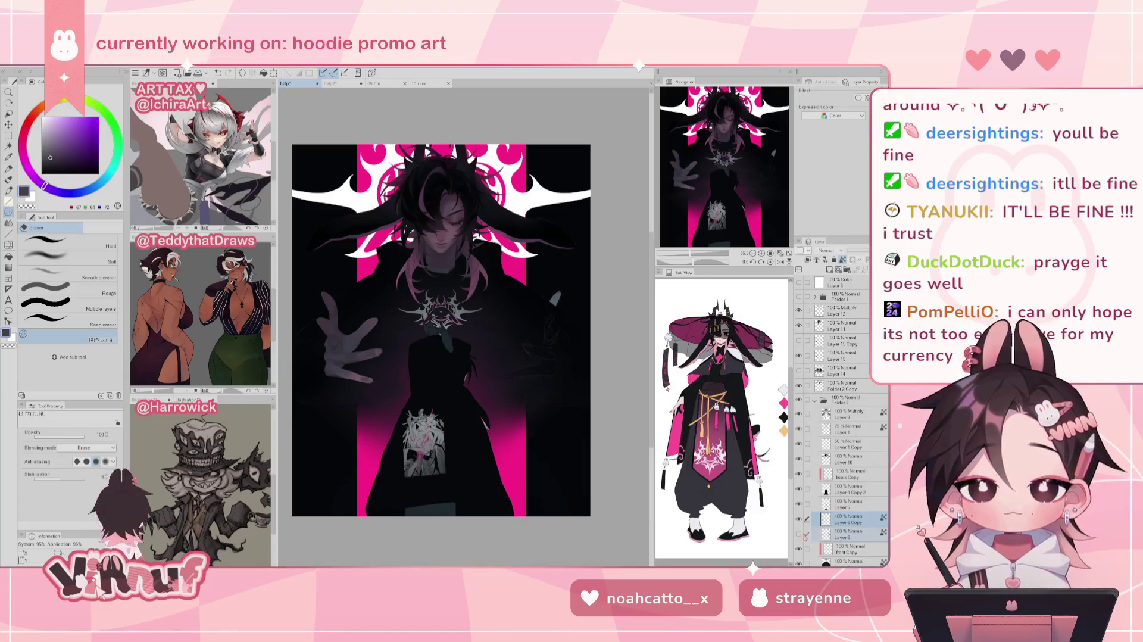
left_click(799, 534)
left_click(845, 534)
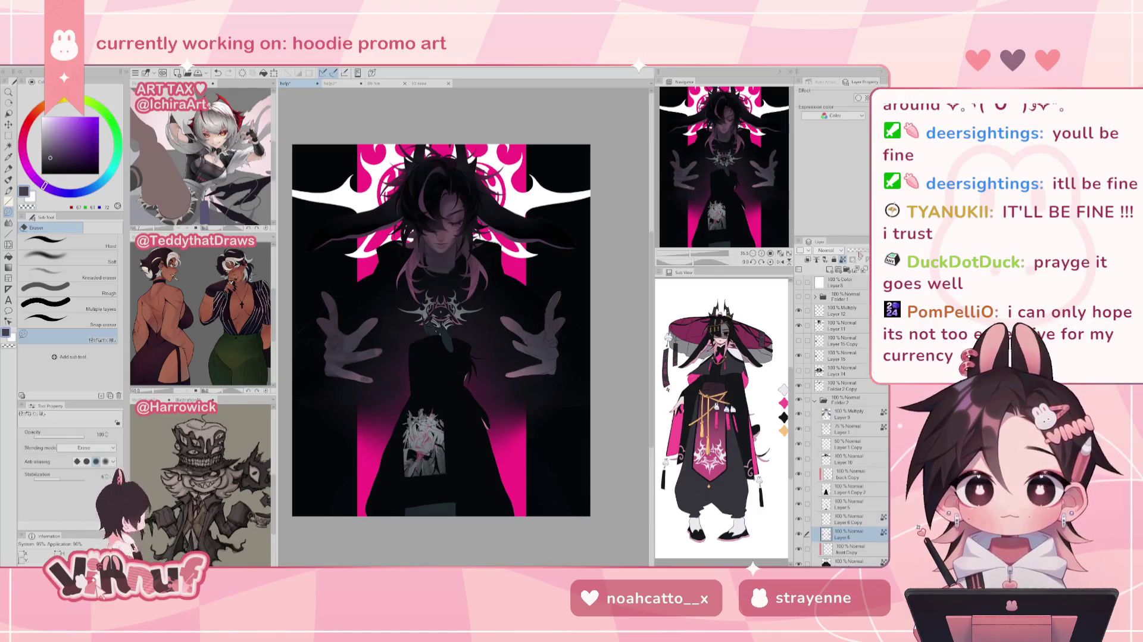
left_click_drag(868, 251, 865, 254)
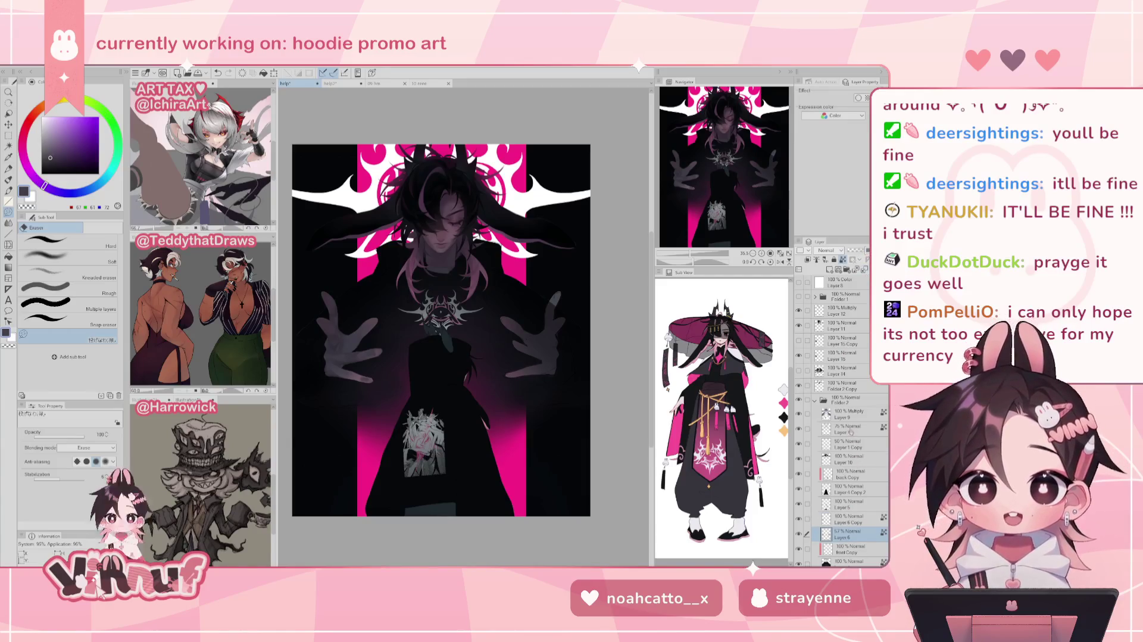
left_click(854, 522)
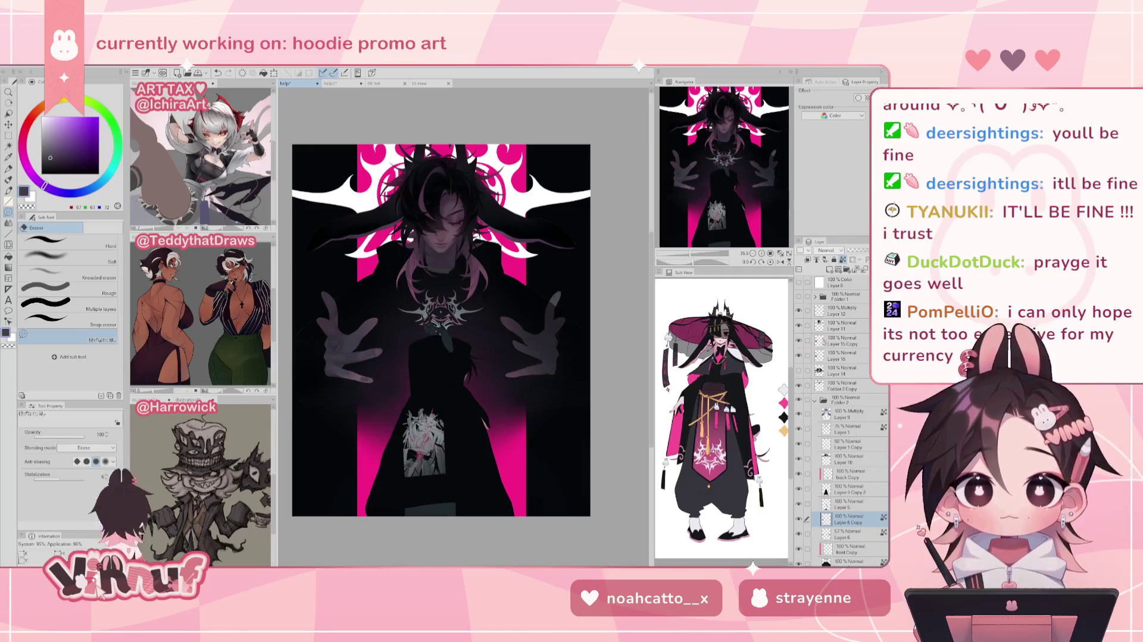
Shift Layer 6 Copy and Layer 15 Copy together slightly to the right
left_click(826, 343, "ctrl")
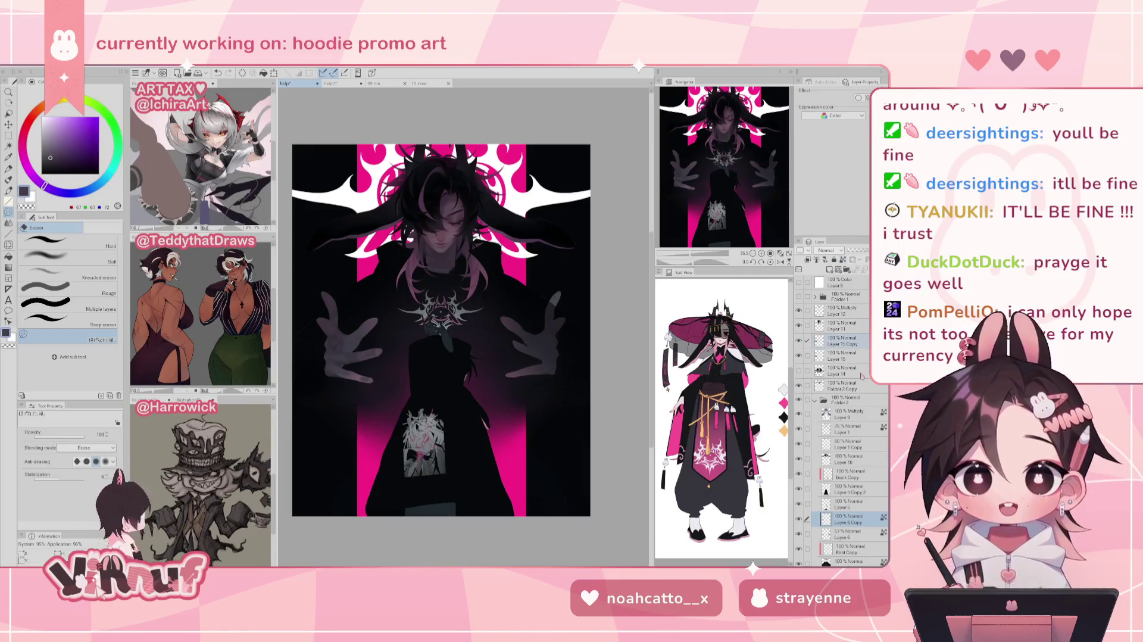
key("ctrl+t")
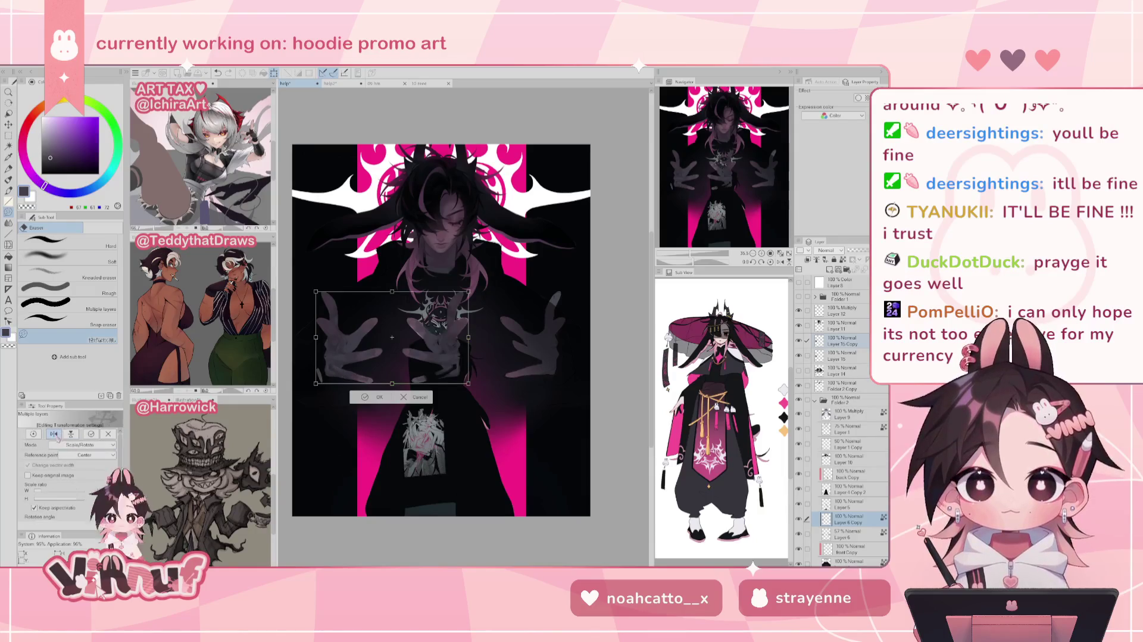
left_click_drag(448, 351, 515, 358)
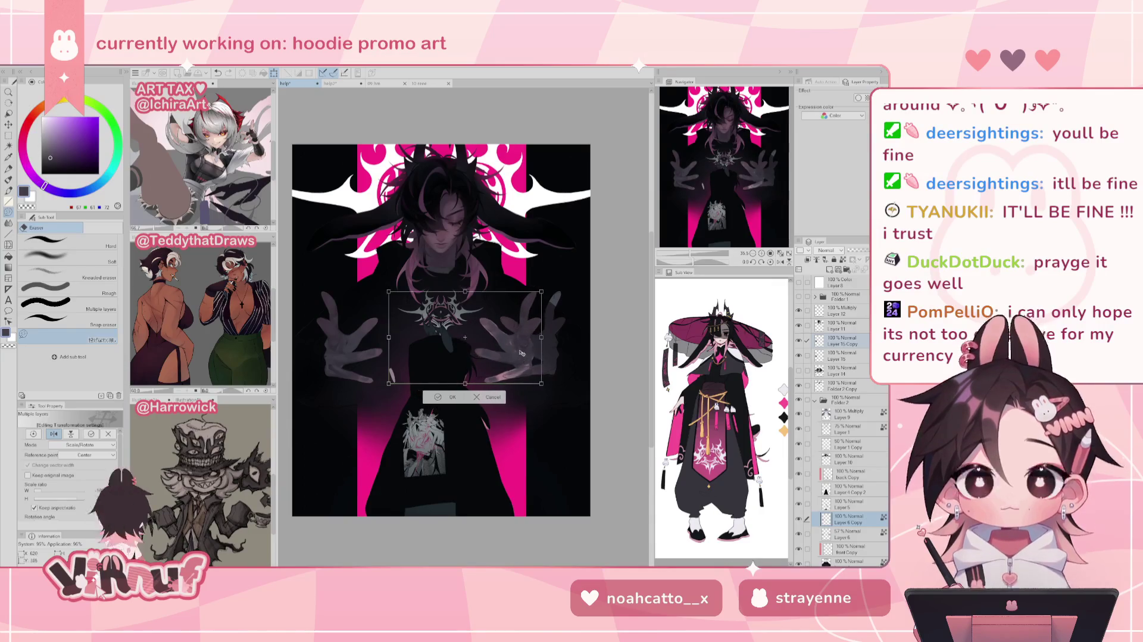
key("Return")
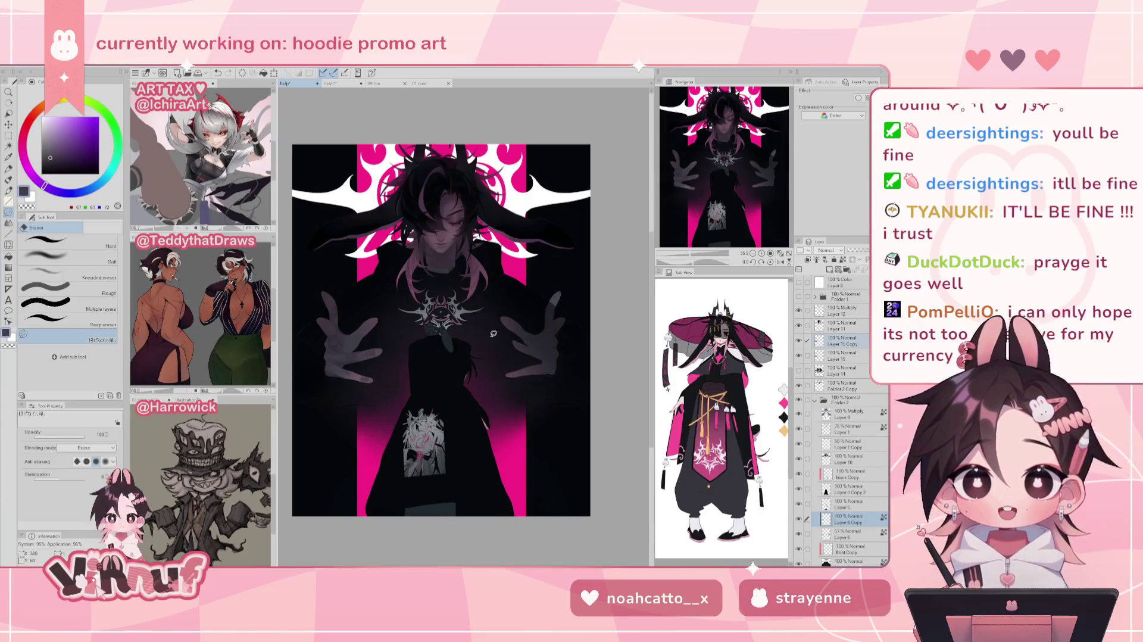
Transform the left hand's highlight over onto the right-side hand
key("ctrl+t")
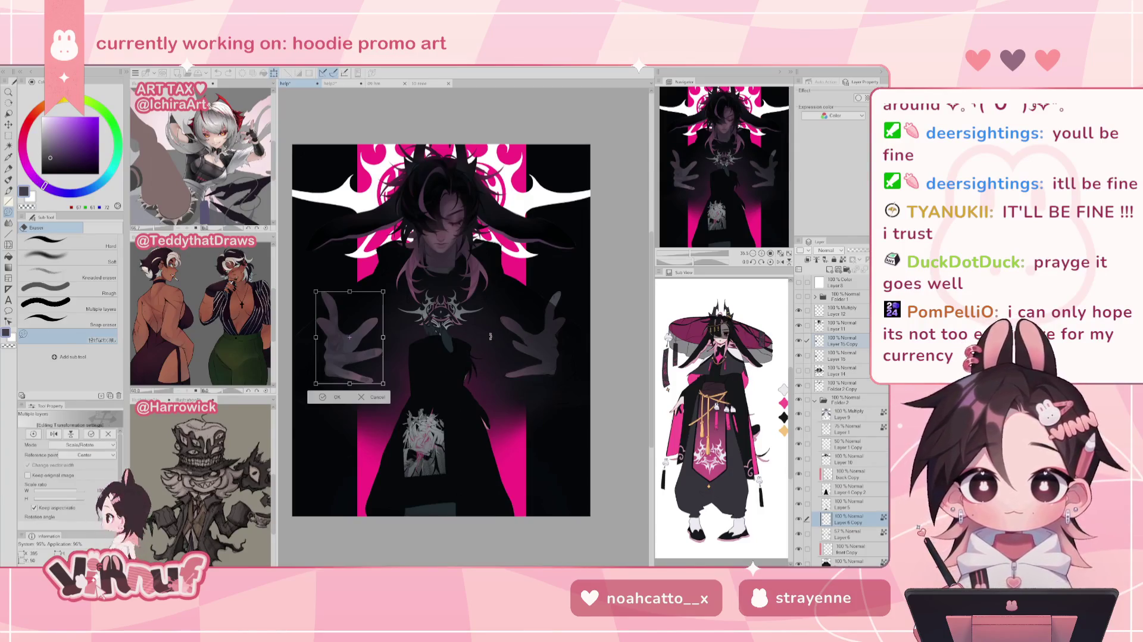
key("Return")
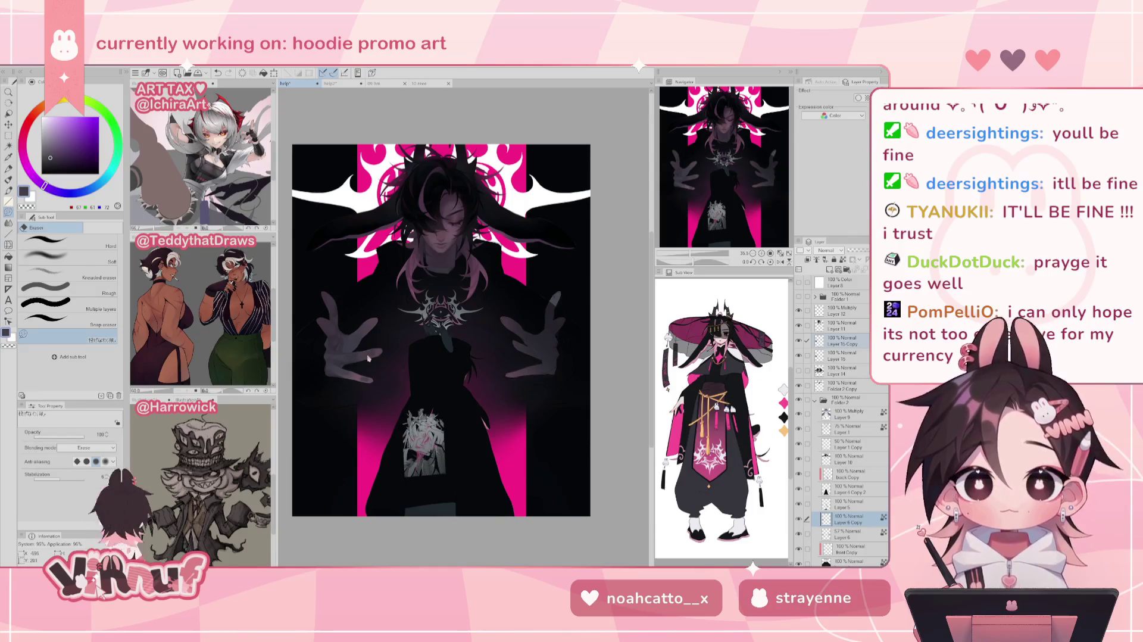
key("ctrl+t")
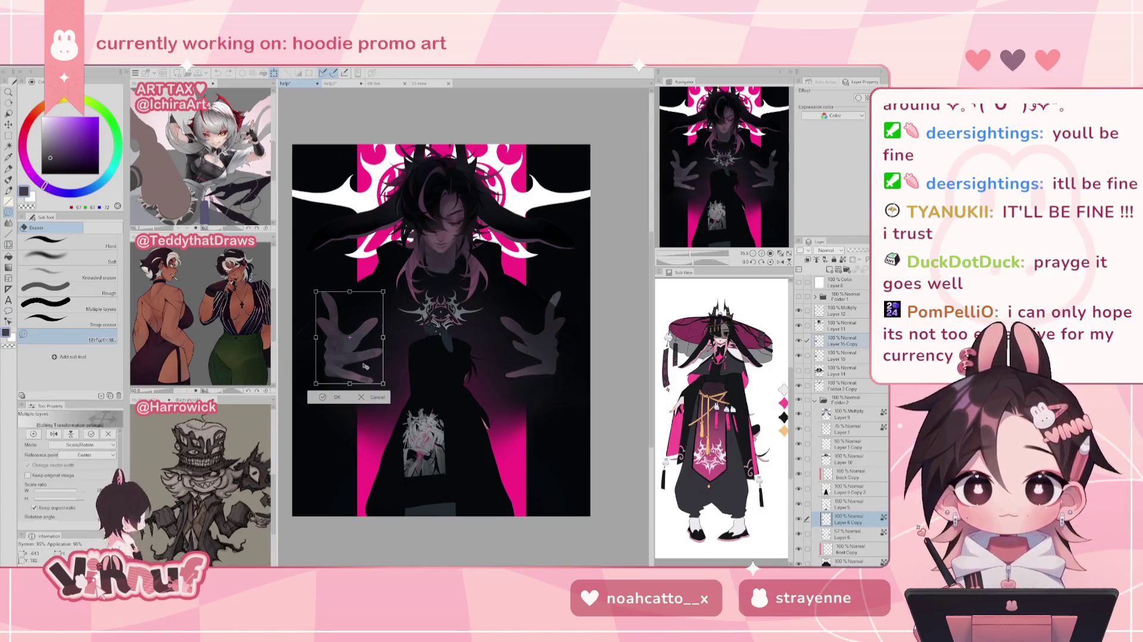
left_click_drag(363, 351, 546, 353)
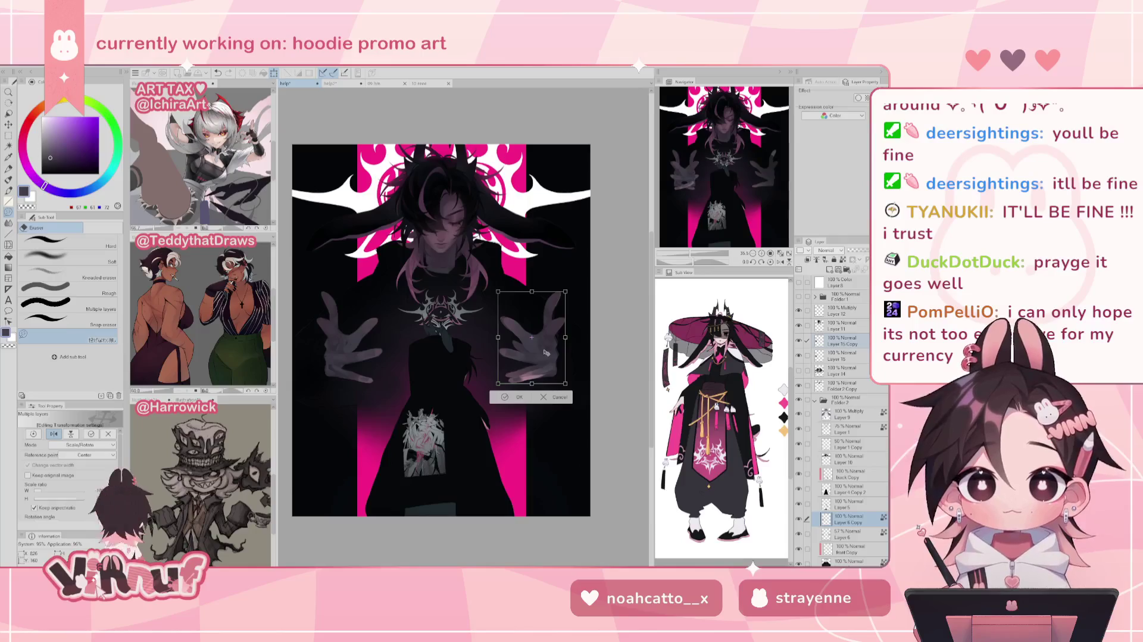
left_click_drag(545, 352, 545, 352)
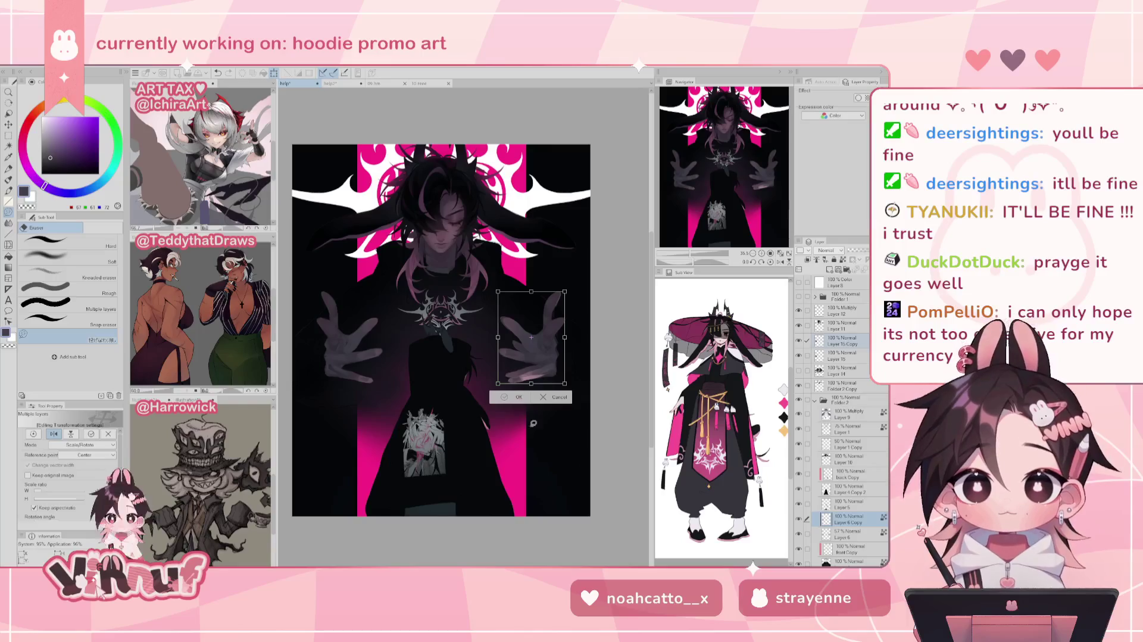
left_click(515, 397)
key("k")
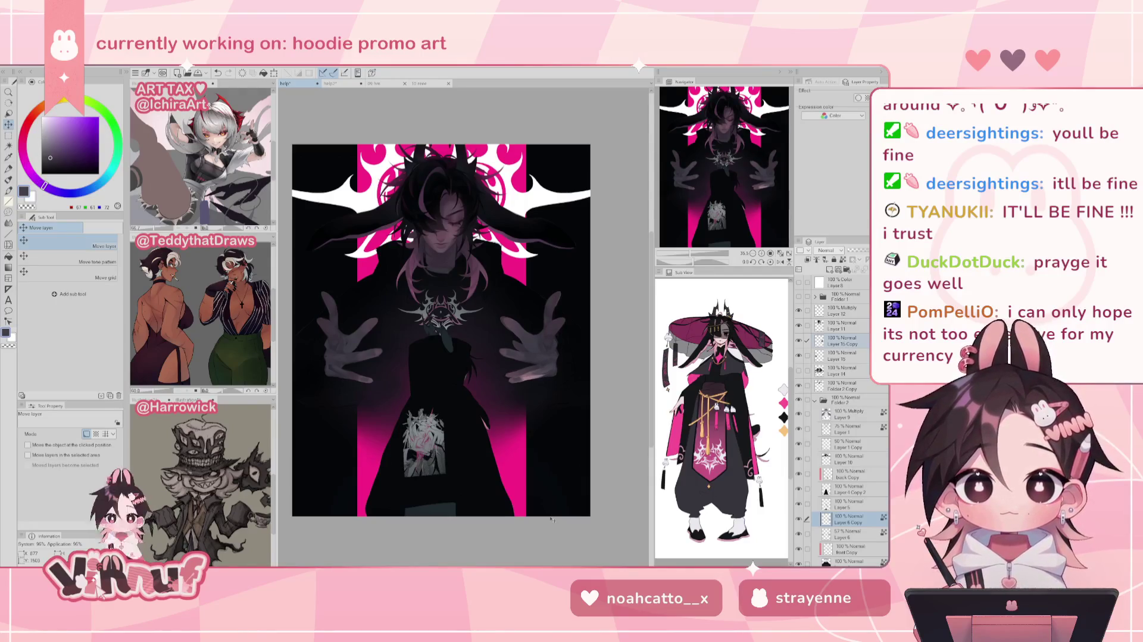
left_click(846, 535)
key("e")
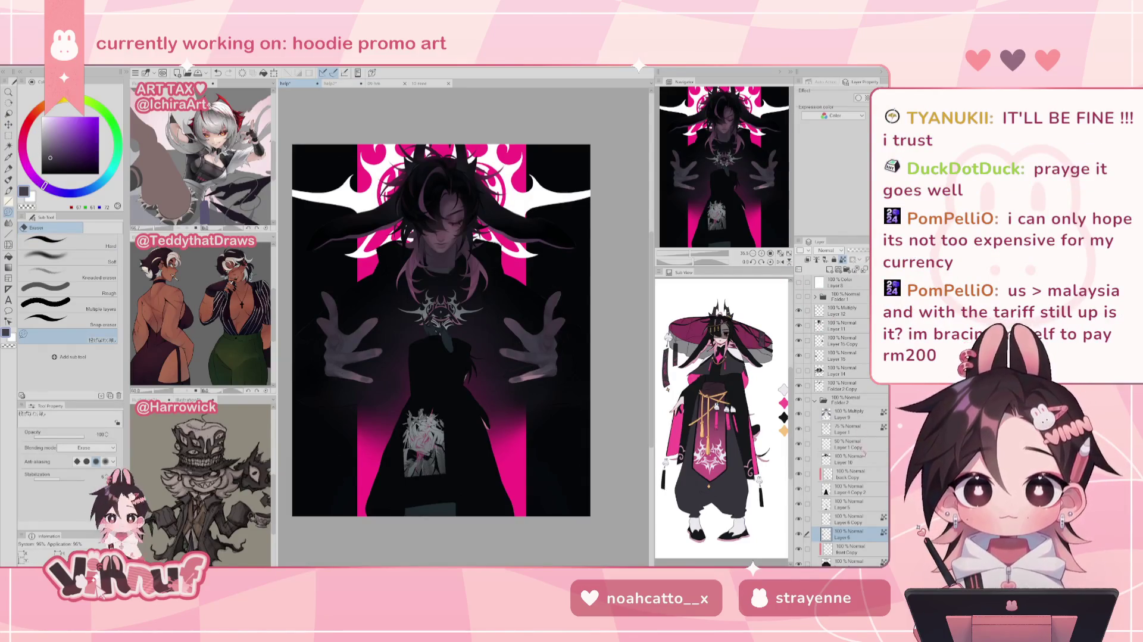
left_click(853, 430)
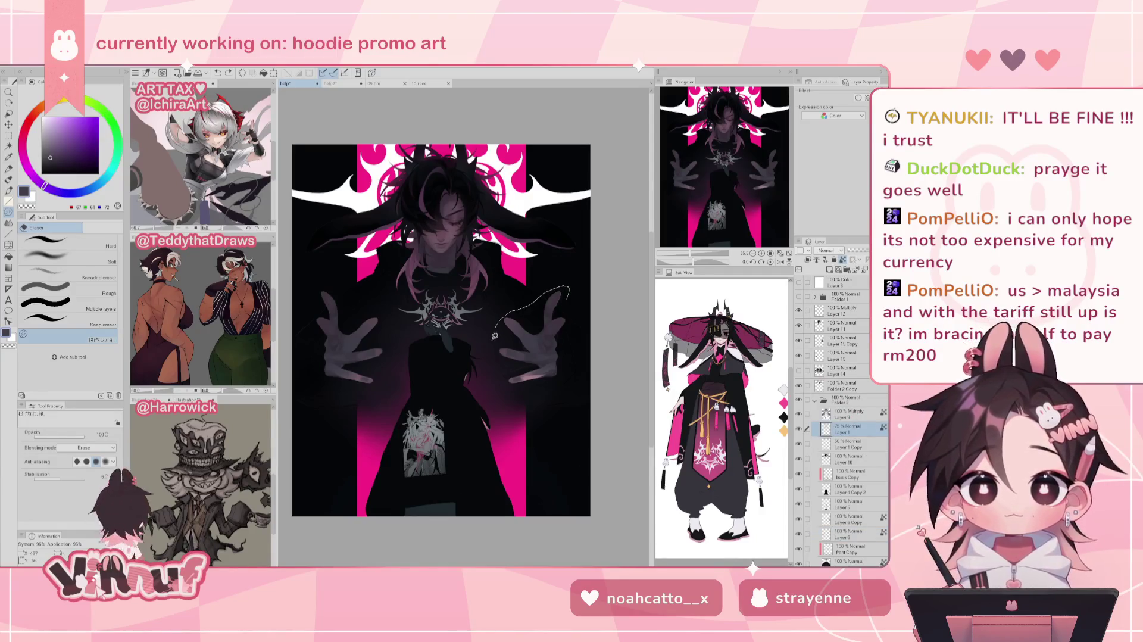
key("alt+bracketright")
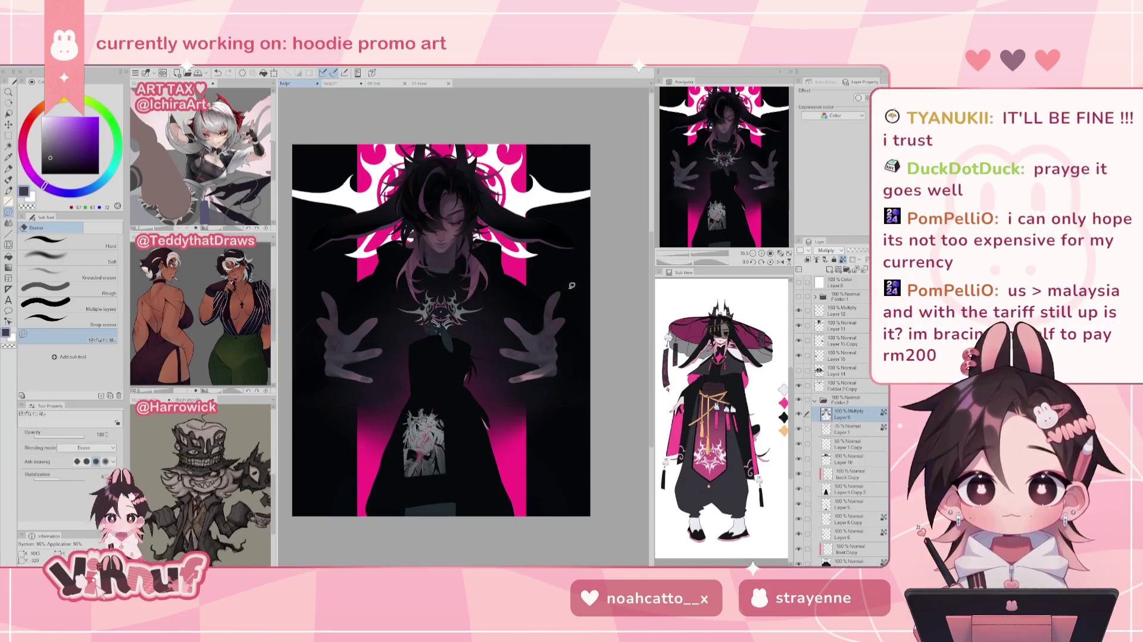
scroll(784, 242, "up", 2)
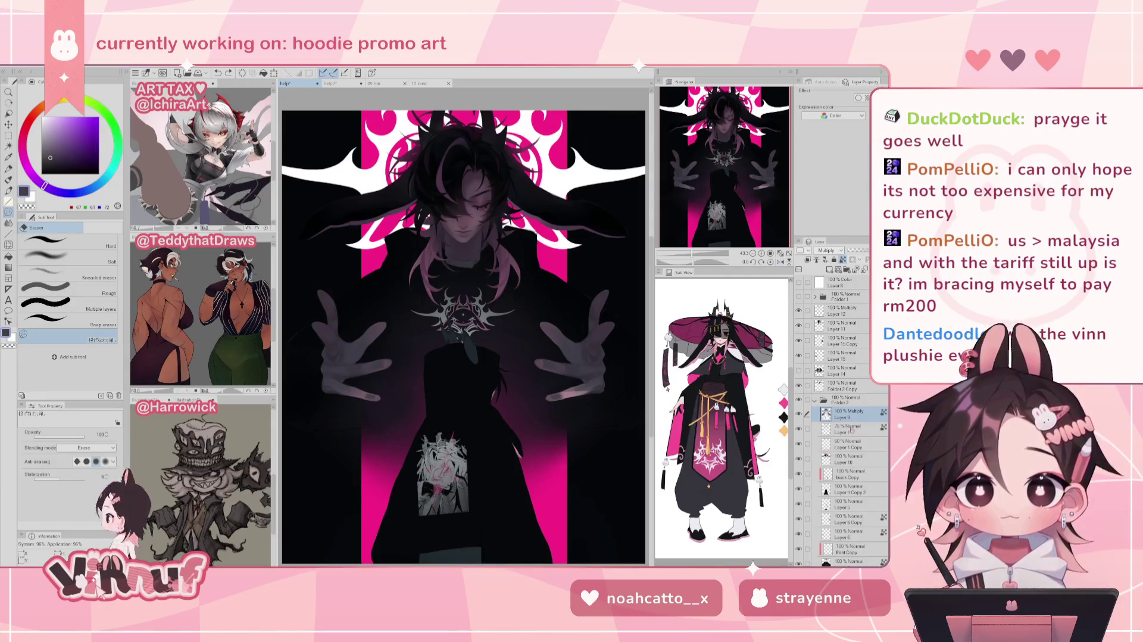
left_click(799, 340)
left_click(798, 340)
left_click(798, 338)
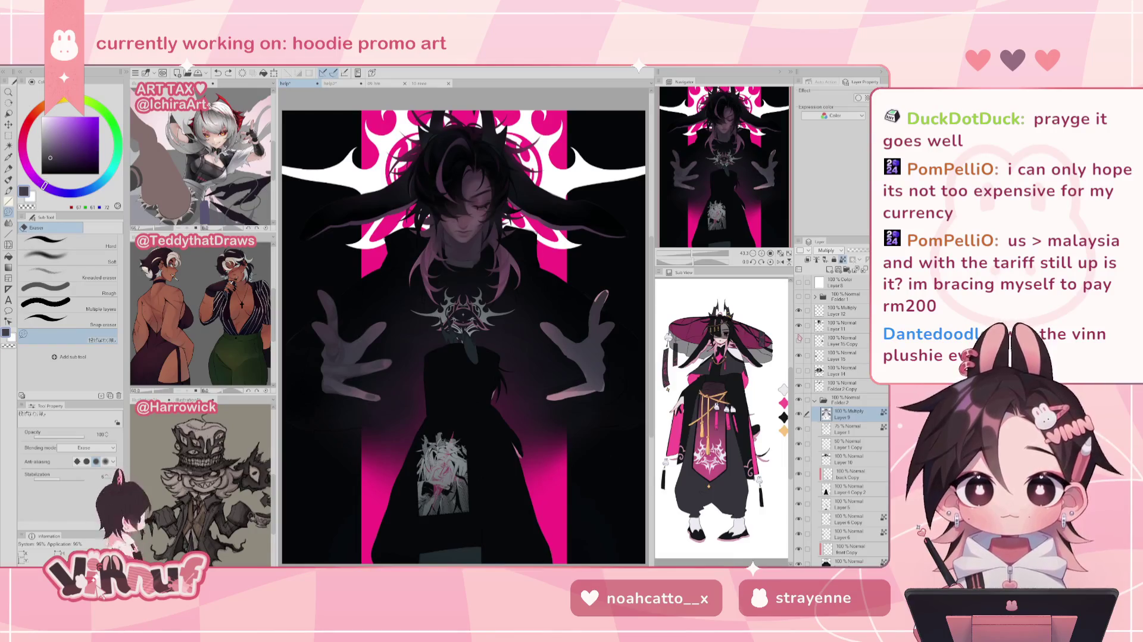
left_click(798, 339)
left_click(845, 341)
left_click(799, 340)
left_click(799, 340)
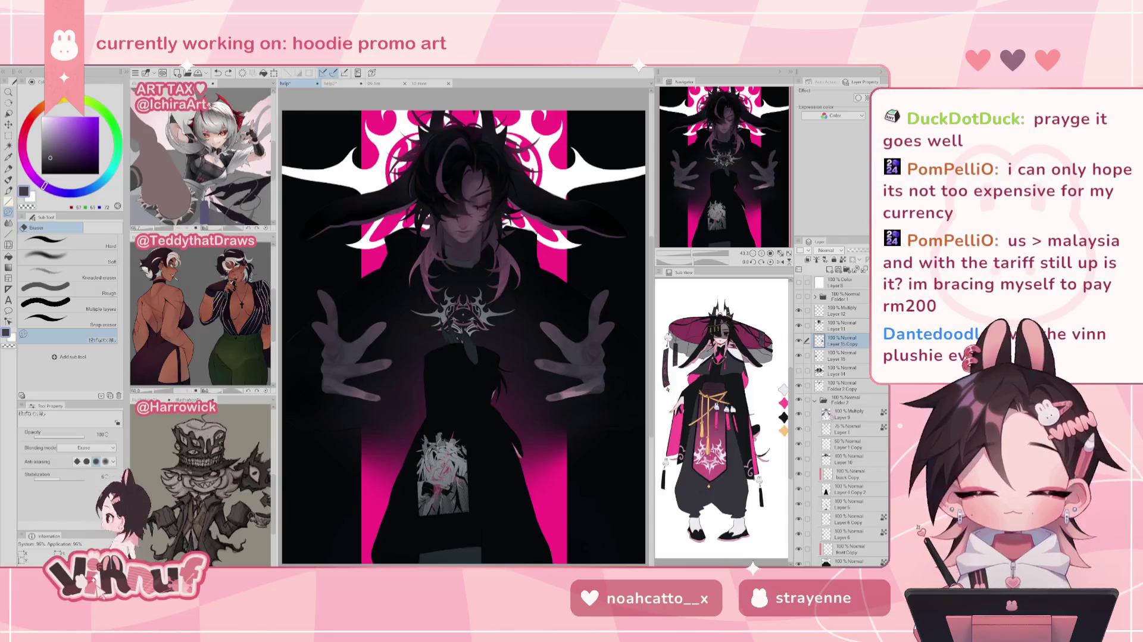
left_click(799, 414)
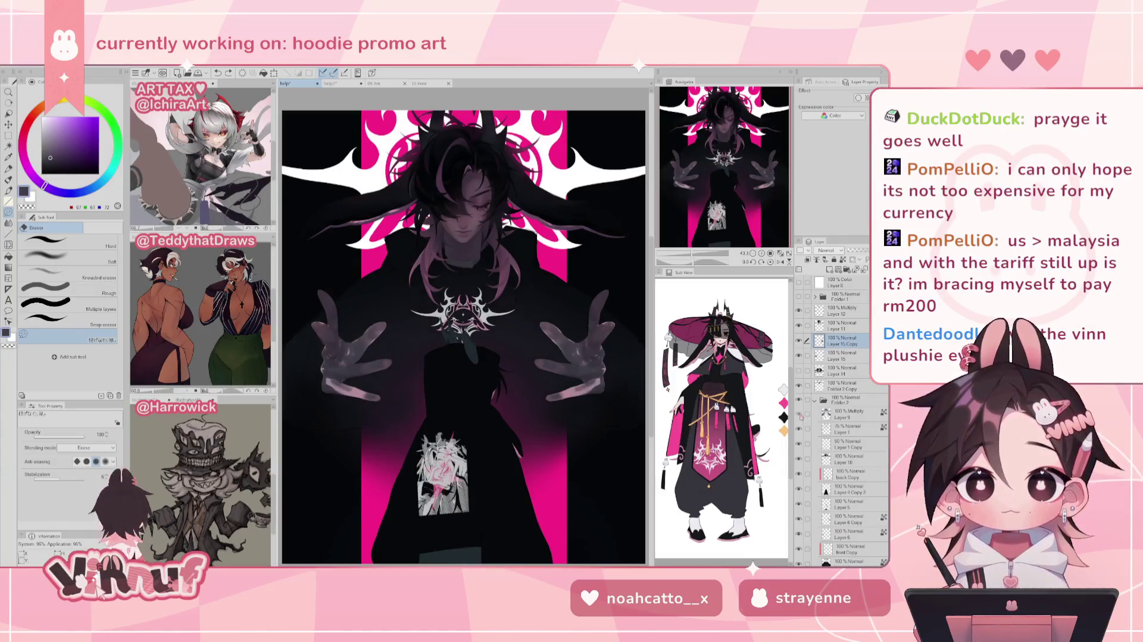
left_click(799, 414)
left_click(799, 413)
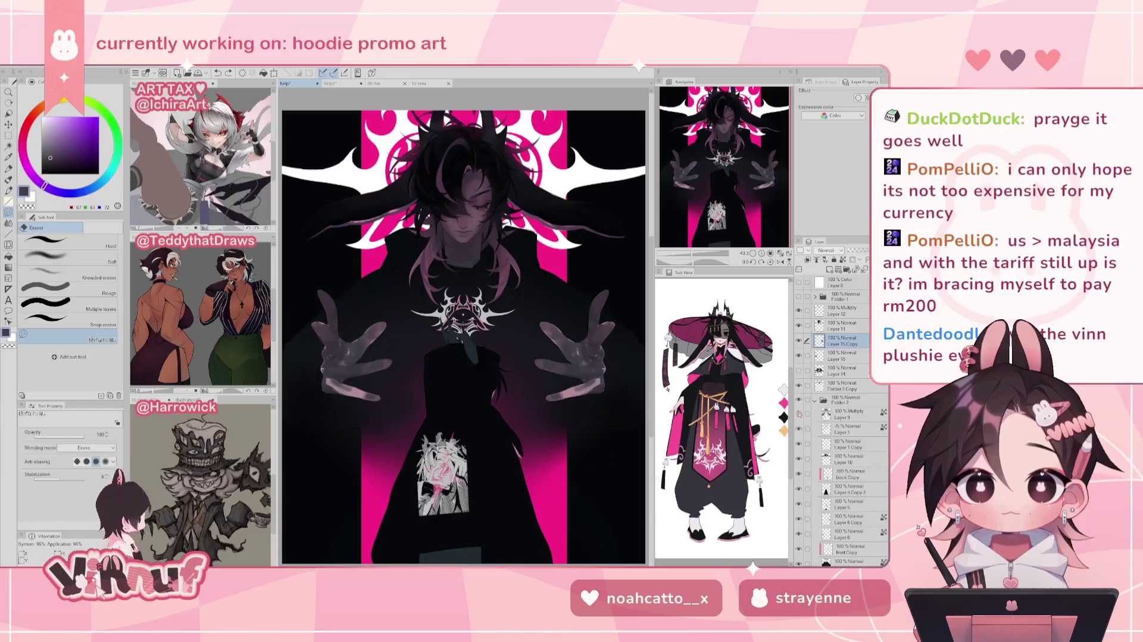
left_click(799, 414)
left_click(833, 414)
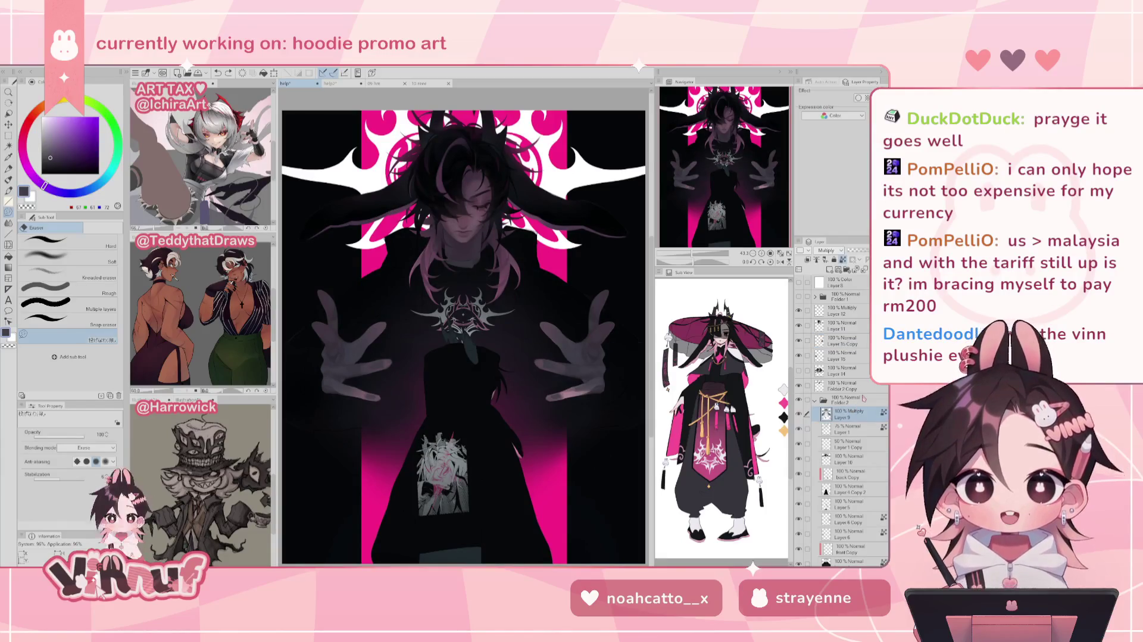
key("j")
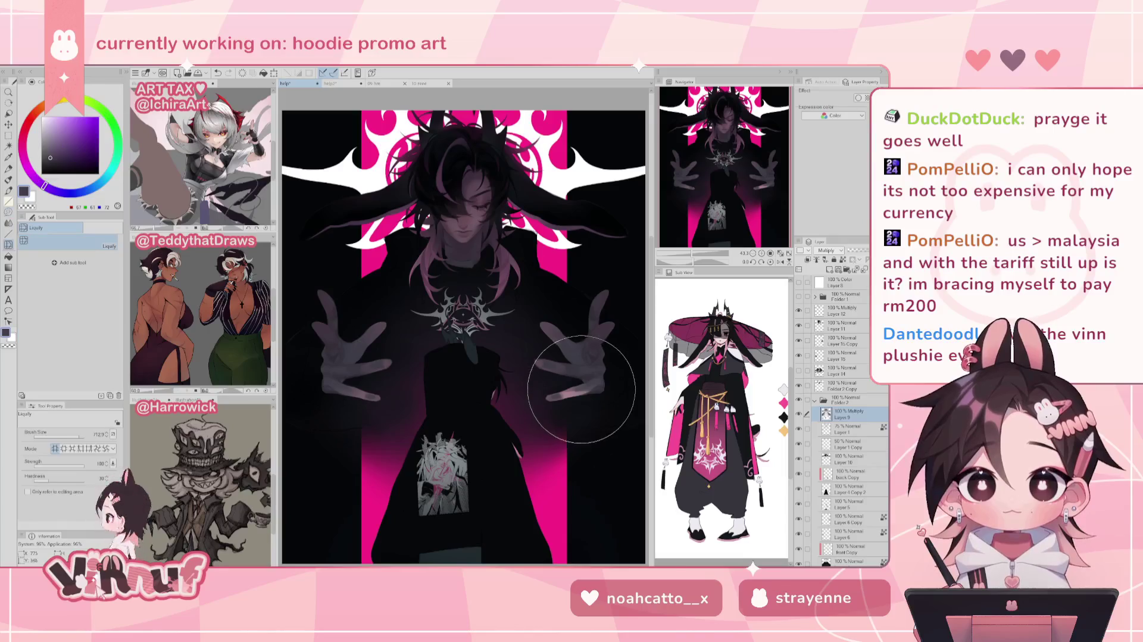
Liquify the torso and hoodie print slightly to the right
key("p")
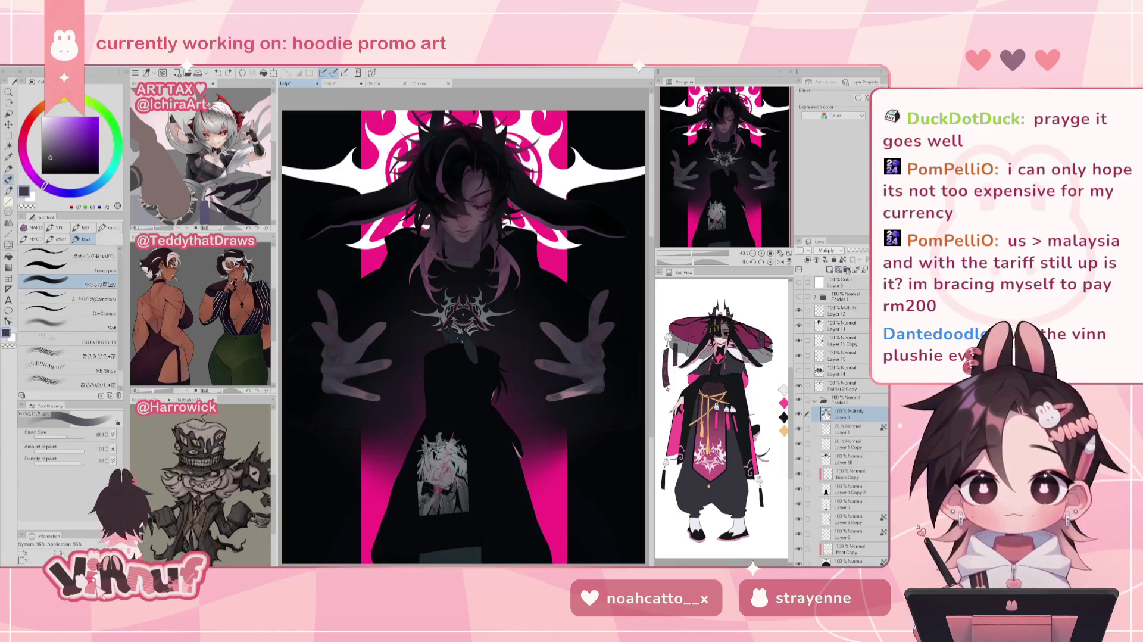
key("j")
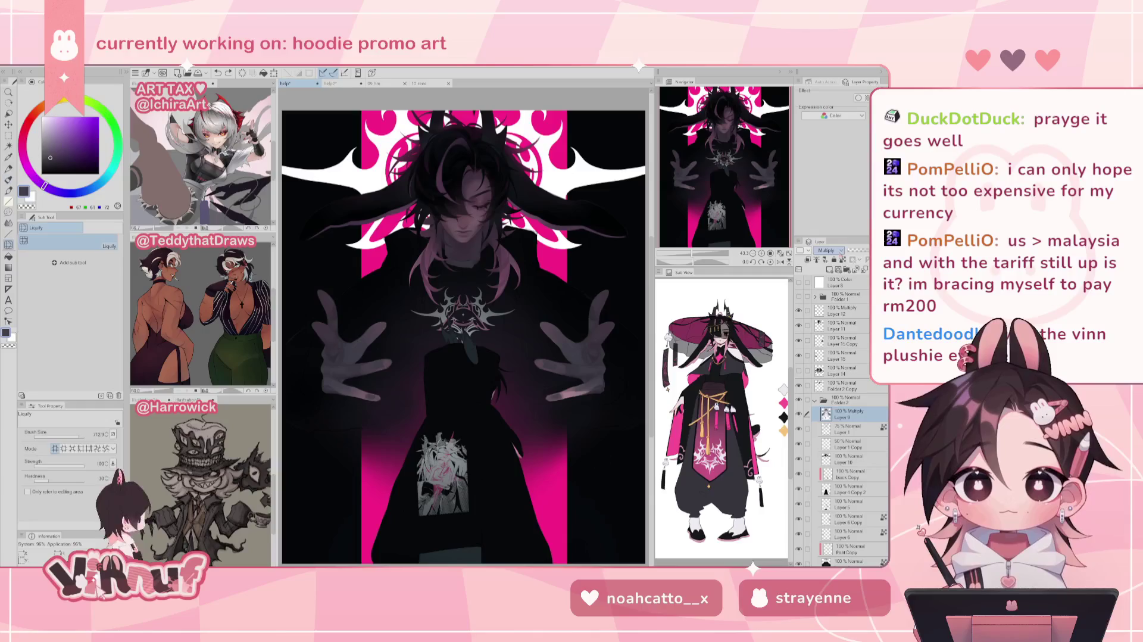
left_click_drag(443, 473, 485, 473)
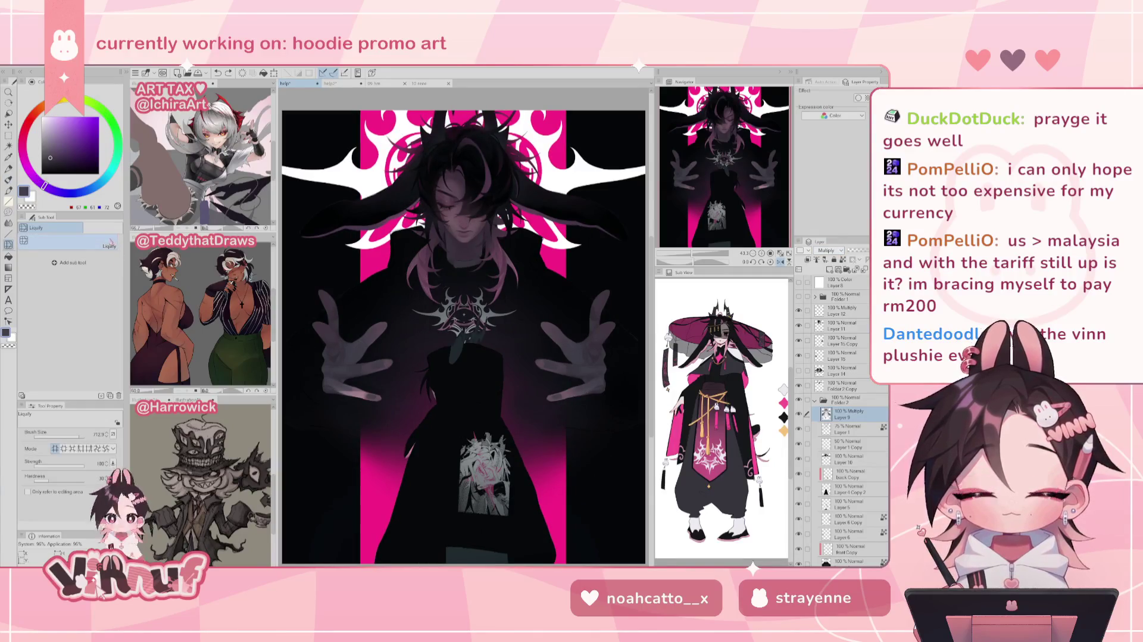
Set the Blend brush to size 119.2 and zoom in on the left hand
key("j")
left_click_drag(67, 435, 72, 429)
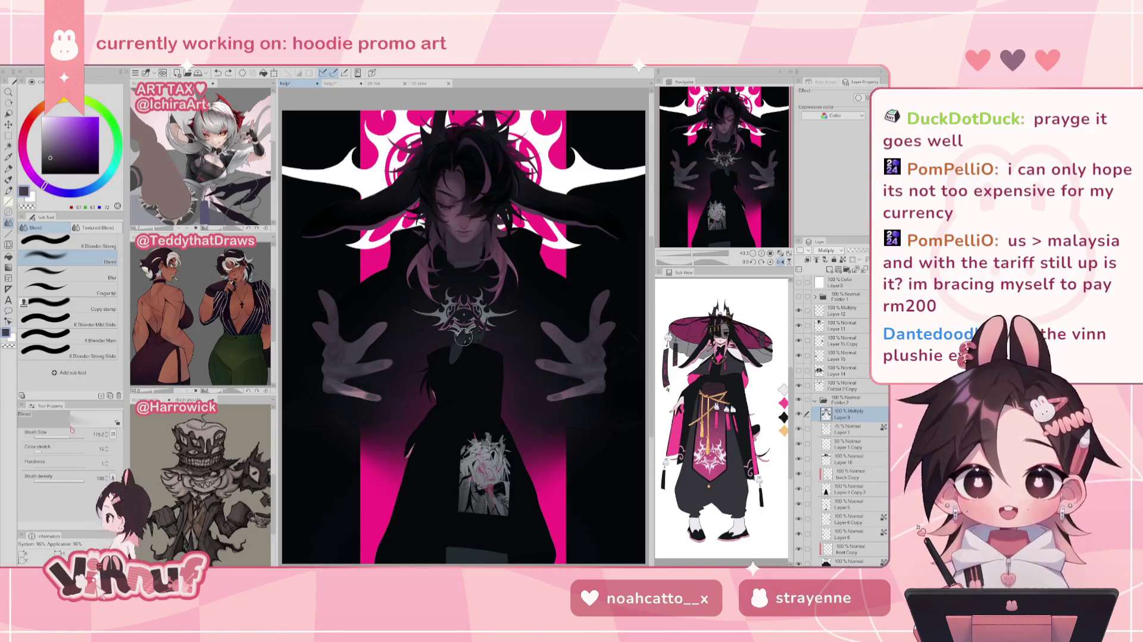
scroll(463, 337, "up", 5)
left_click_drag(563, 532, 445, 334)
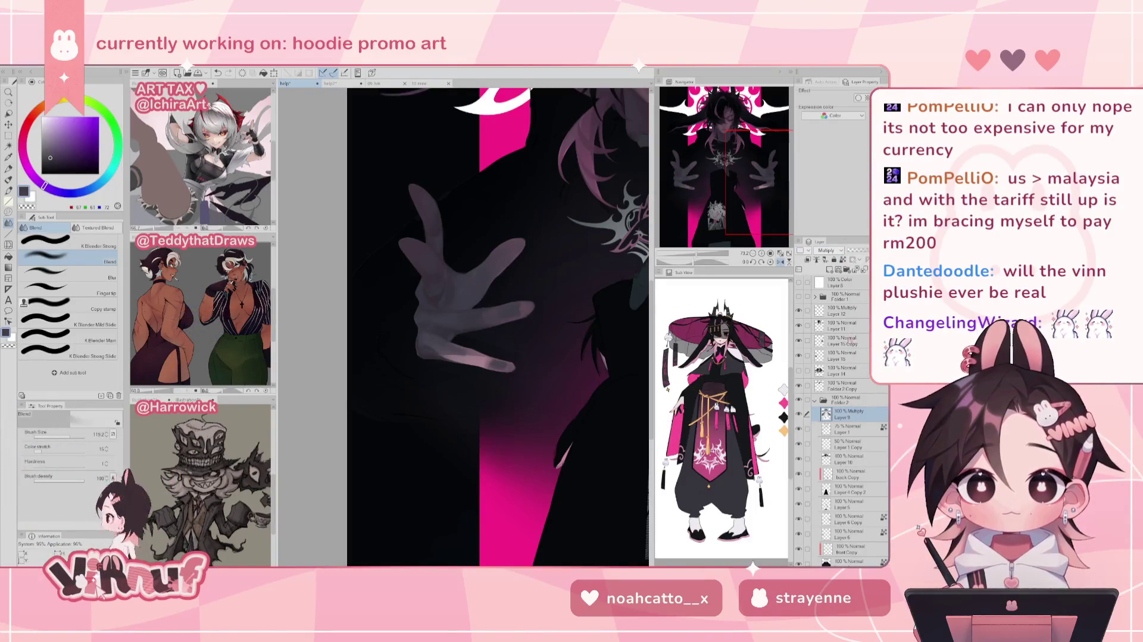
Merge Layer 6 Copy into Layer 6 and Layer 15 Copy into Layer 15
left_click(842, 535)
left_click(842, 520)
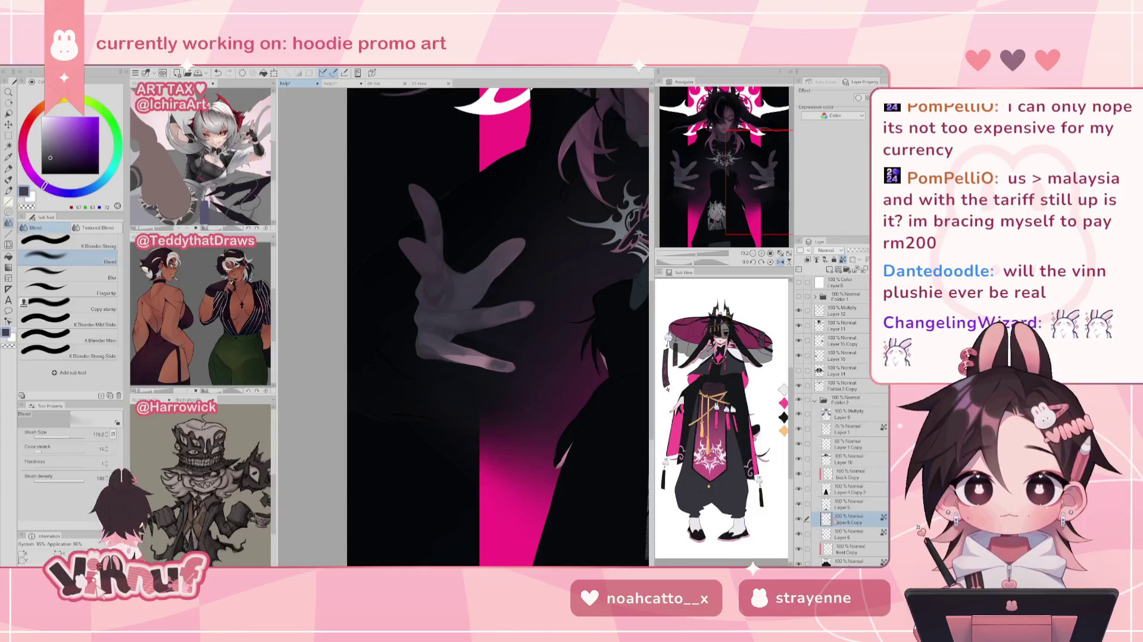
key("ctrl+e")
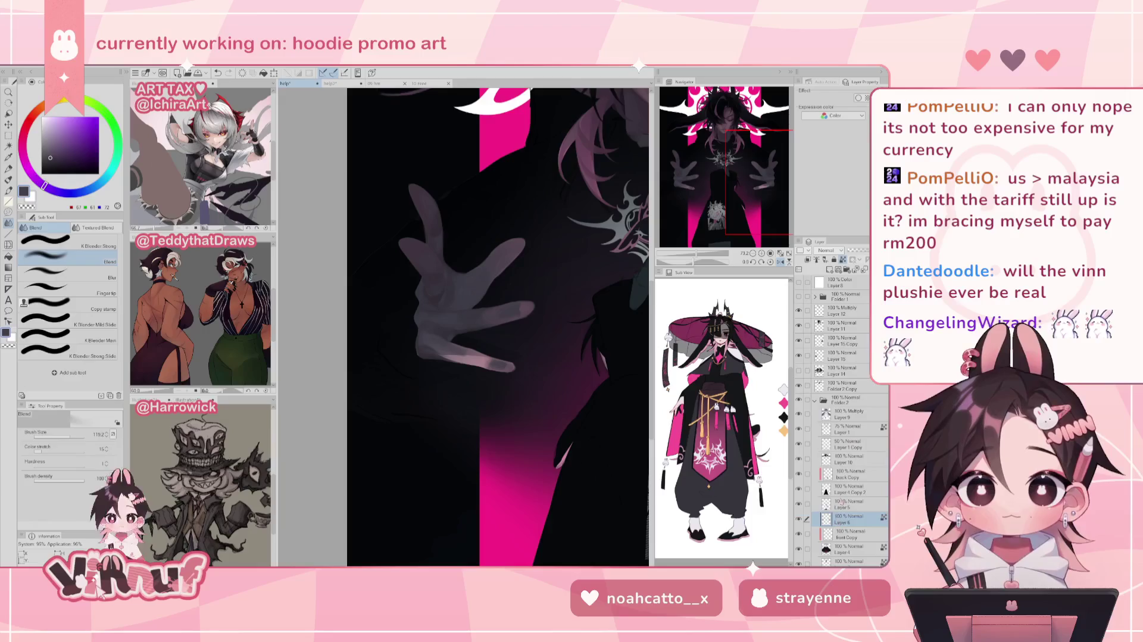
left_click(845, 343)
key("ctrl+e")
Select the hand from Layer 6, blend shading on Layer 9, then deselect and fit the view
right_click(841, 505)
mouse_move(833, 416)
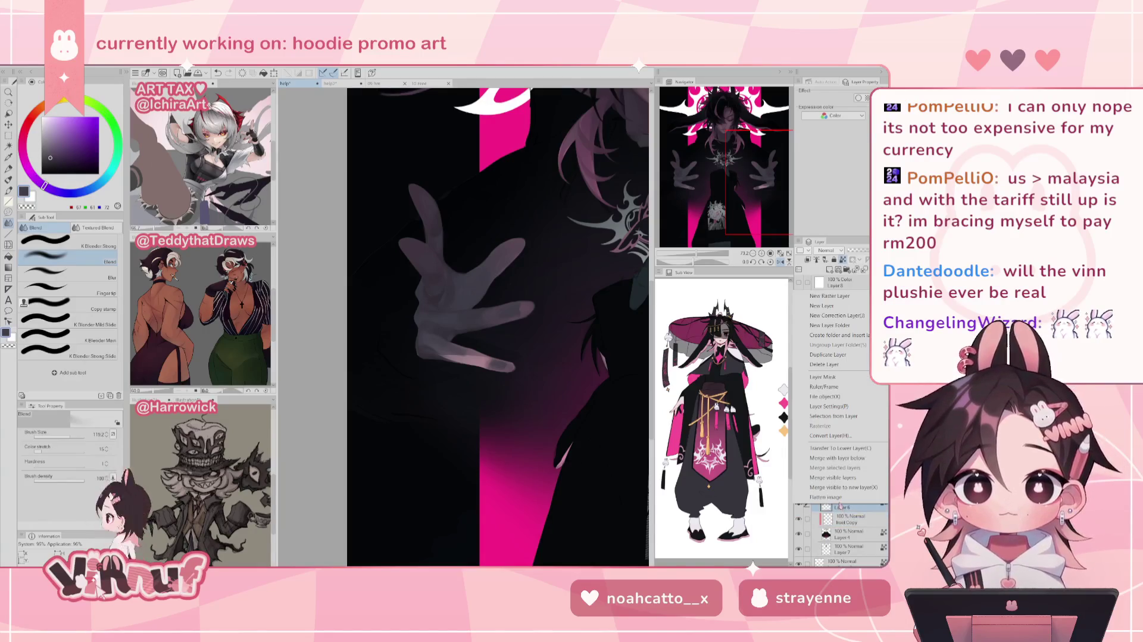
left_click(762, 420)
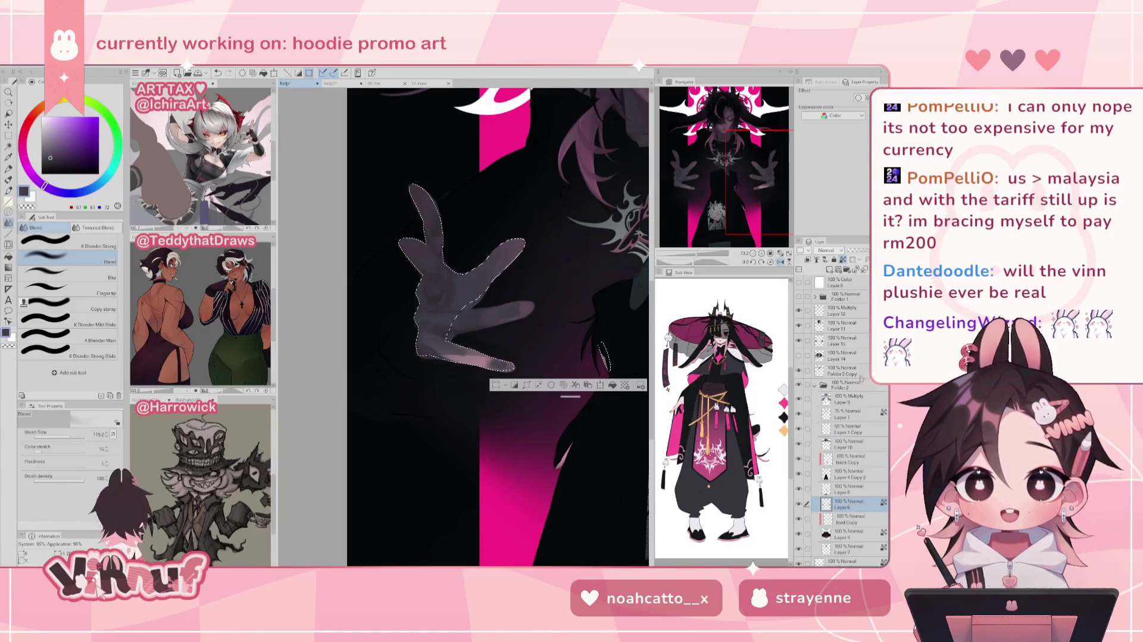
left_click(846, 397)
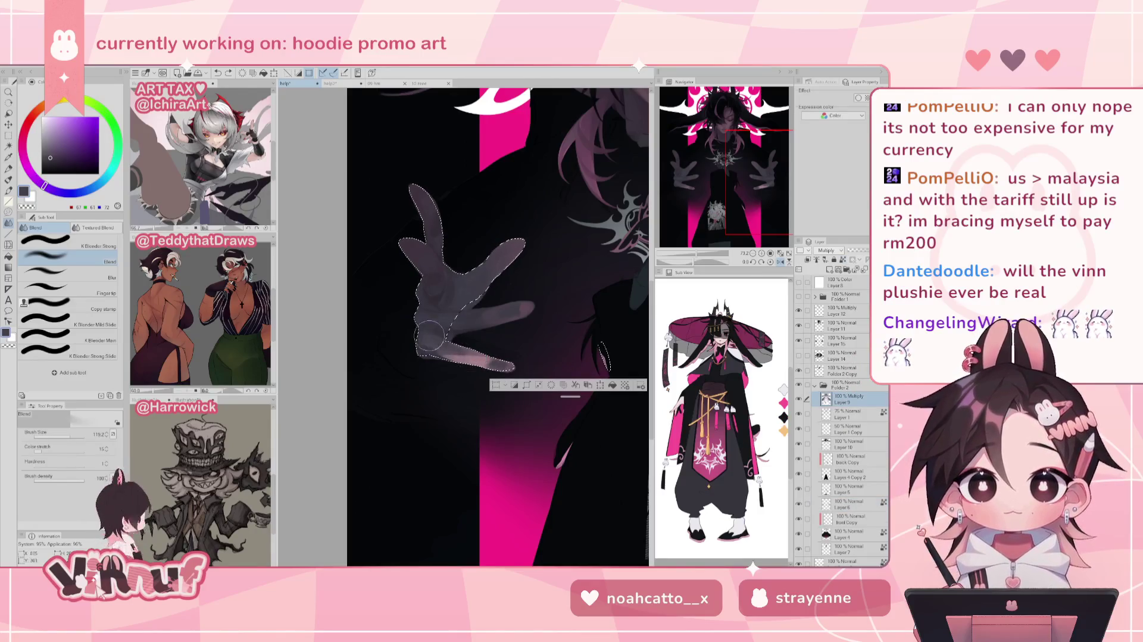
left_click_drag(428, 335, 479, 322)
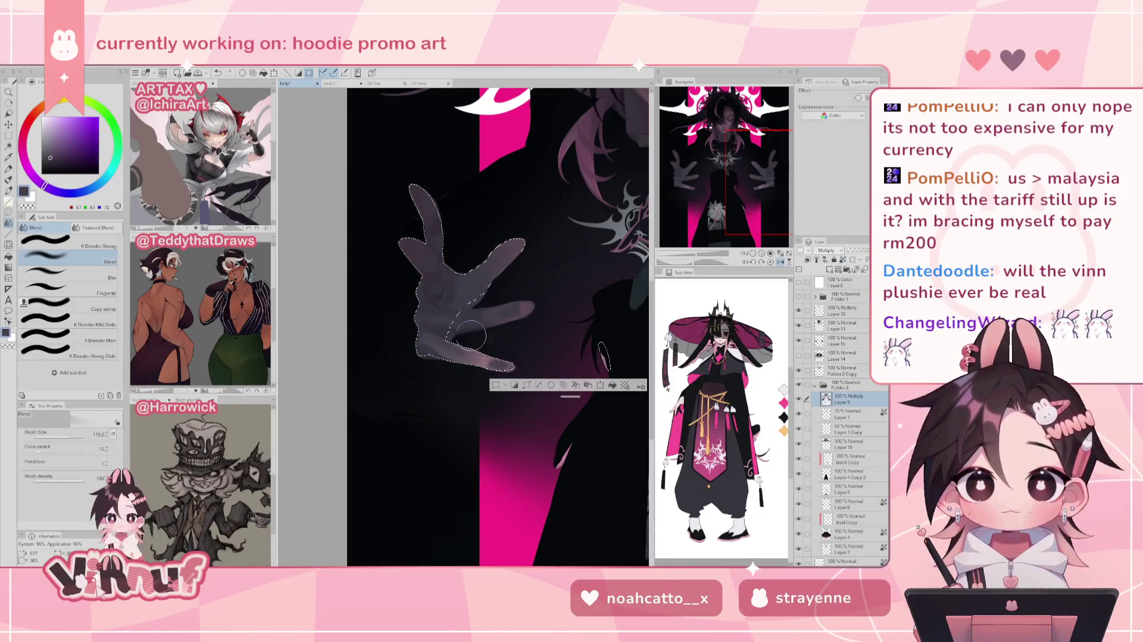
scroll(479, 321, "down", 2)
scroll(479, 321, "down", 3)
key("ctrl+d")
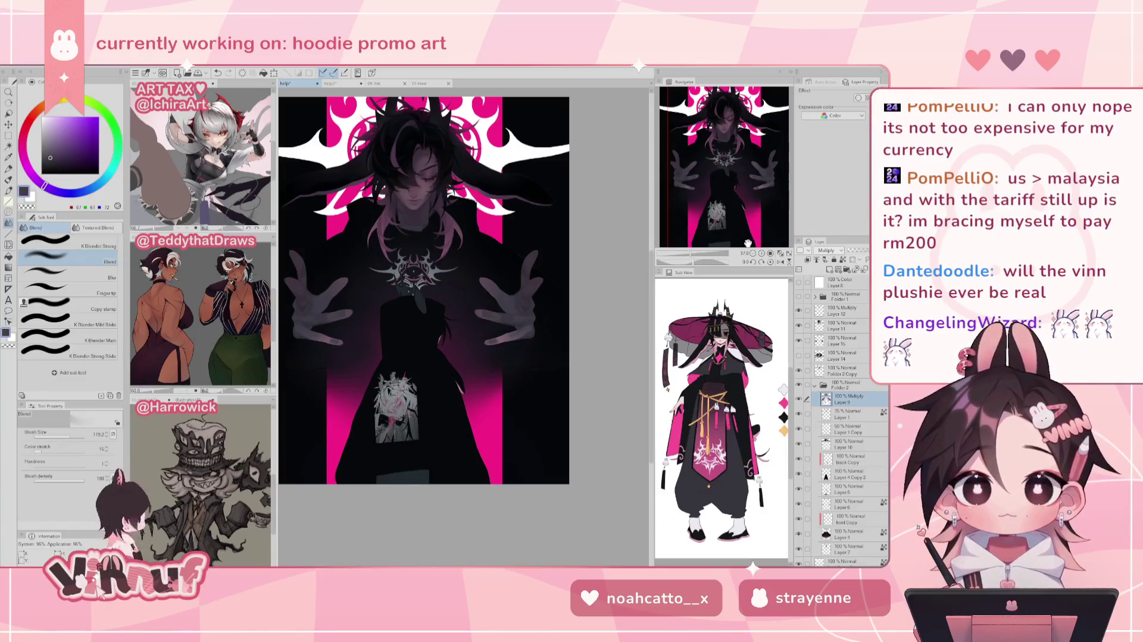
left_click(780, 253)
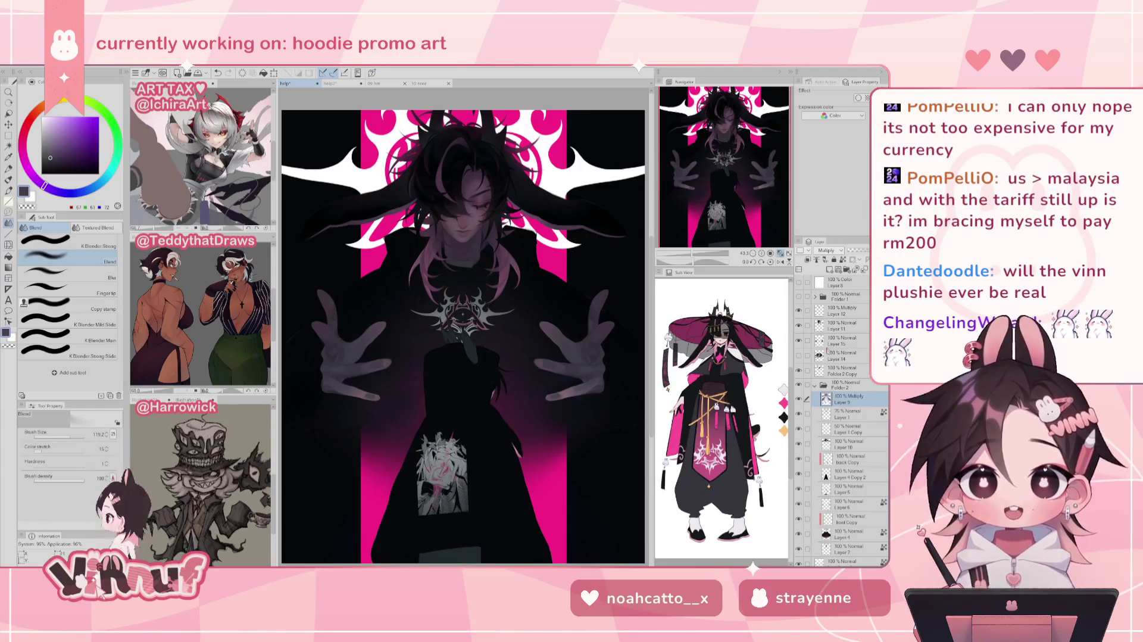
left_click(798, 295)
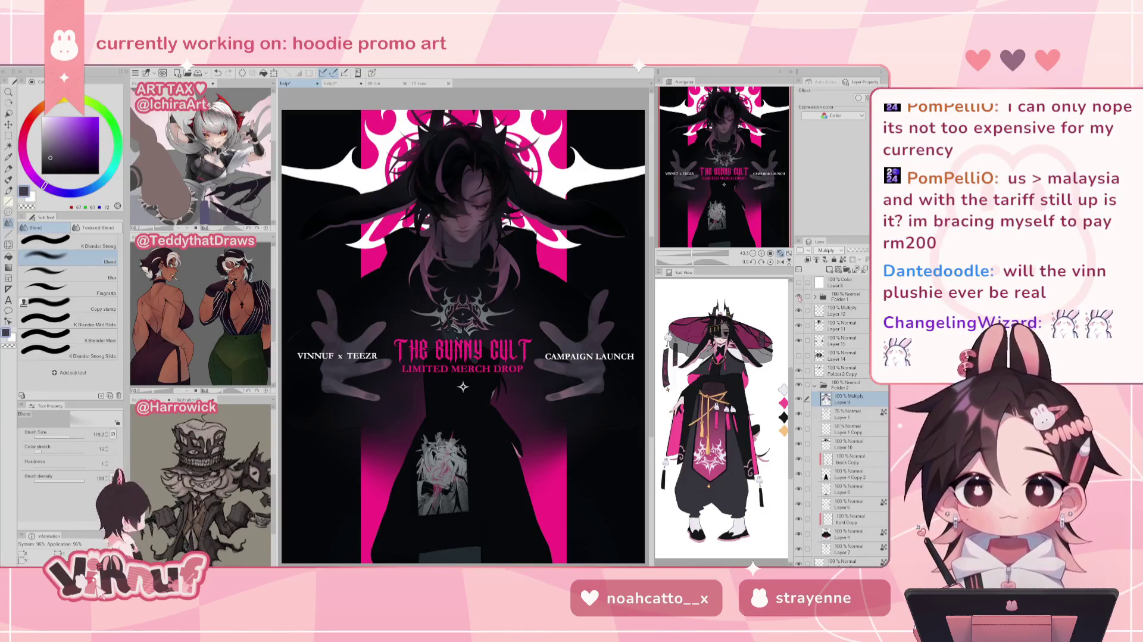
left_click(798, 296)
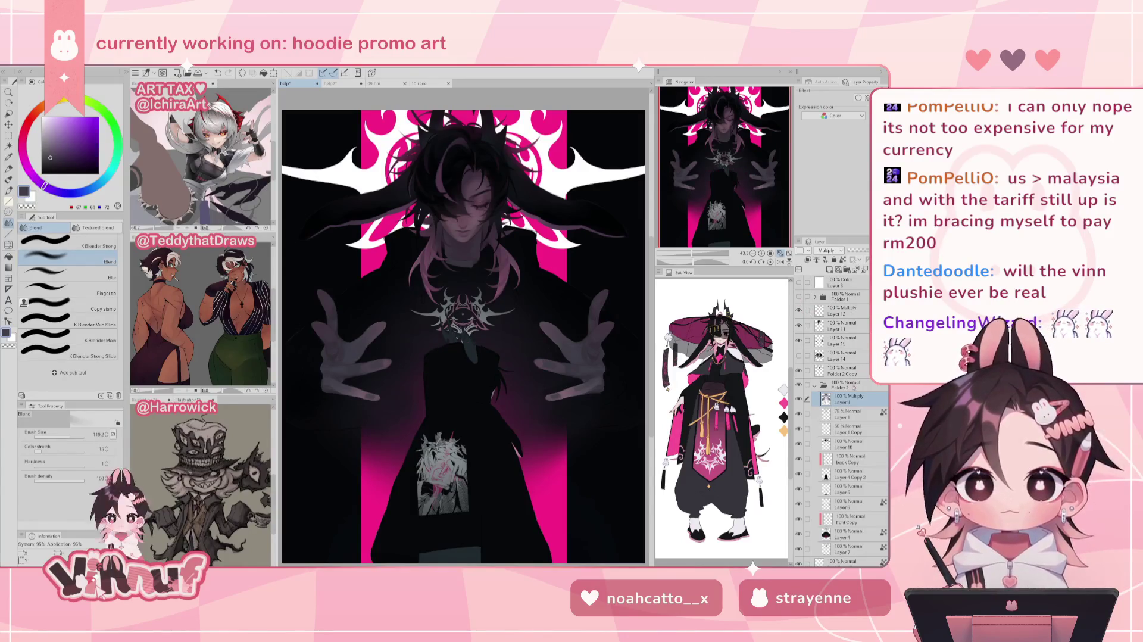
left_click(798, 341)
left_click(798, 340)
left_click(839, 340)
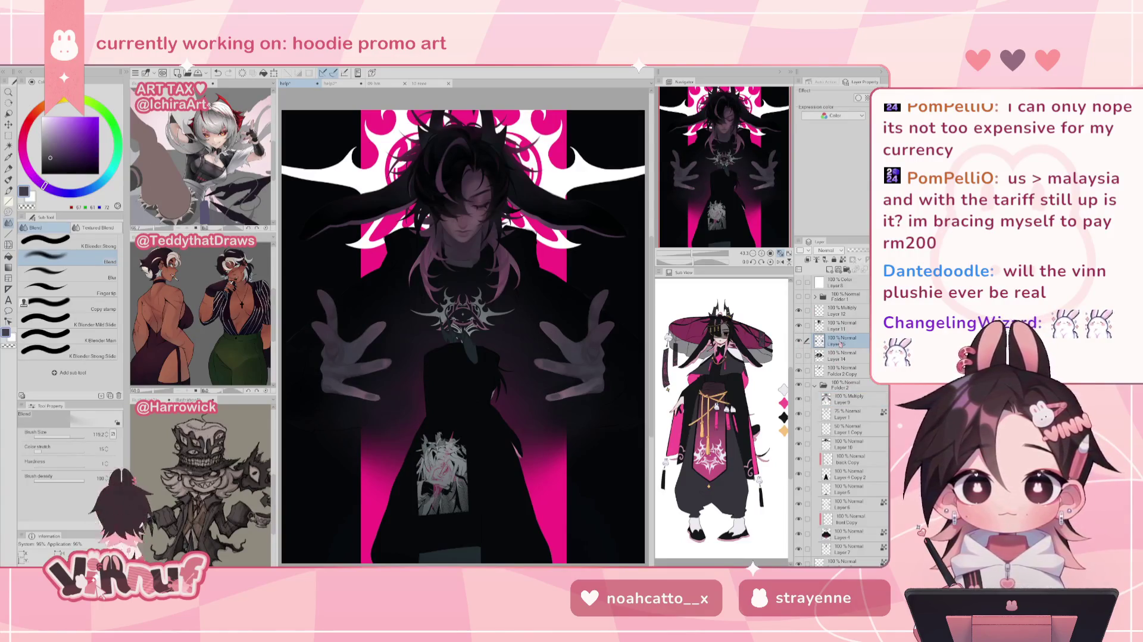
scroll(724, 167, "up", 2)
left_click_drag(724, 173, 720, 181)
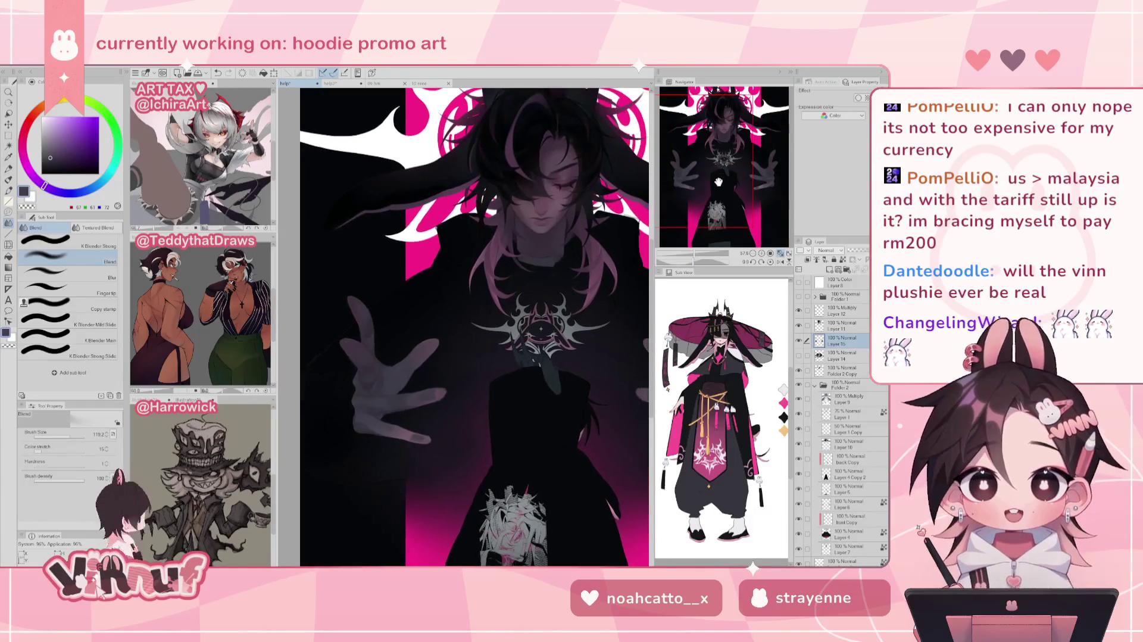
Sample a near-black from the artwork and shift it to a dark purple-magenta
key("p")
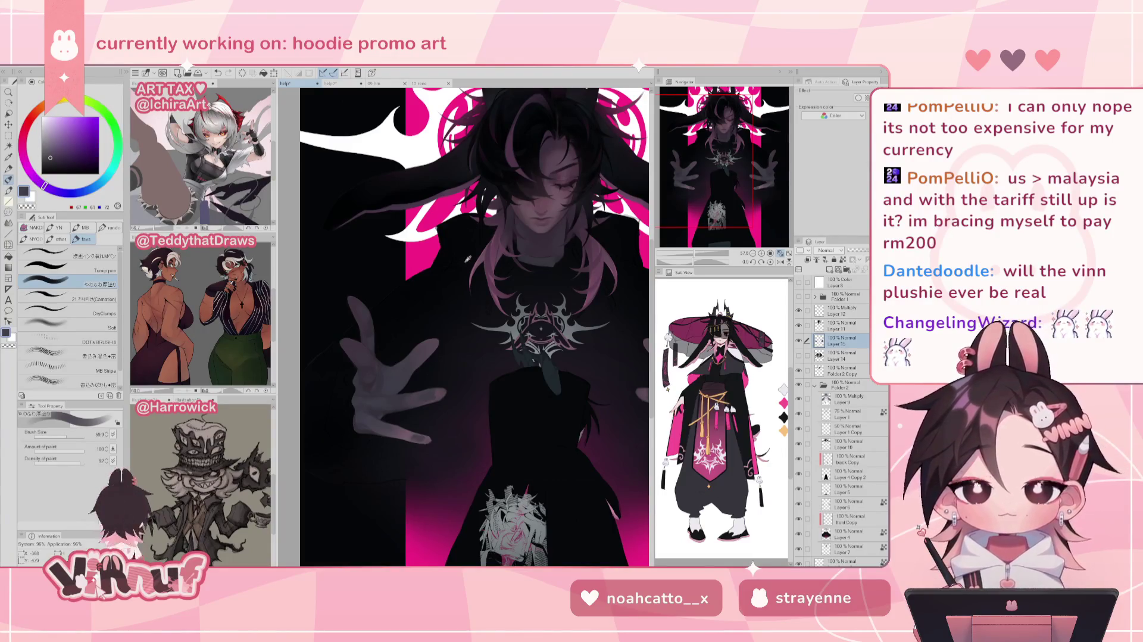
left_click(466, 263, "alt")
left_click(418, 298, "alt")
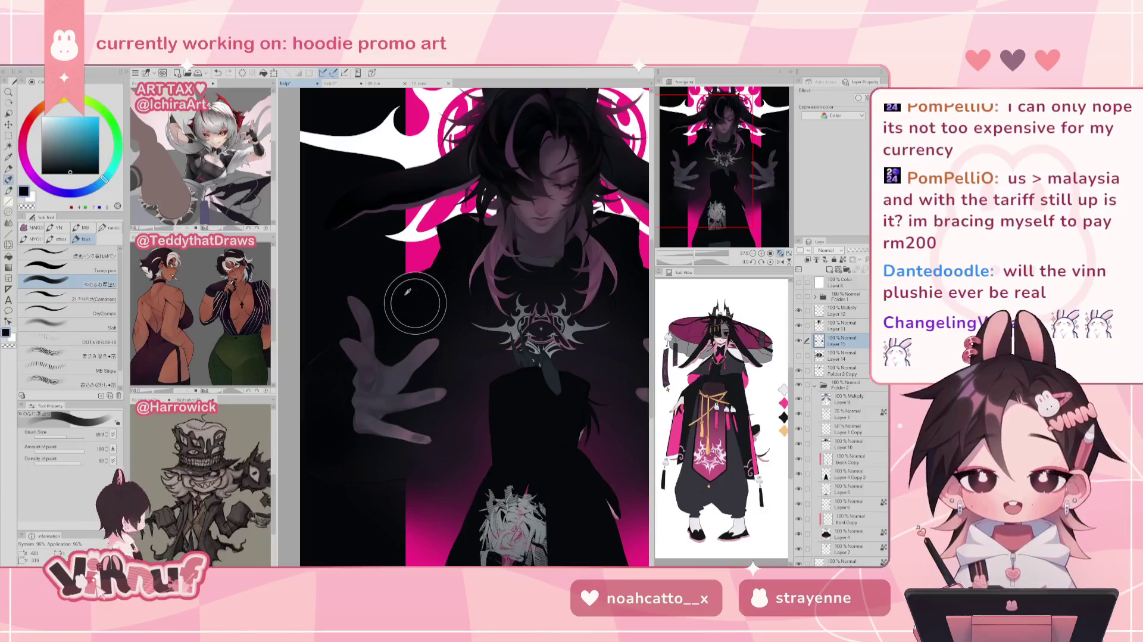
left_click(518, 211, "alt")
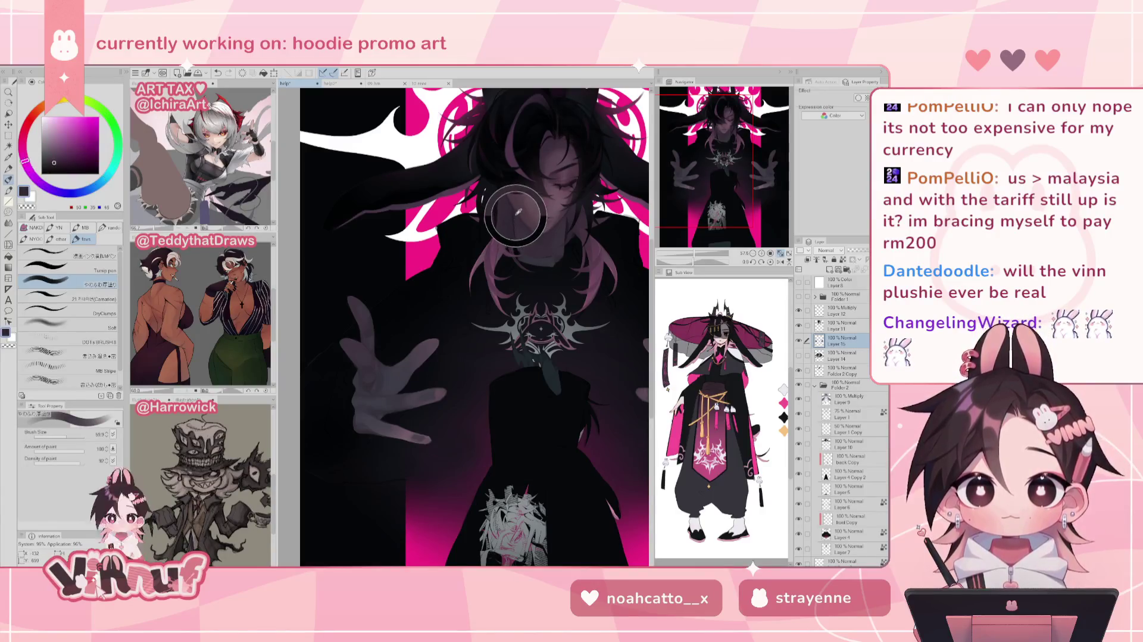
left_click(517, 212, "alt")
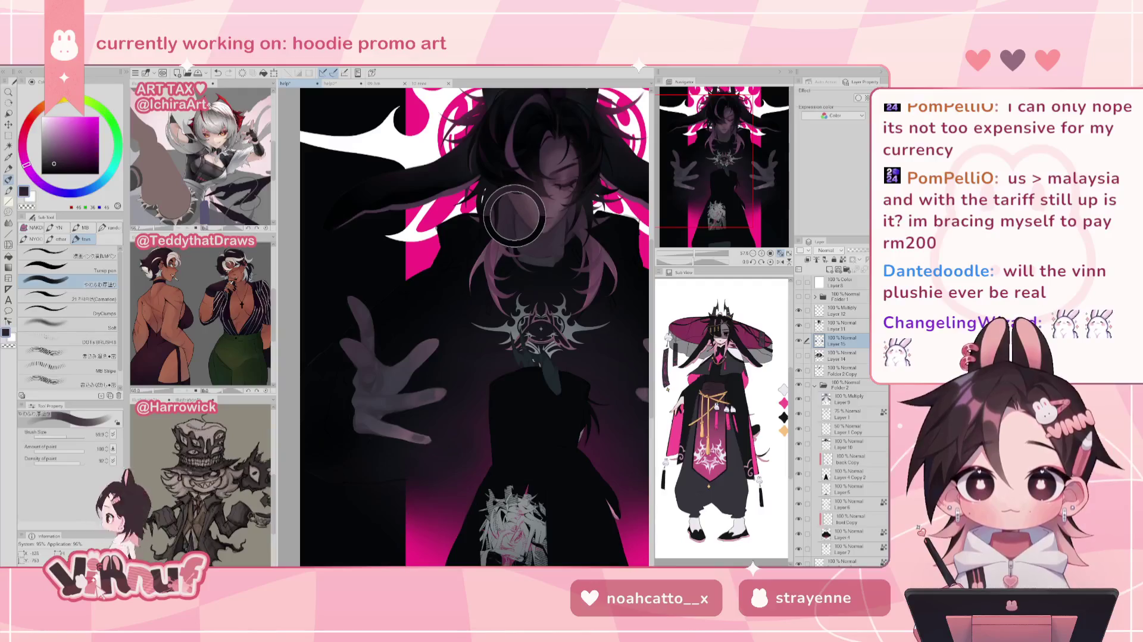
Choose the 21 Paint (Carnation) brush at size 34.6 and darken the purple slightly
left_click(65, 298)
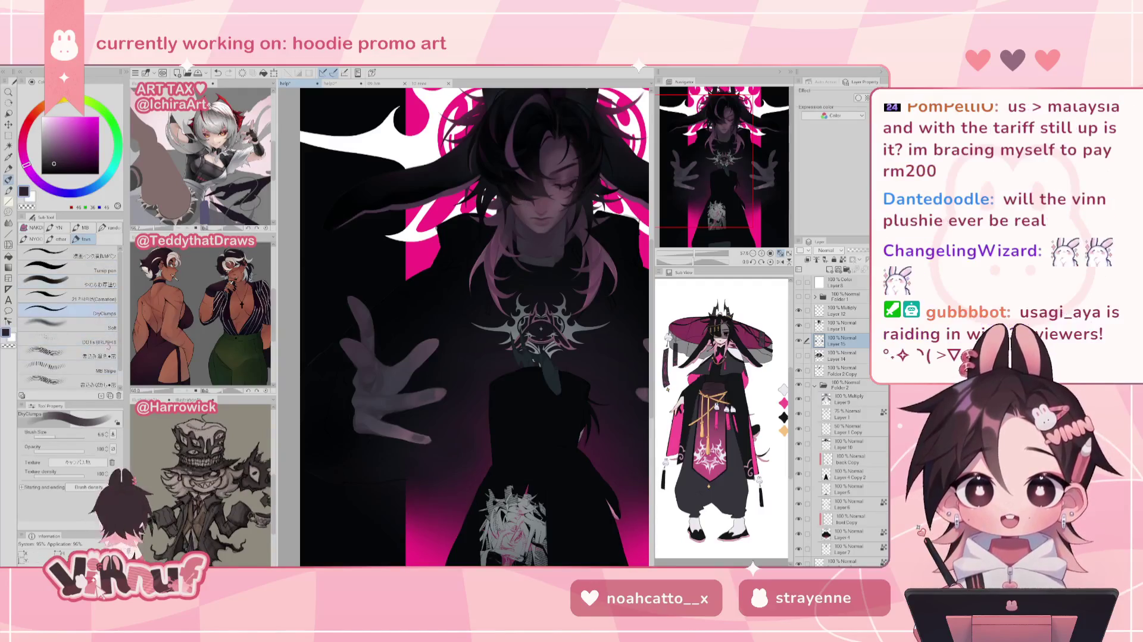
left_click_drag(64, 441, 68, 441)
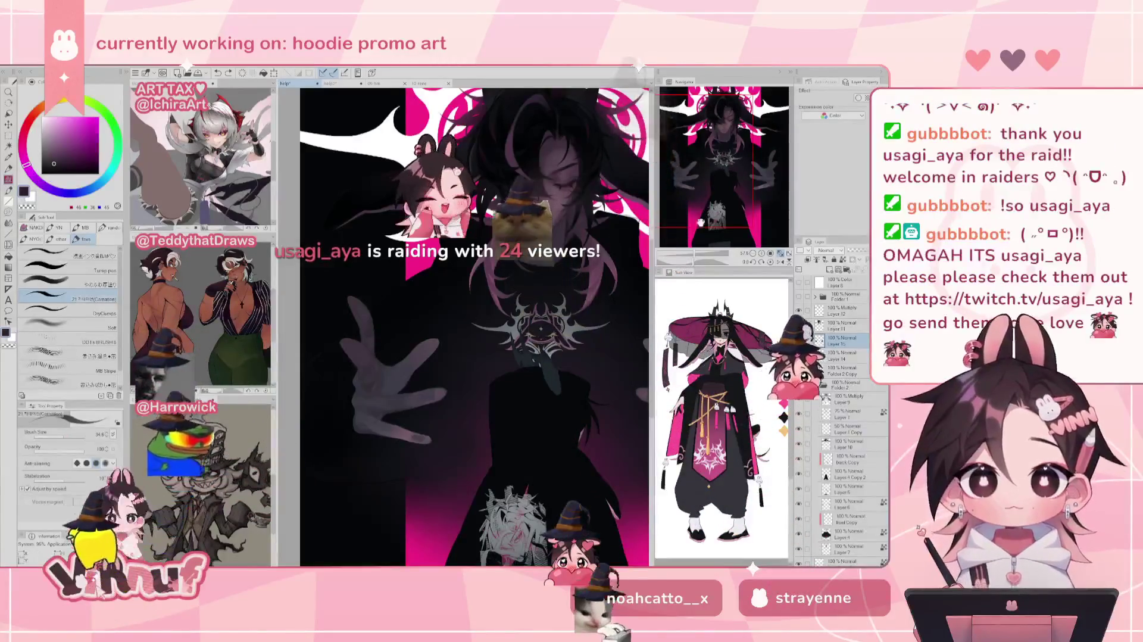
scroll(377, 348, "up", 3)
left_click(521, 311, "alt")
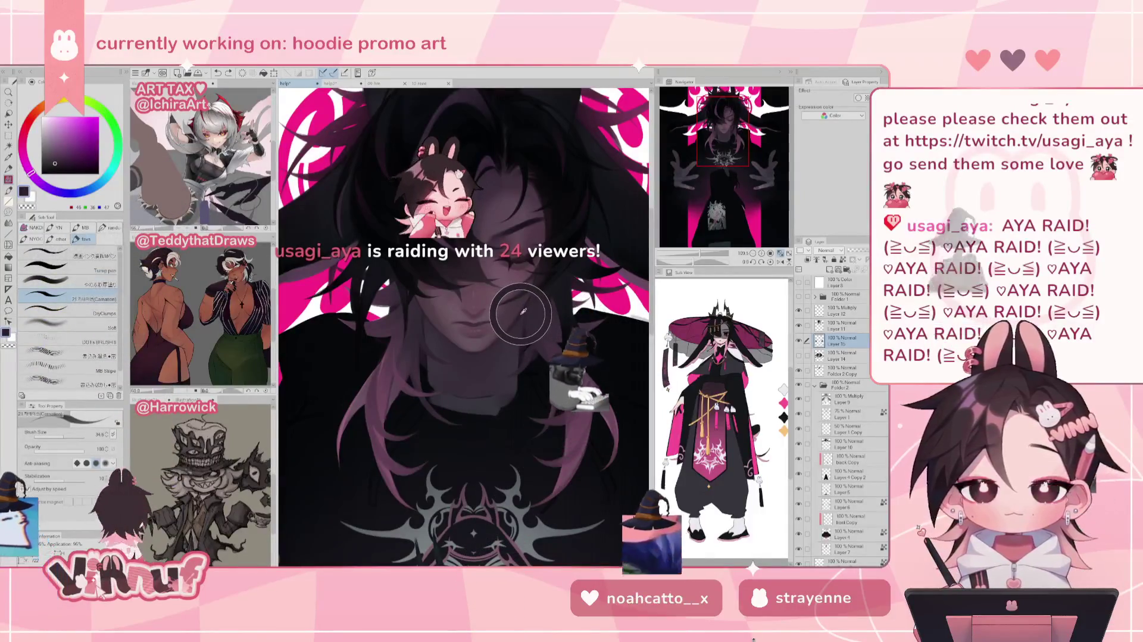
left_click_drag(718, 167, 683, 206)
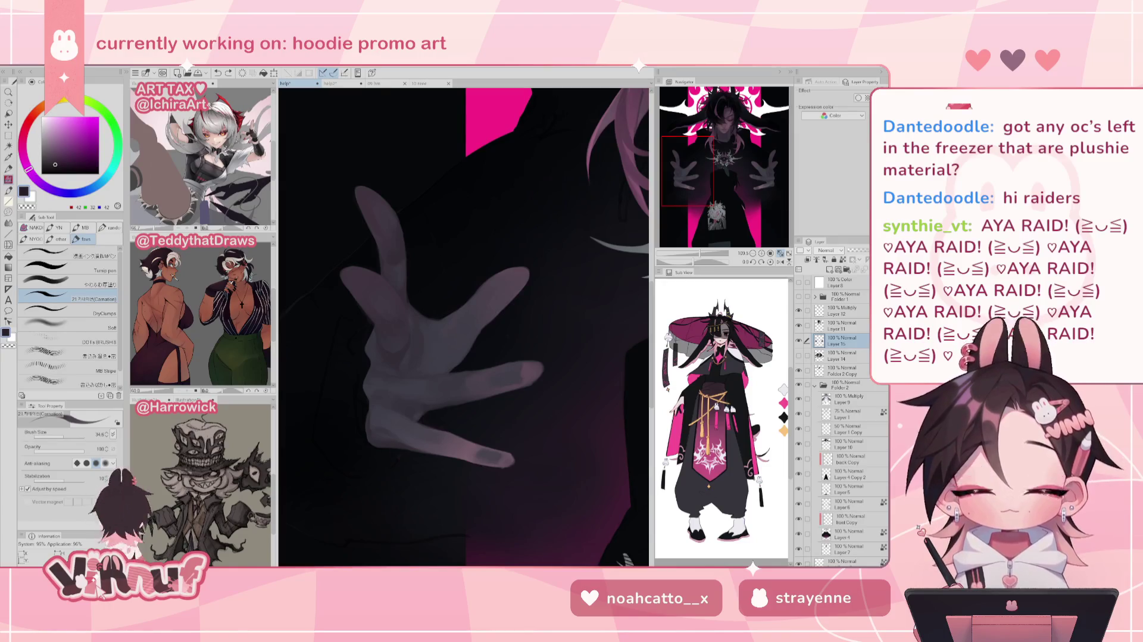
key("ctrl+0")
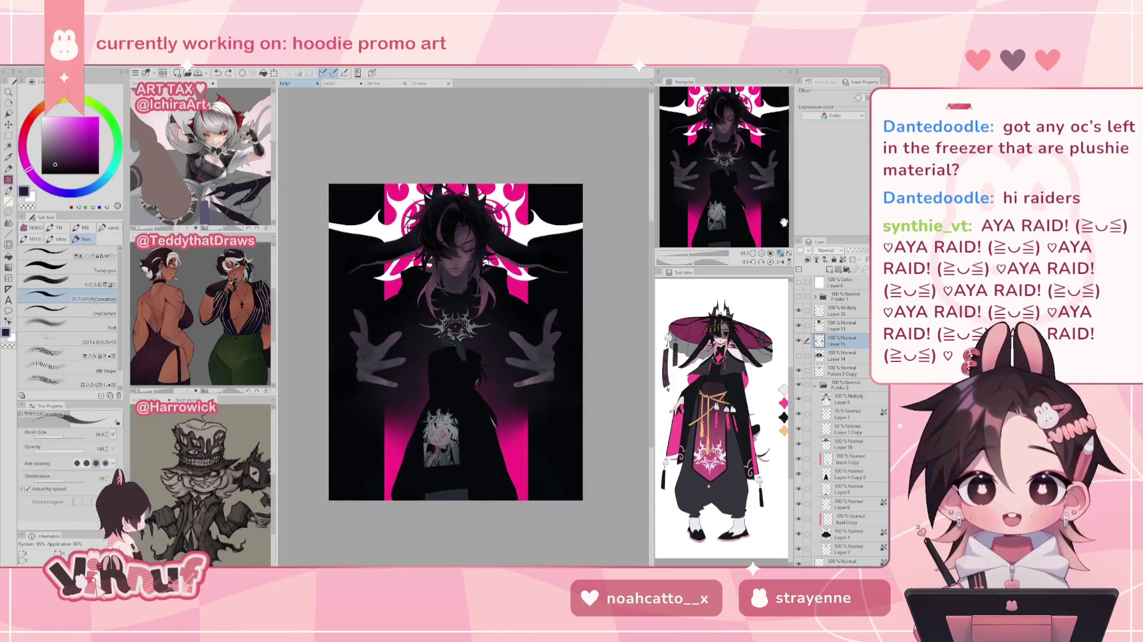
key("ctrl+plus")
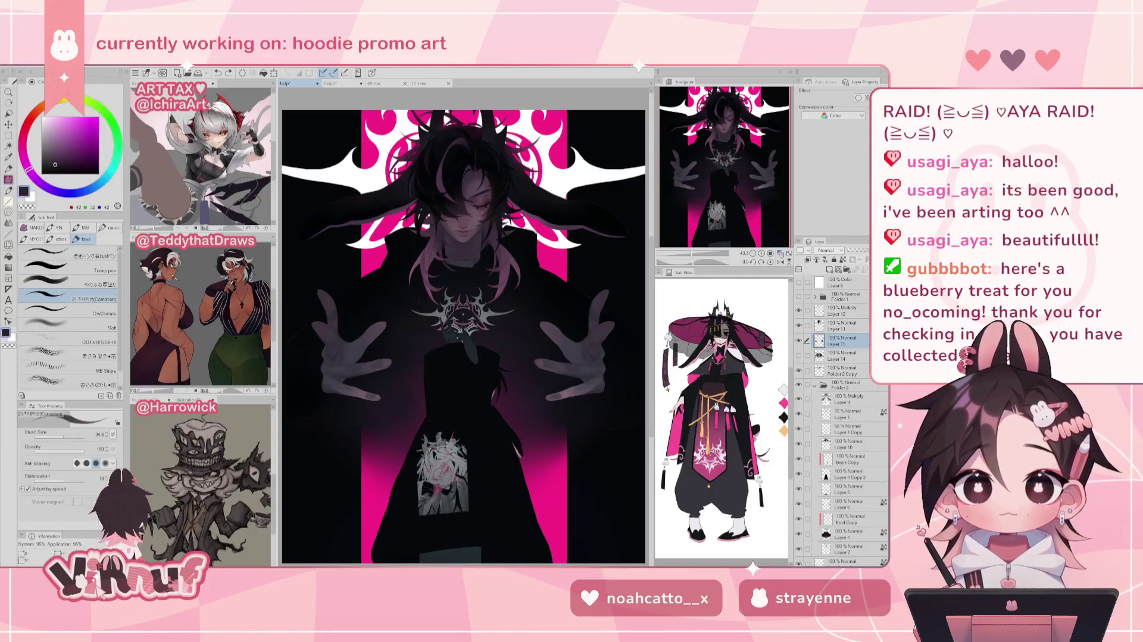
scroll(463, 325, "up", 5)
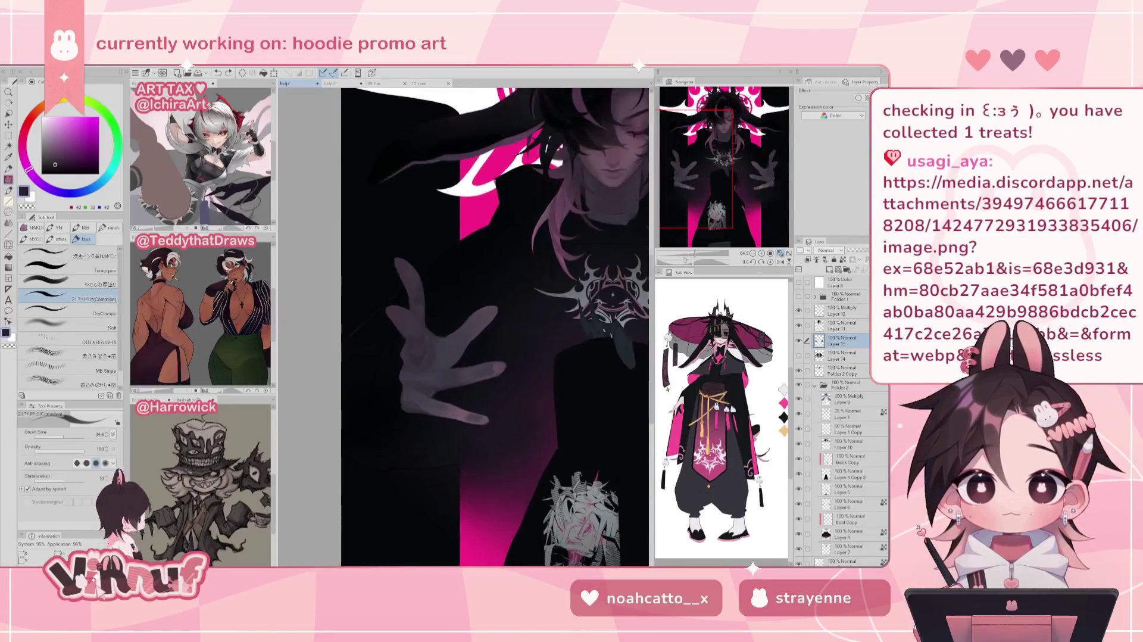
Zoom onto the left hand and mirror the view to check its shape
scroll(463, 325, "up", 2)
scroll(463, 326, "up", 2)
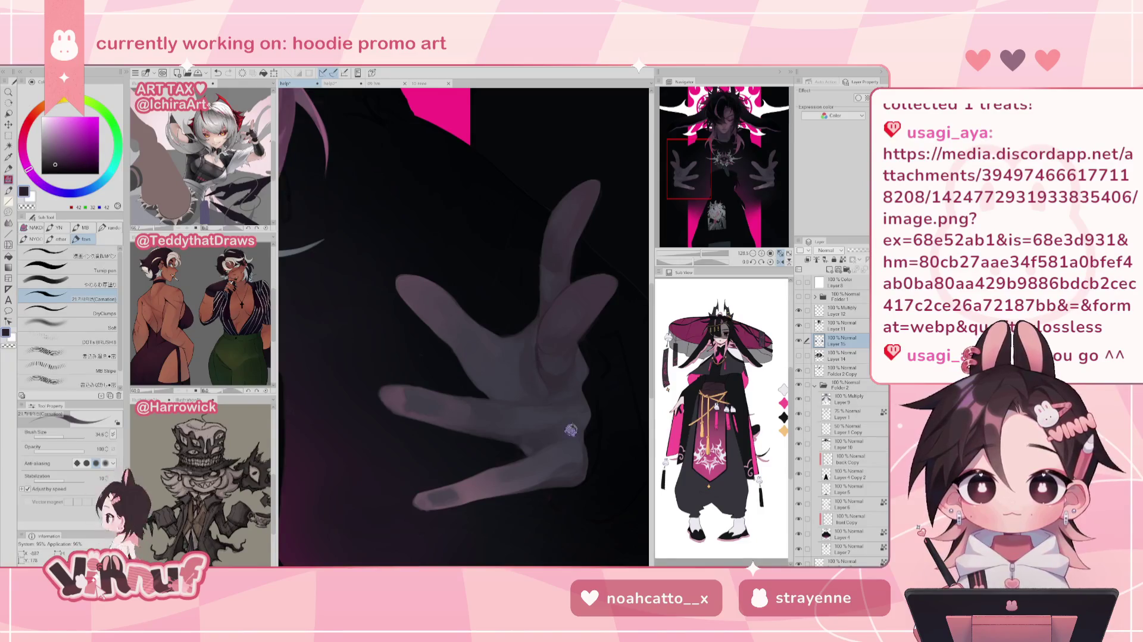
key("h")
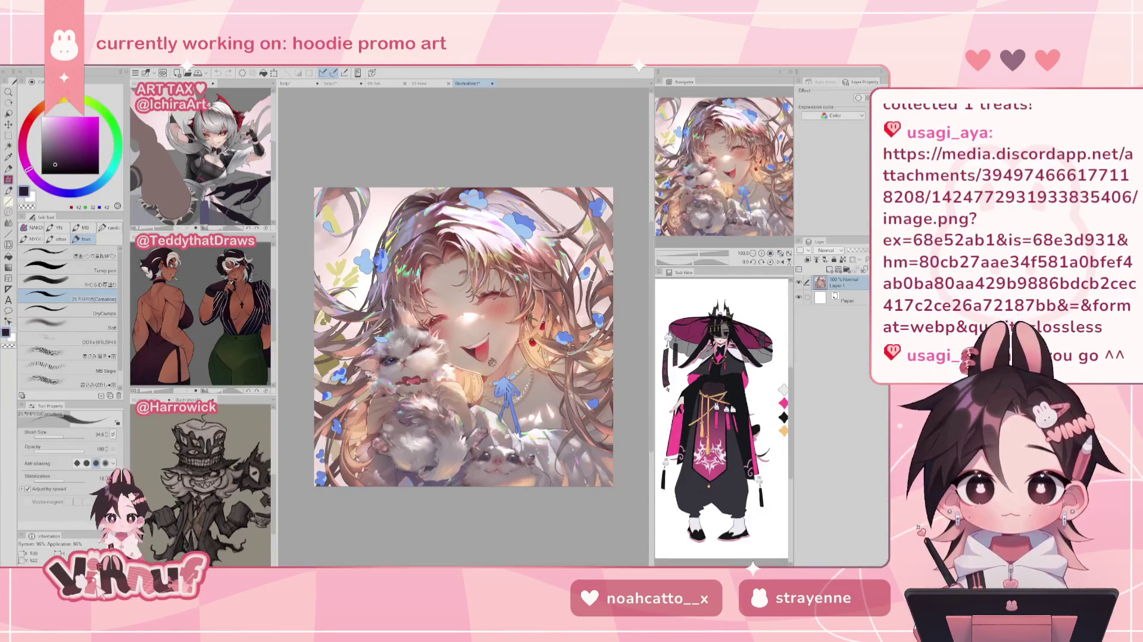
scroll(433, 317, "up", 1)
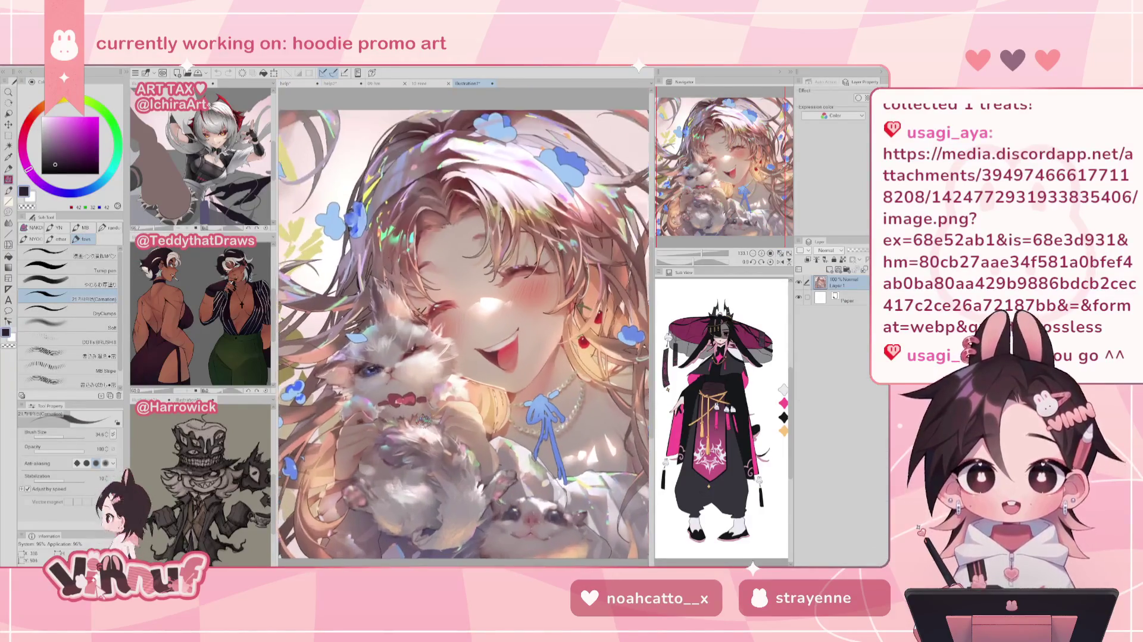
scroll(424, 420, "up", 1)
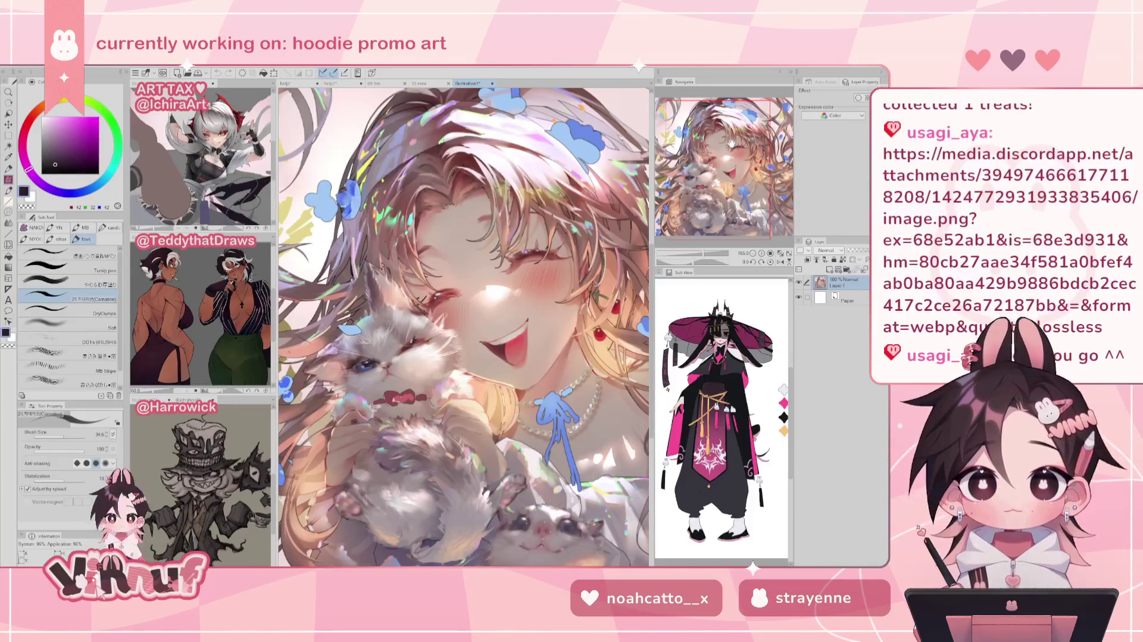
scroll(431, 279, "down", 1)
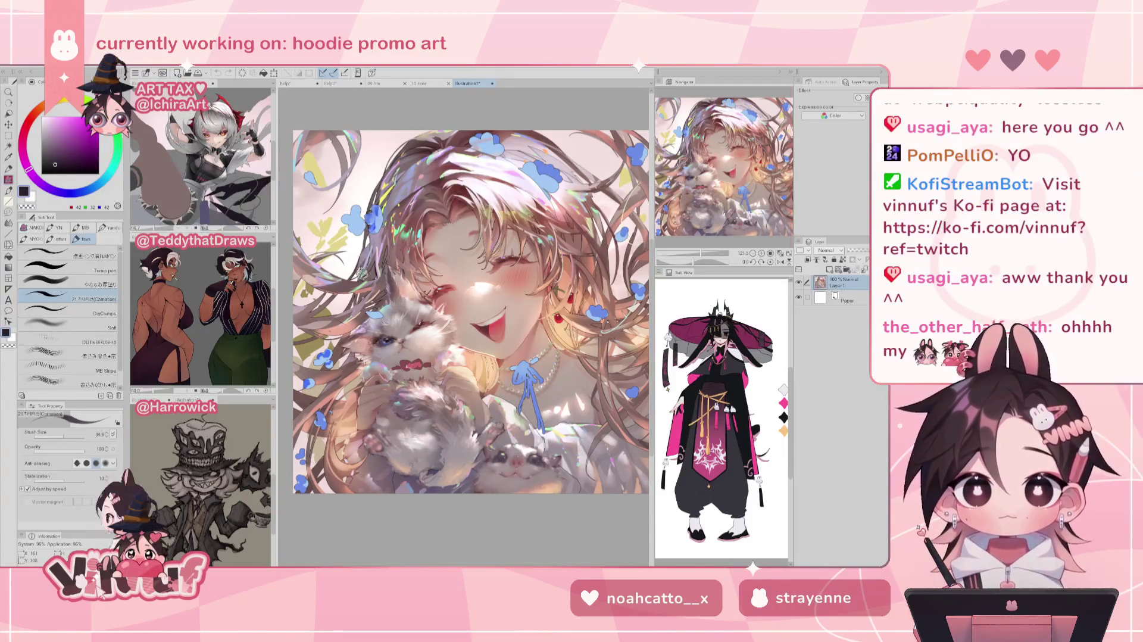
scroll(413, 337, "up", 2)
scroll(412, 337, "up", 2)
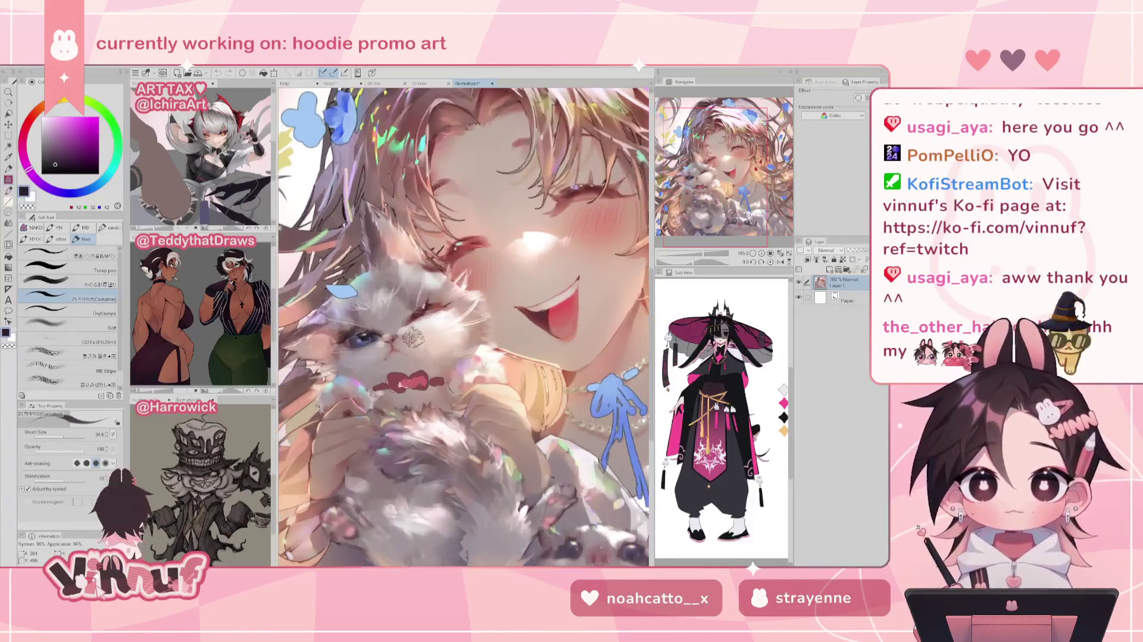
scroll(412, 337, "down", 1)
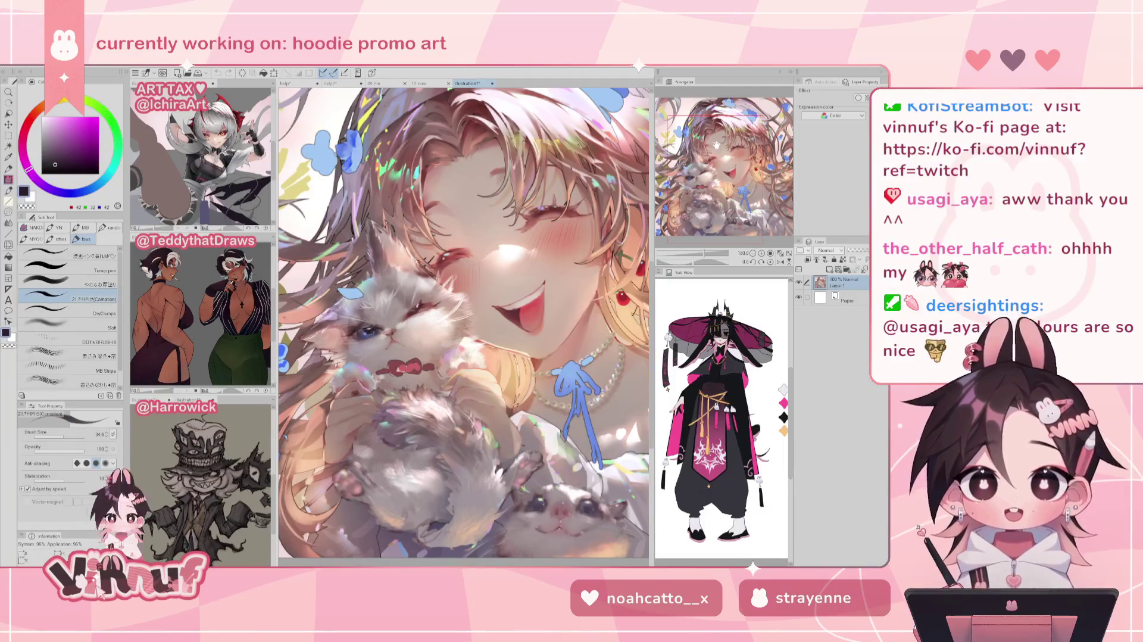
left_click_drag(716, 145, 714, 136)
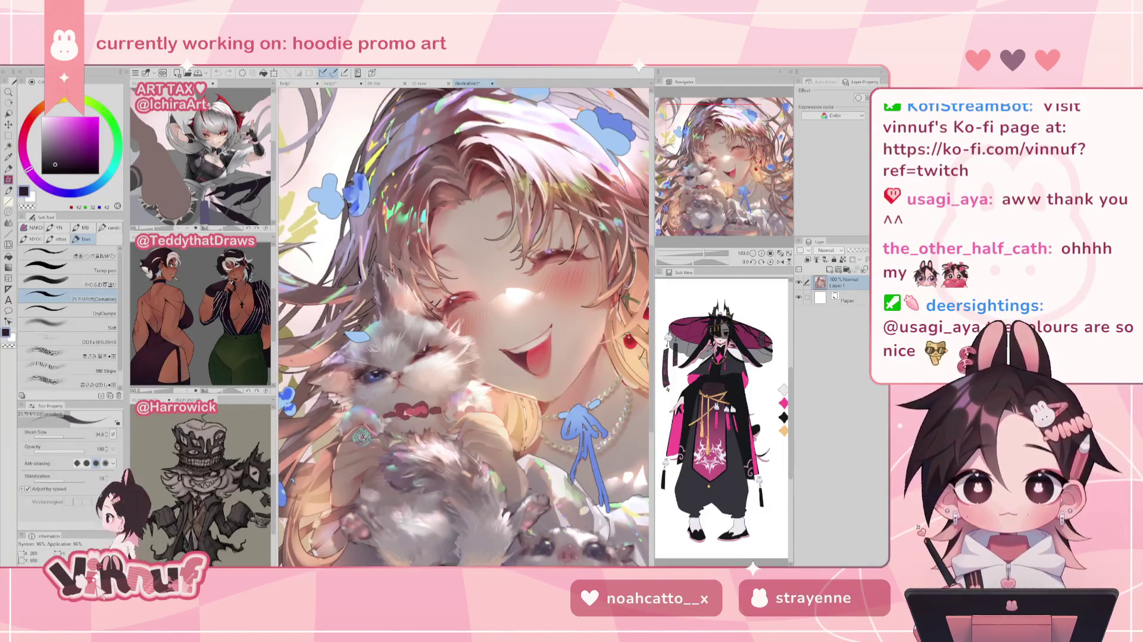
scroll(363, 441, "up", 2)
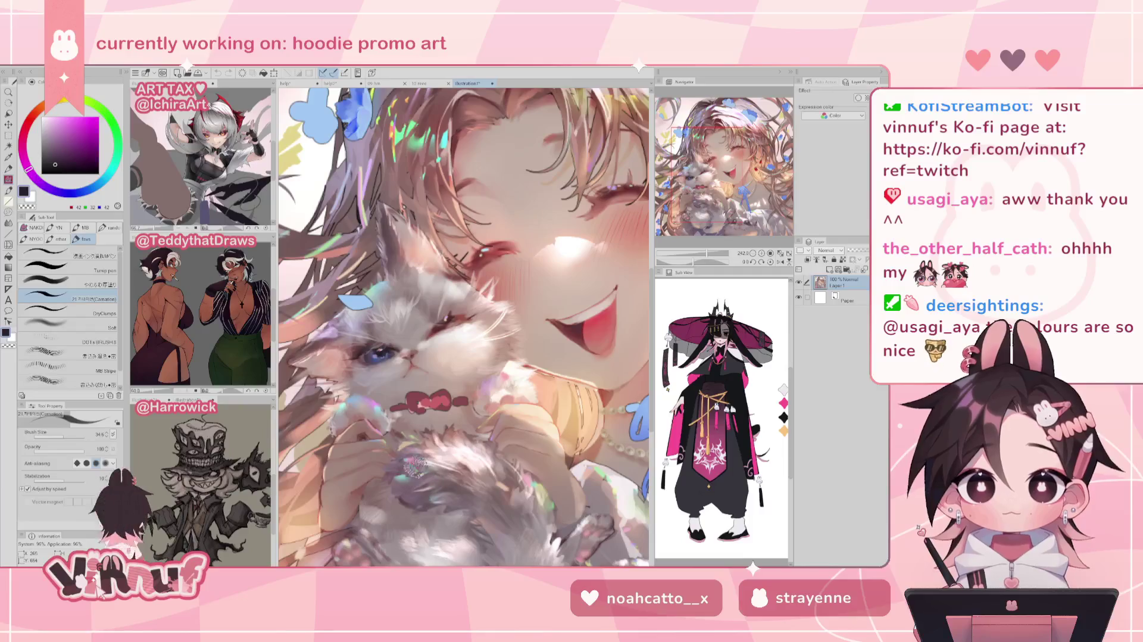
left_click_drag(672, 169, 710, 136)
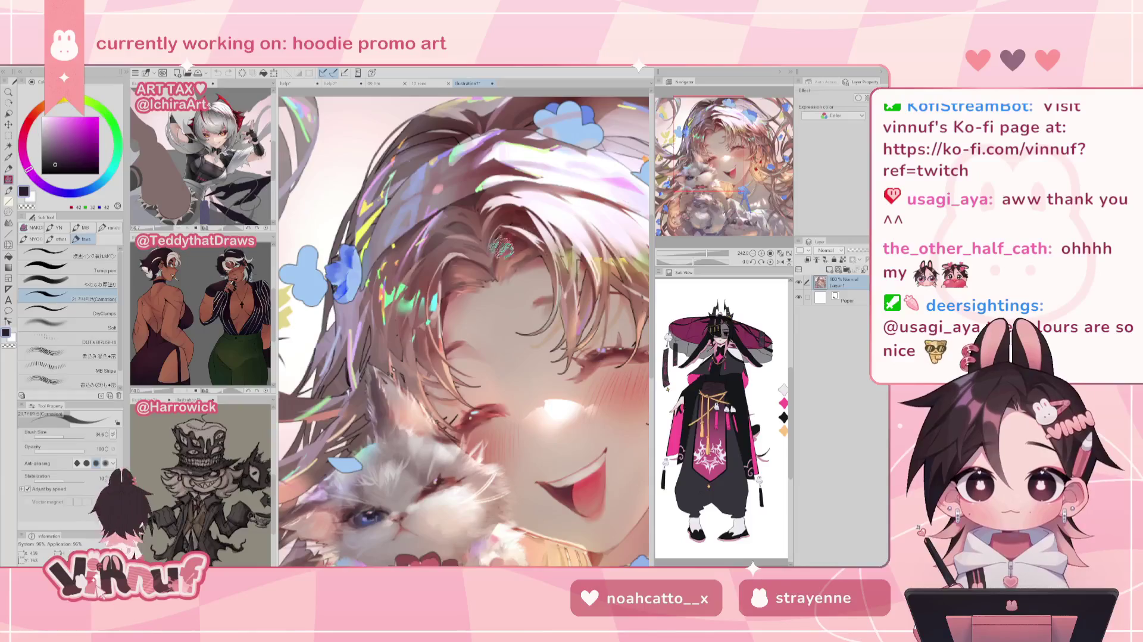
scroll(458, 327, "down", 2)
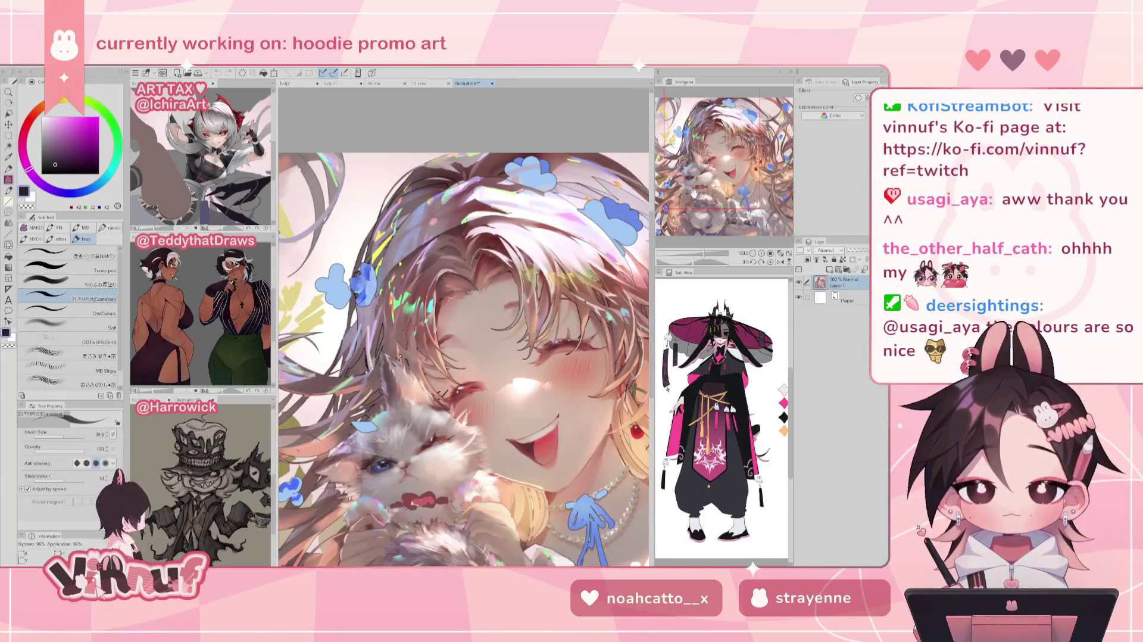
left_click_drag(725, 164, 735, 175)
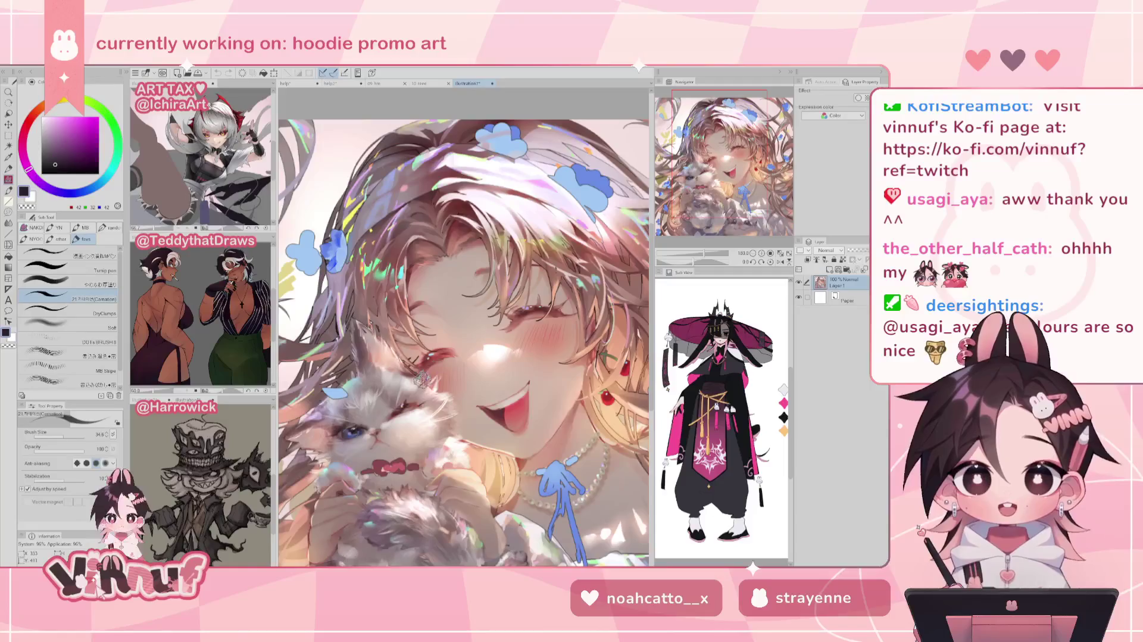
scroll(420, 381, "down", 2)
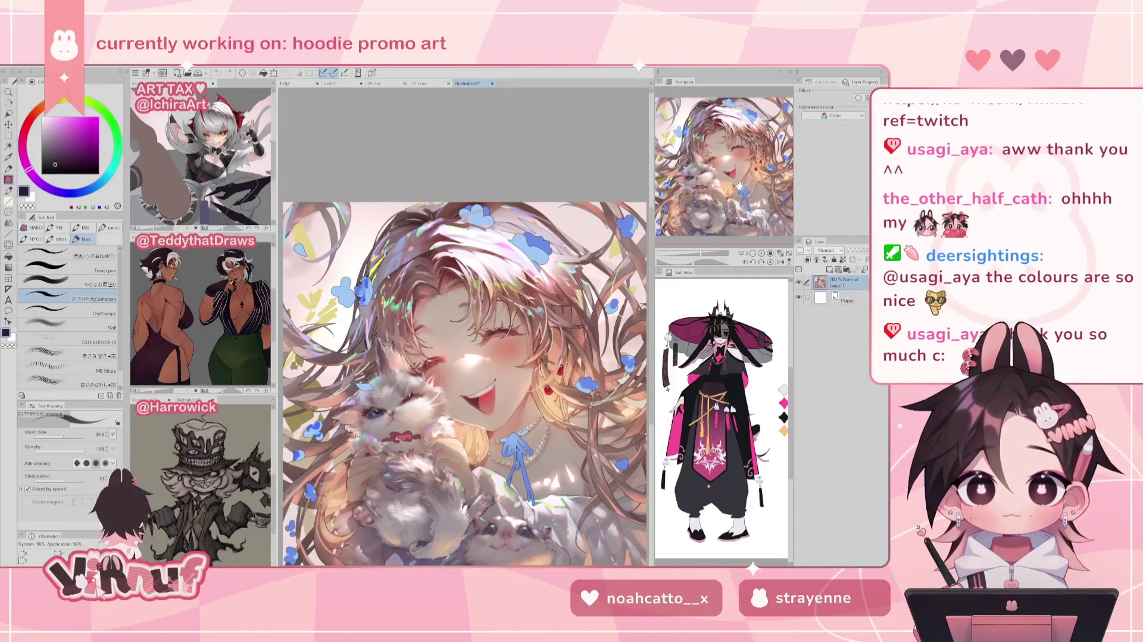
left_click_drag(738, 188, 748, 202)
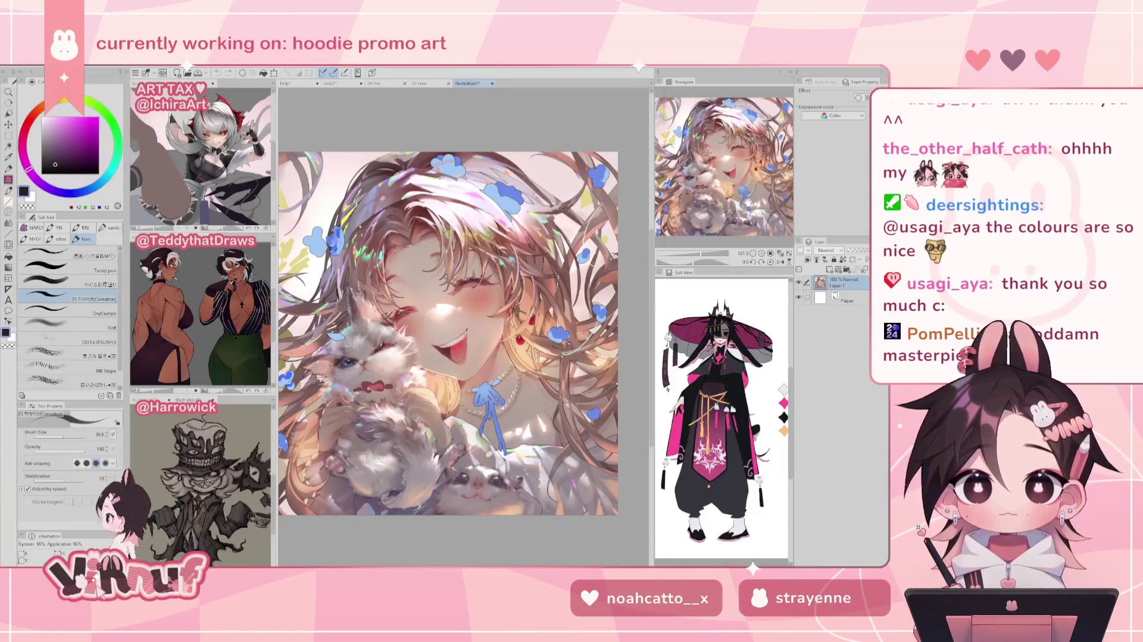
scroll(745, 202, "up", 1)
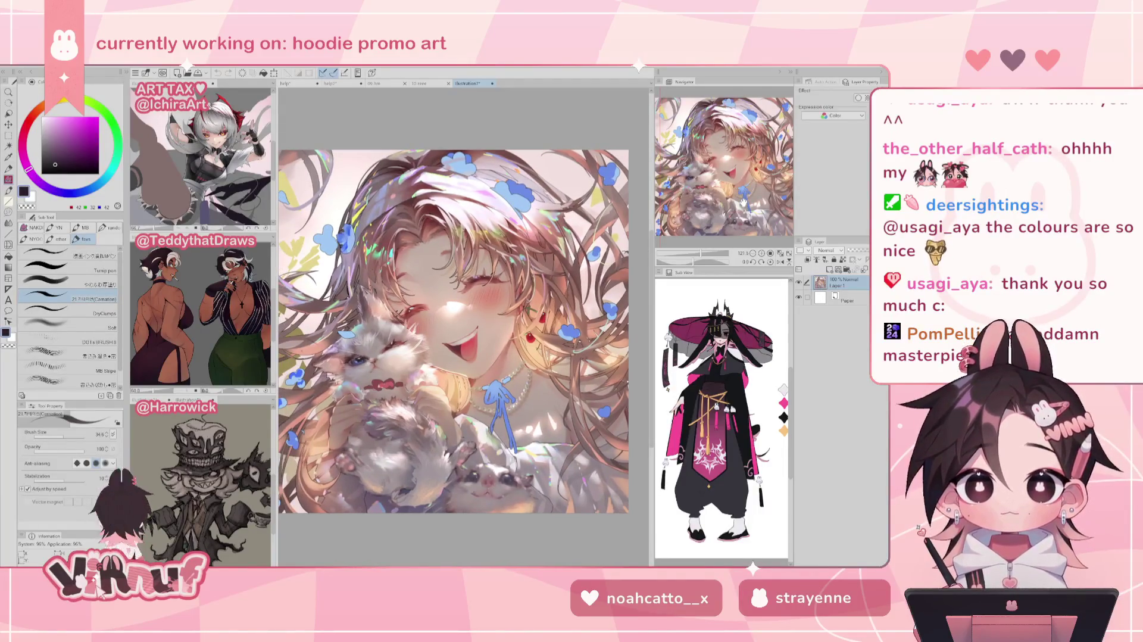
scroll(483, 464, "up", 3)
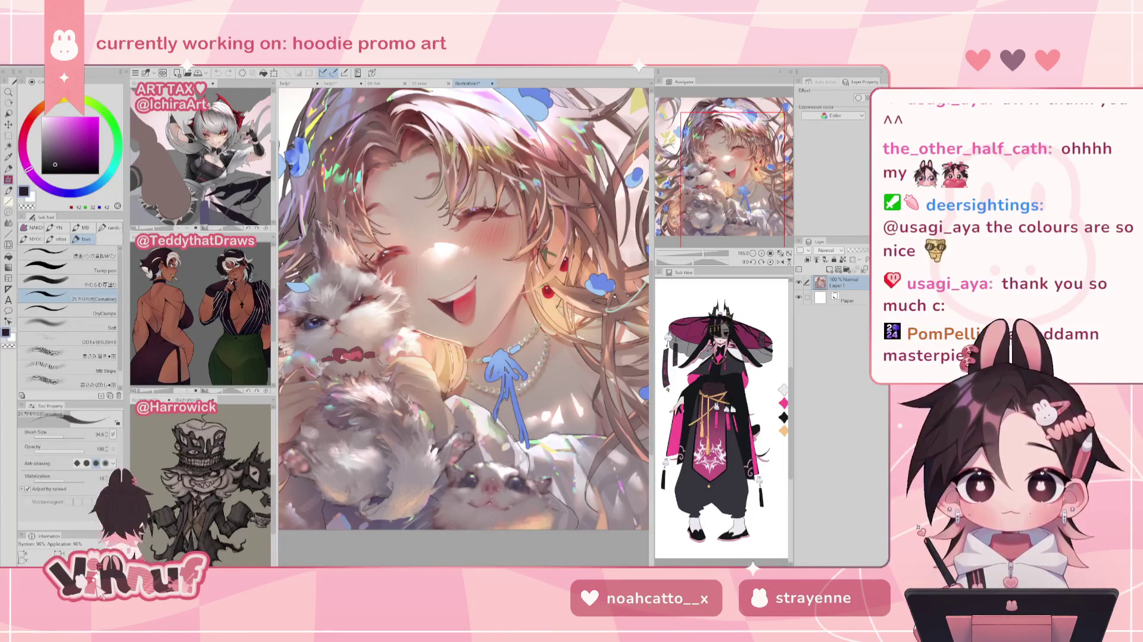
left_click_drag(733, 189, 717, 184)
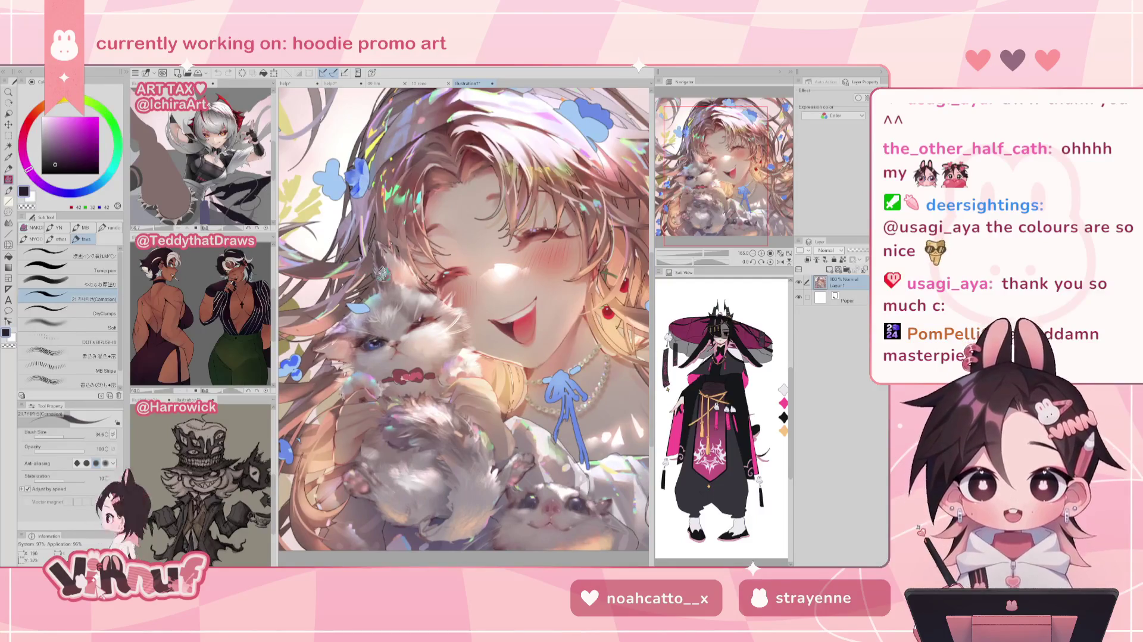
scroll(422, 388, "down", 2)
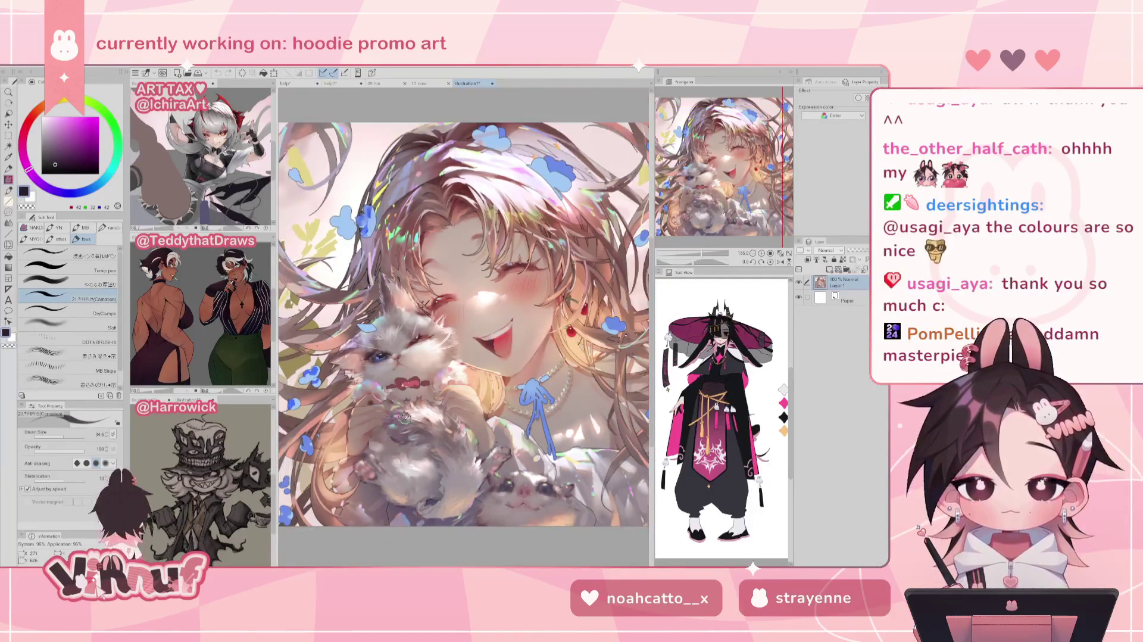
scroll(404, 417, "up", 1)
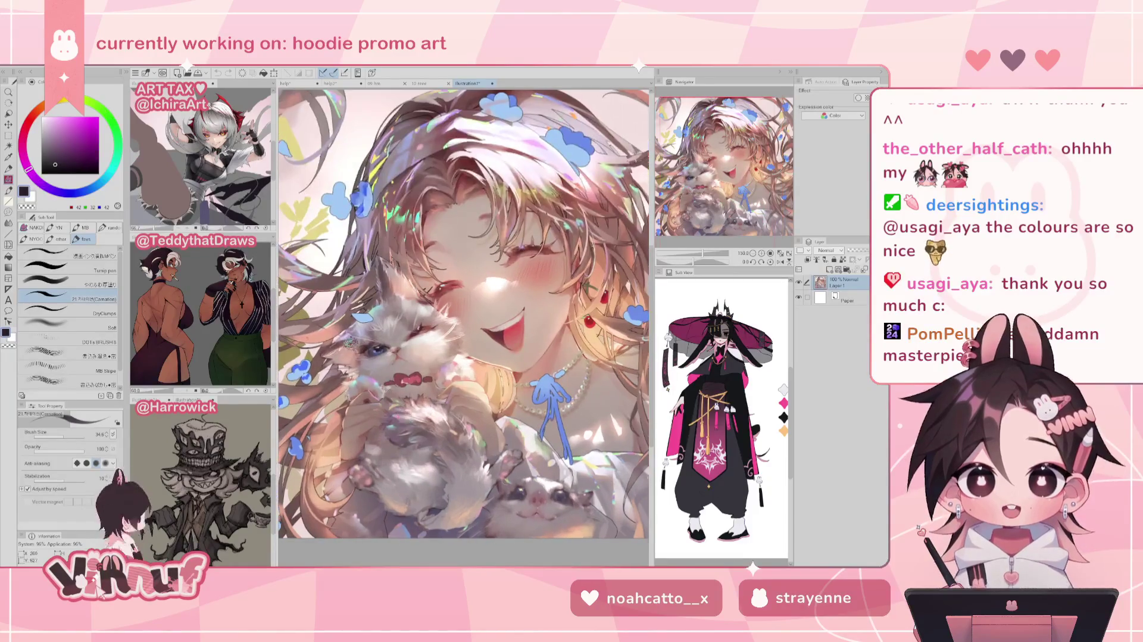
scroll(357, 341, "up", 1)
scroll(360, 318, "up", 1)
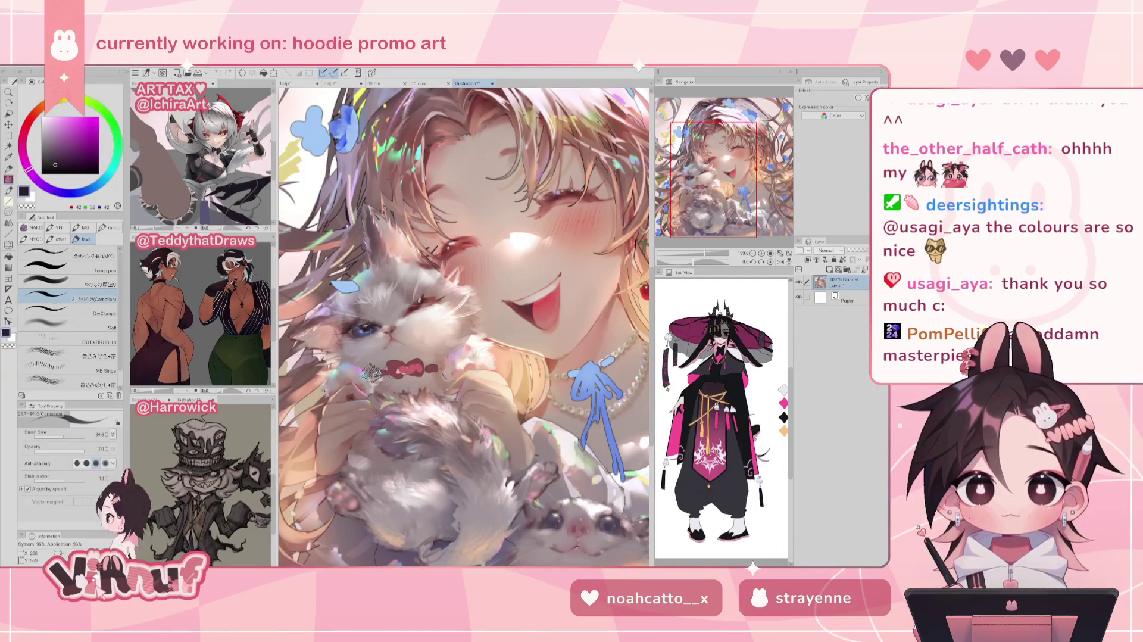
scroll(370, 373, "up", 1)
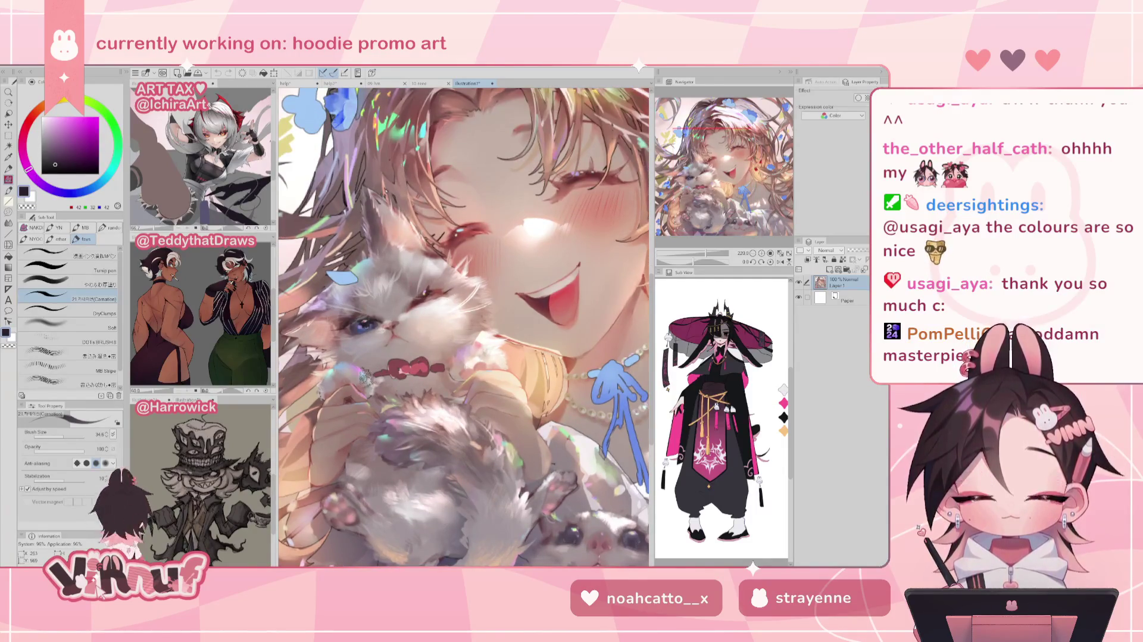
left_click_drag(734, 165, 729, 156)
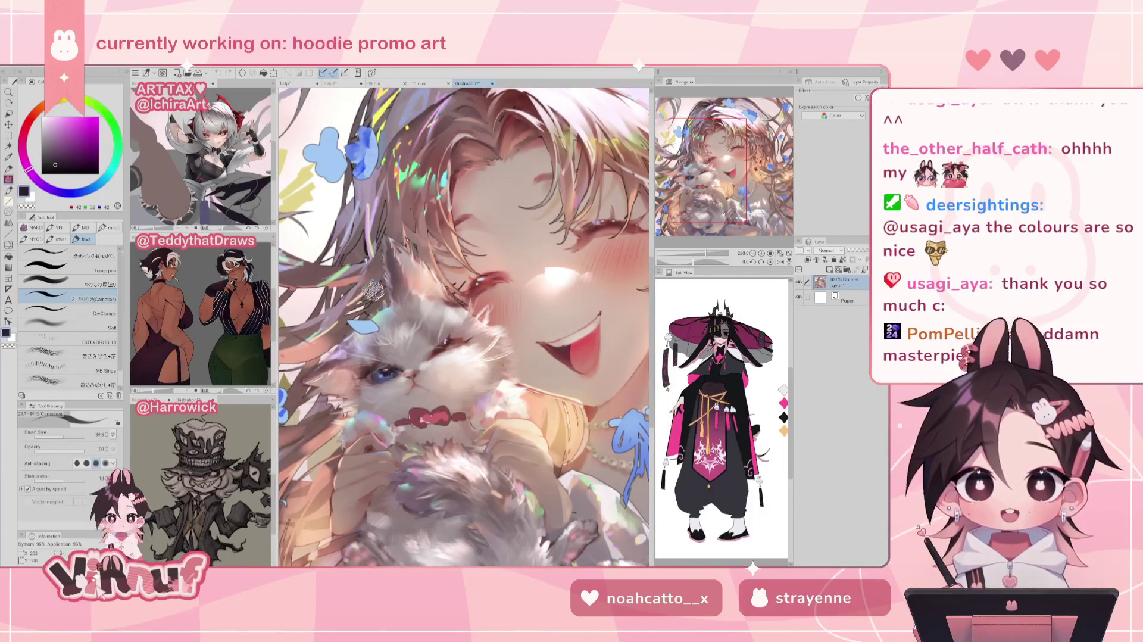
key("ctrl+minus")
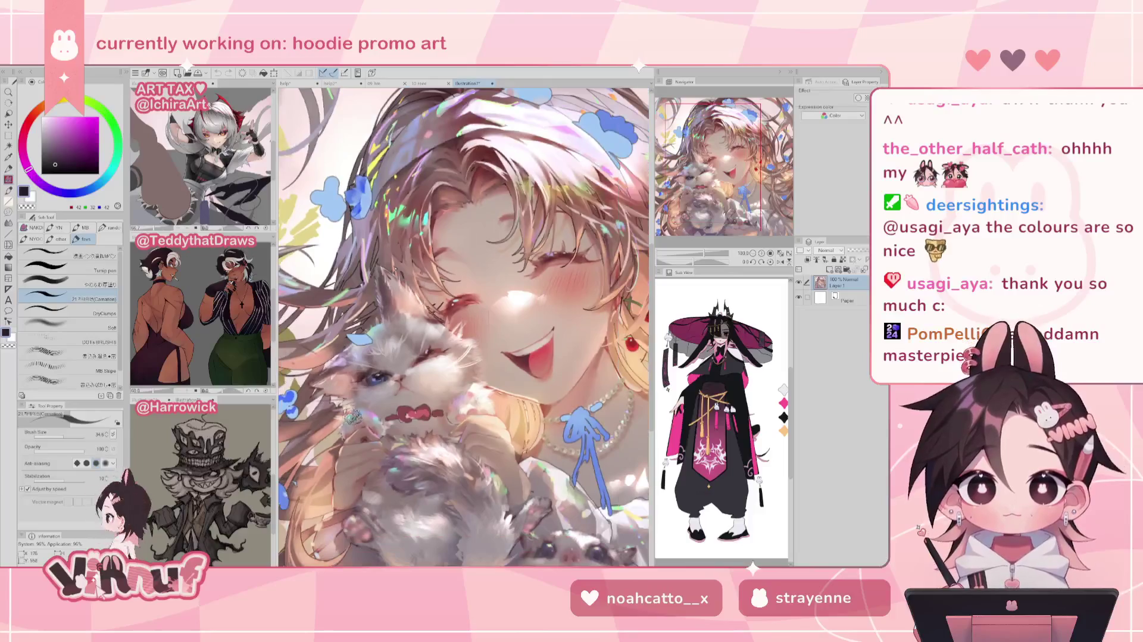
key("ctrl+minus")
key("asciicircum")
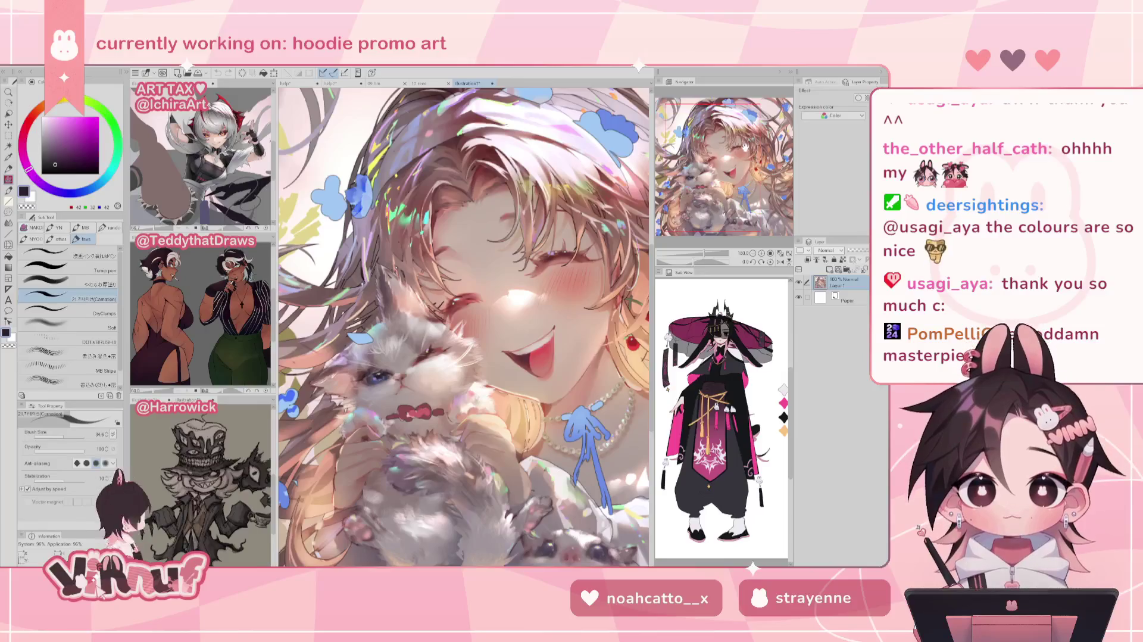
left_click_drag(726, 172, 740, 174)
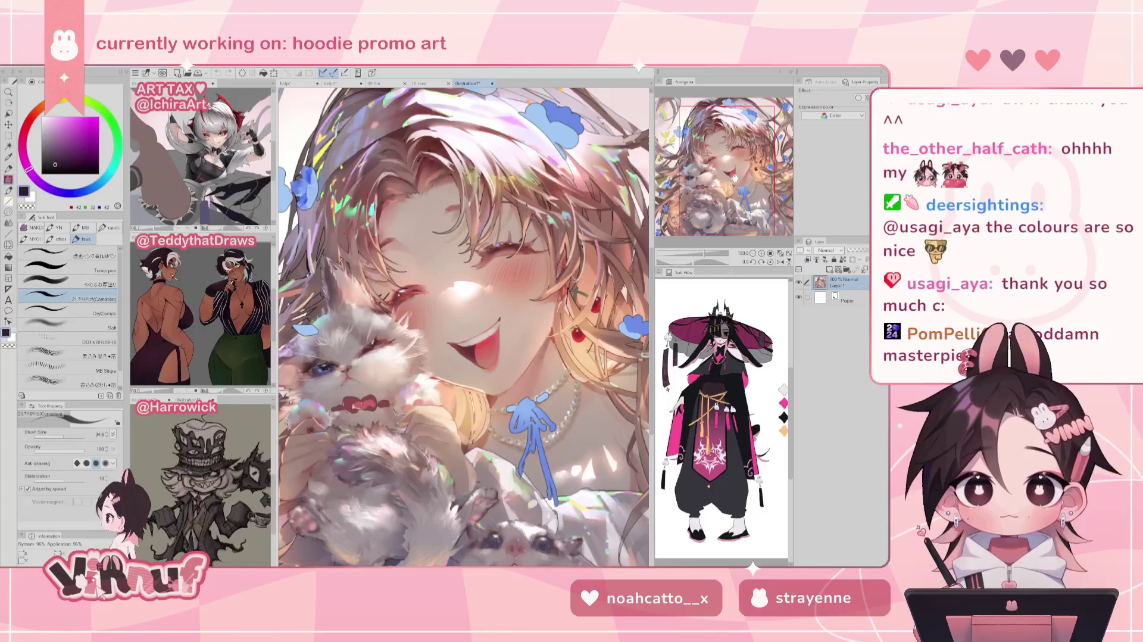
key("ctrl+0")
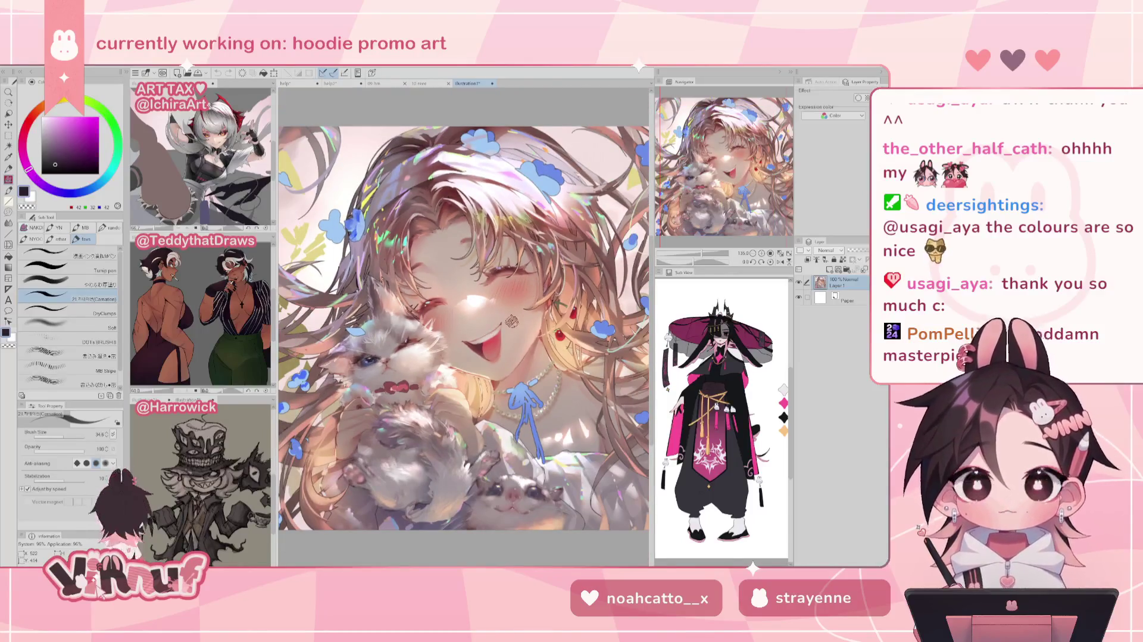
left_click_drag(725, 180, 737, 180)
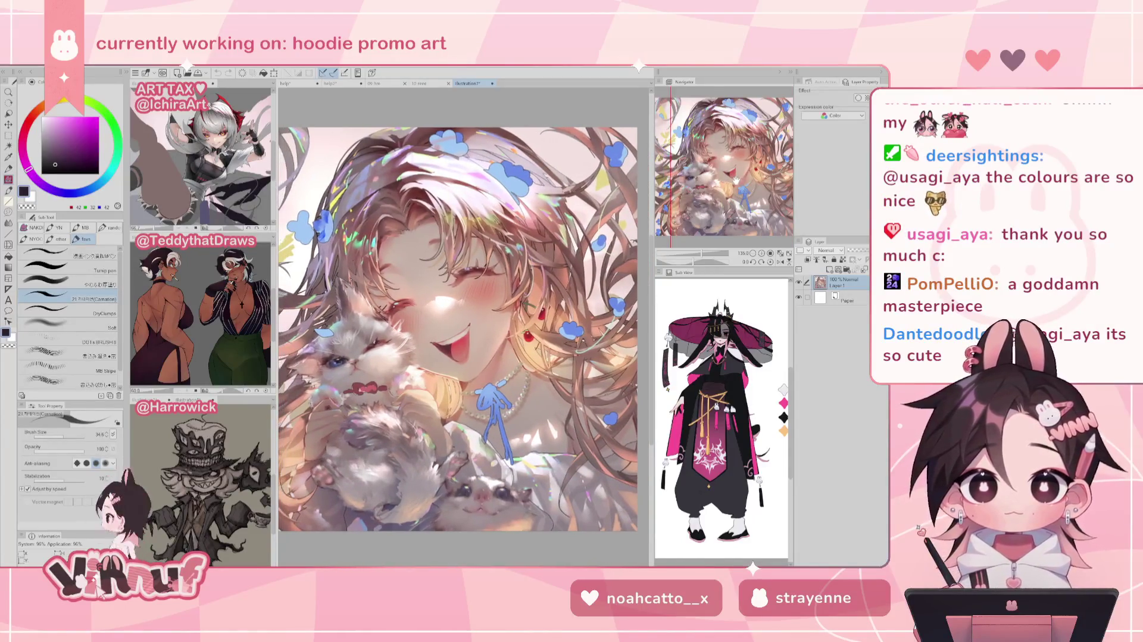
left_click_drag(736, 180, 728, 178)
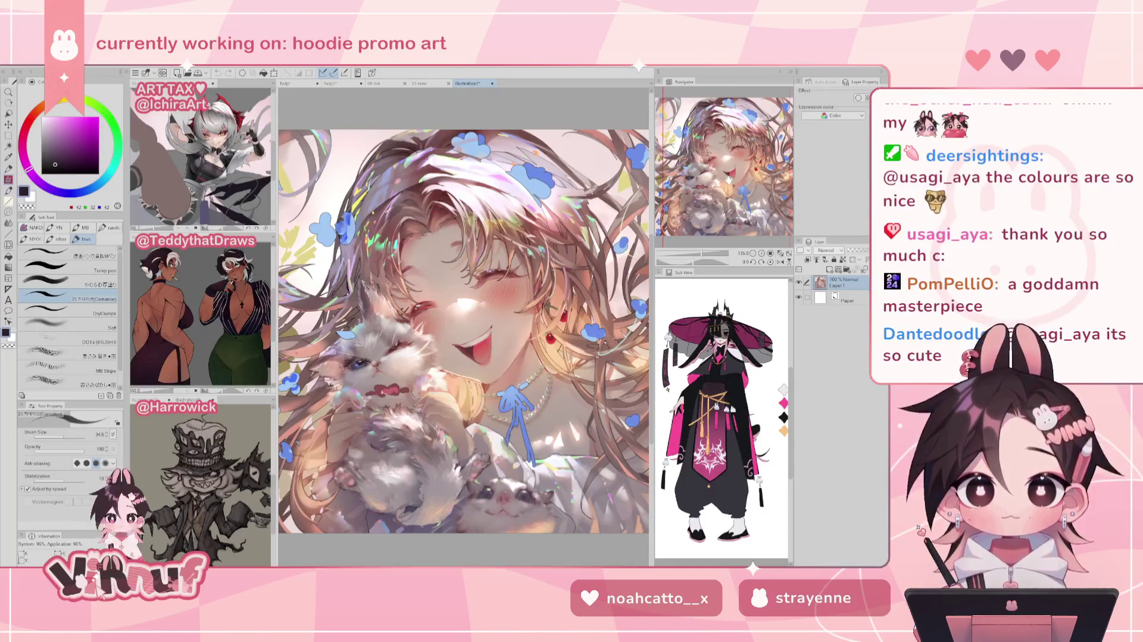
left_click_drag(723, 172, 719, 173)
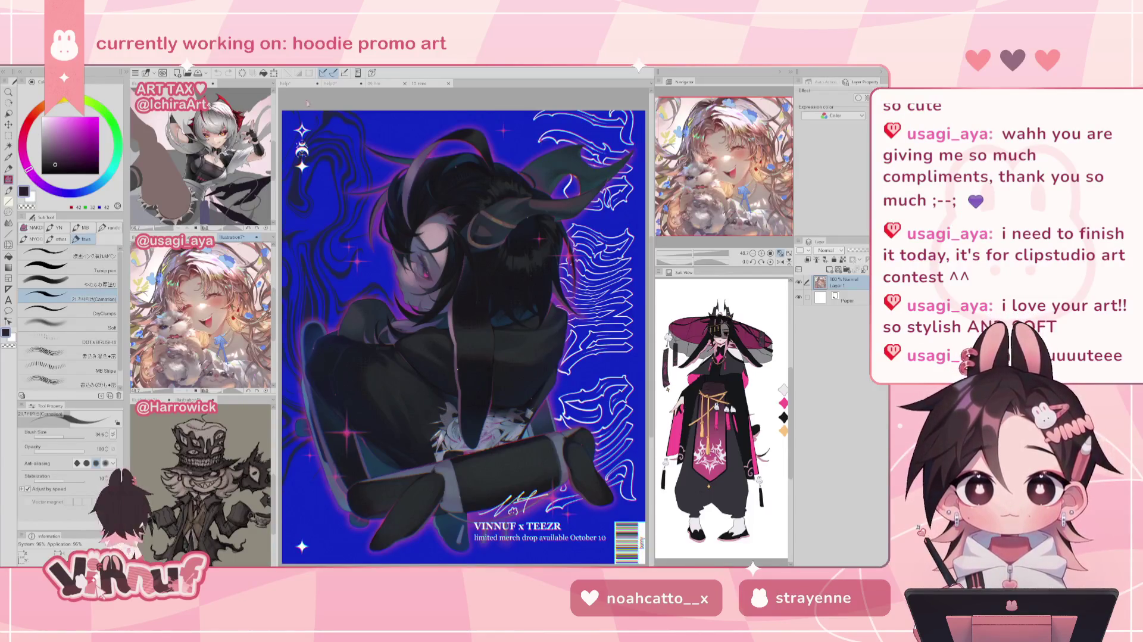
Make the hoodie promo document the active file again
left_click(297, 88)
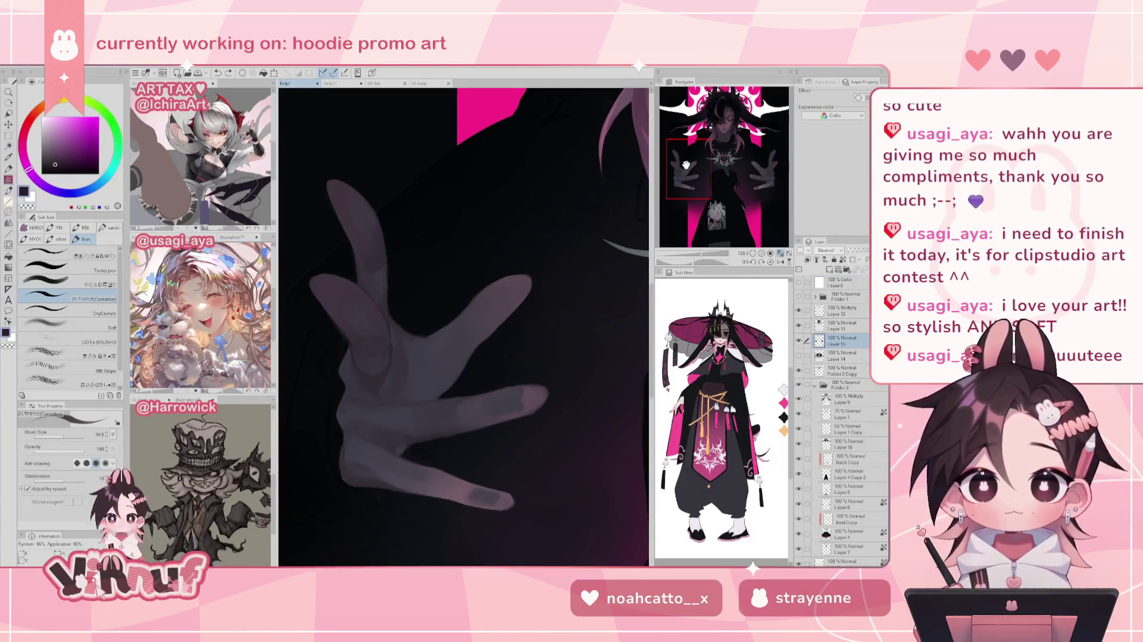
Reposition the view on the hand and mirror it back and forth to check its shape
left_click_drag(691, 165, 690, 164)
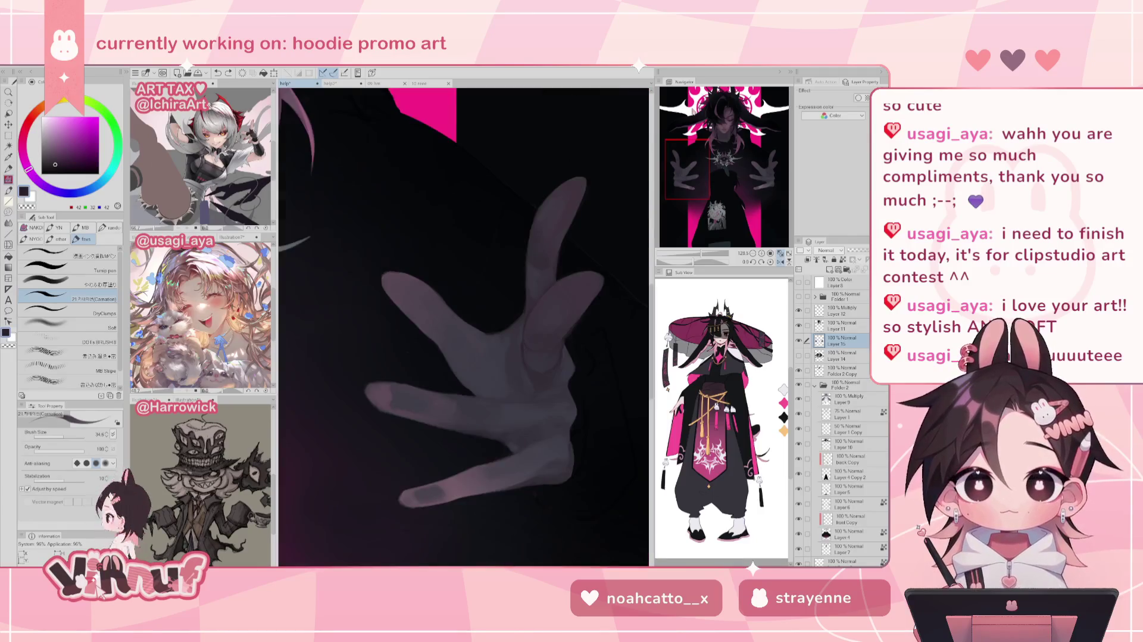
left_click_drag(540, 201, 513, 236)
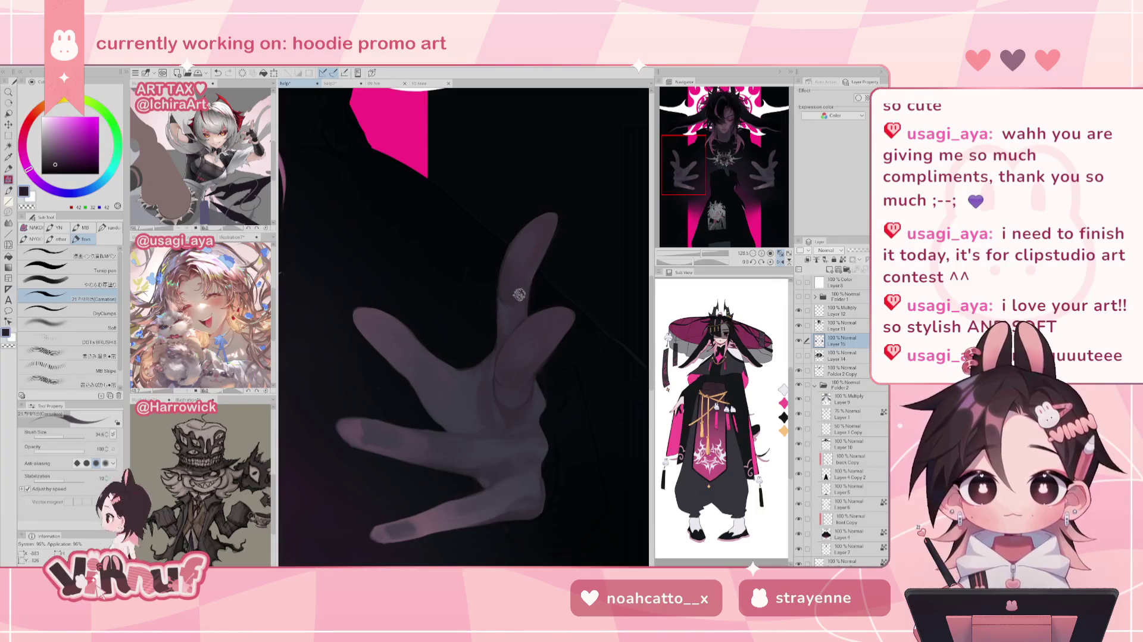
key("h")
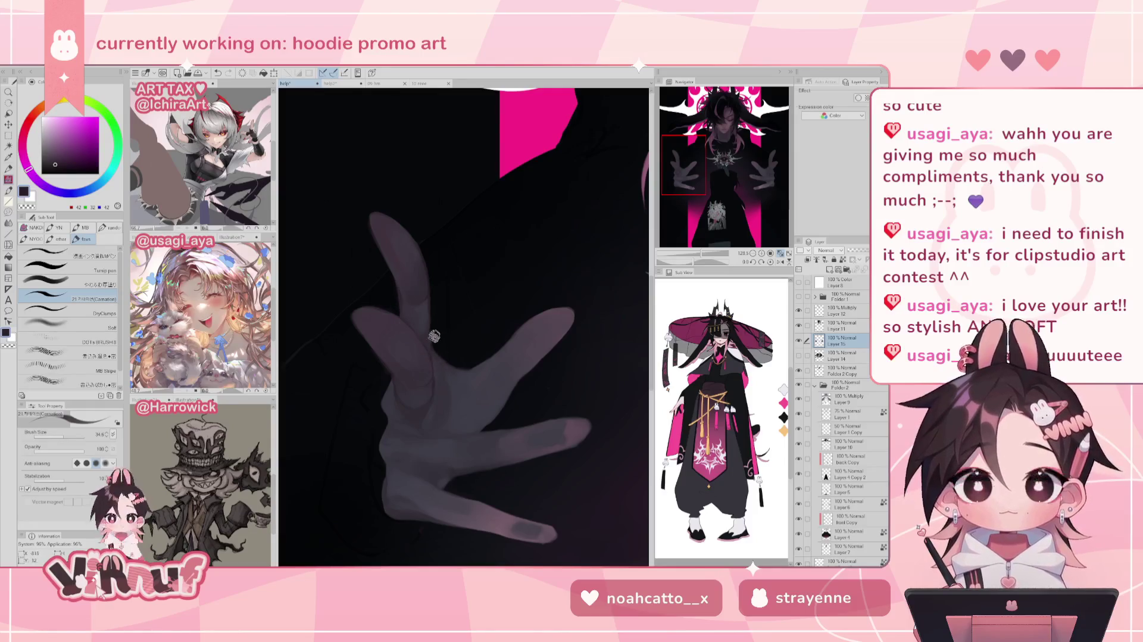
key("h")
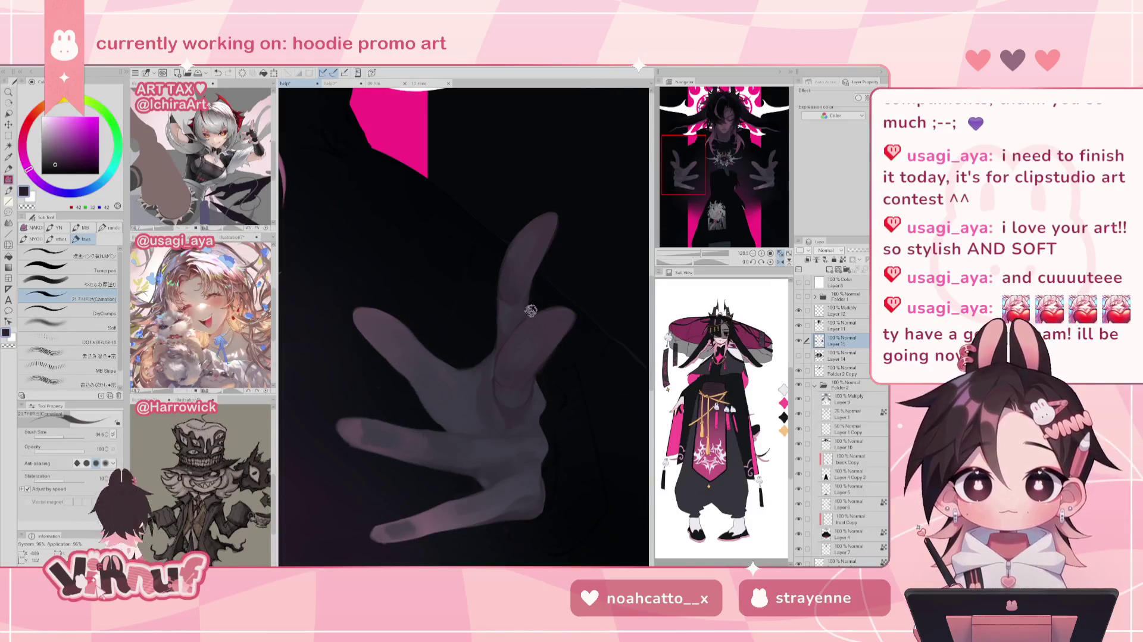
key("h")
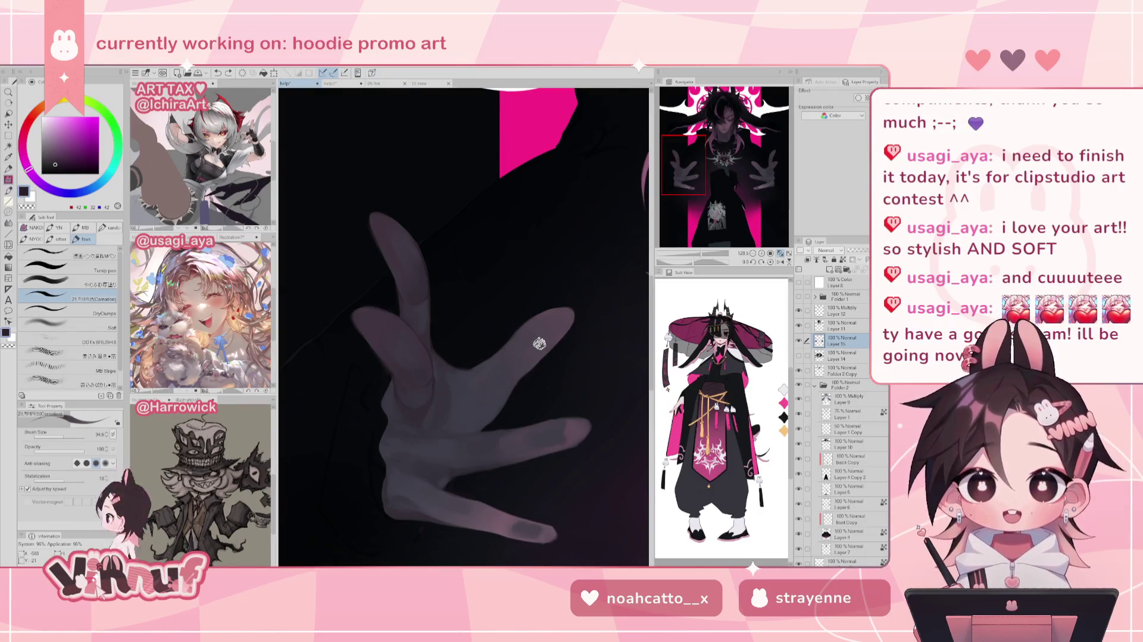
scroll(539, 343, "down", 3)
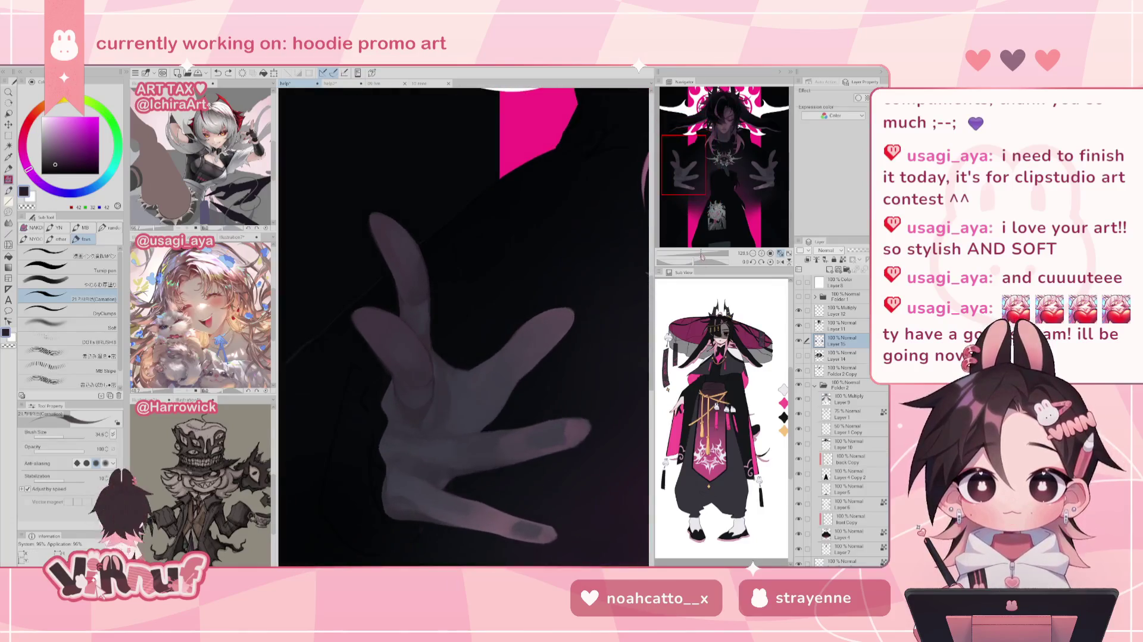
scroll(699, 235, "up", 2)
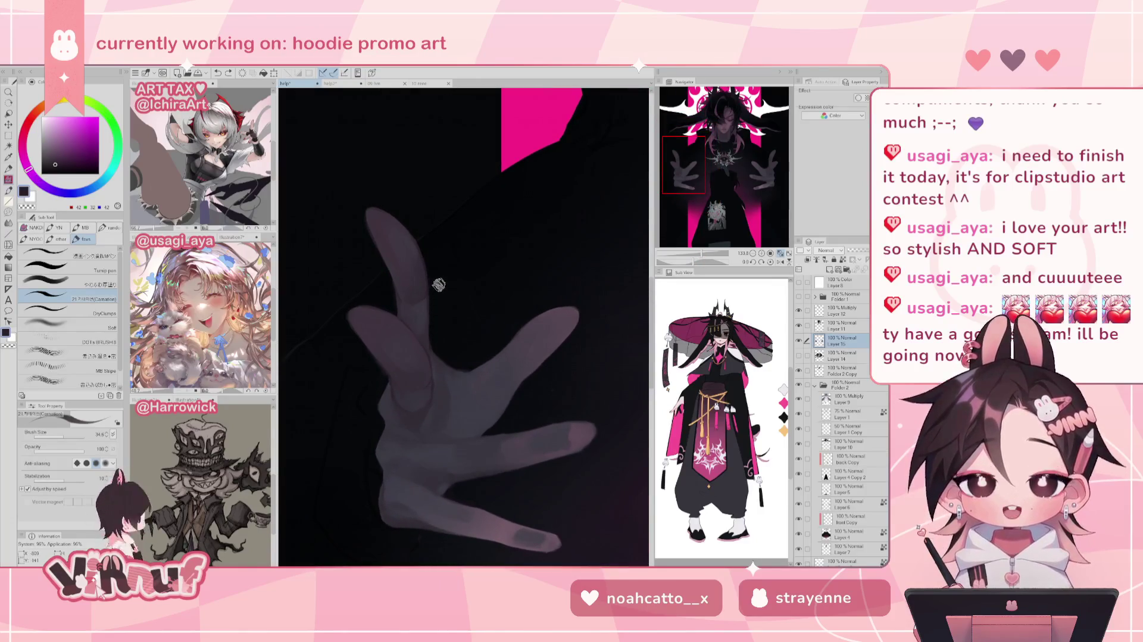
Pick a greyish violet and undo the last reshaping of the fingers
key("e")
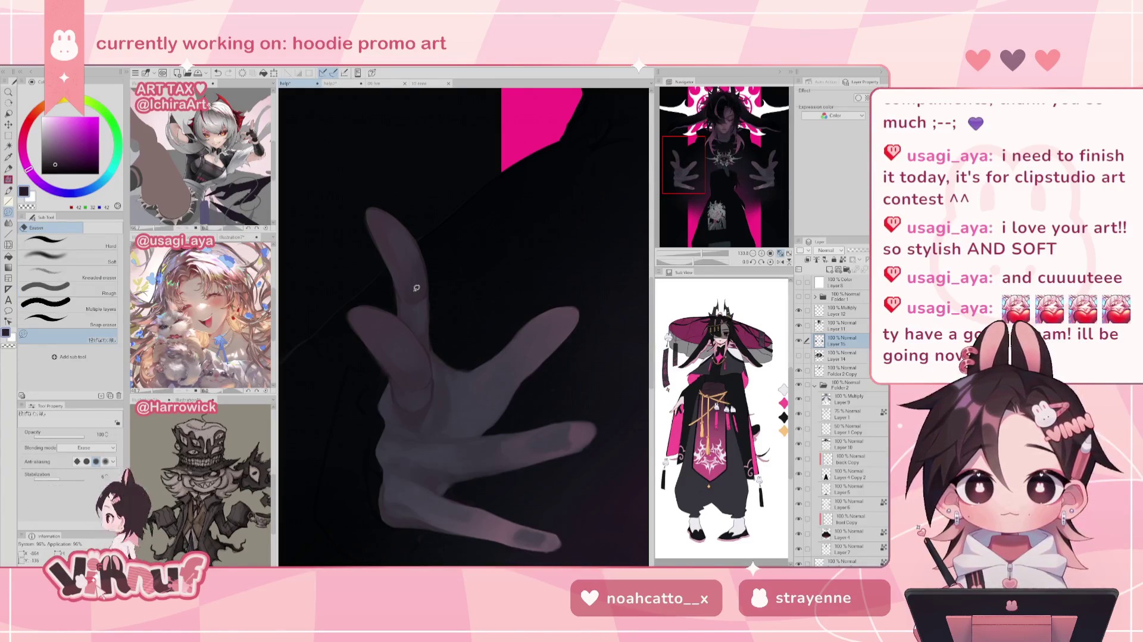
key("b")
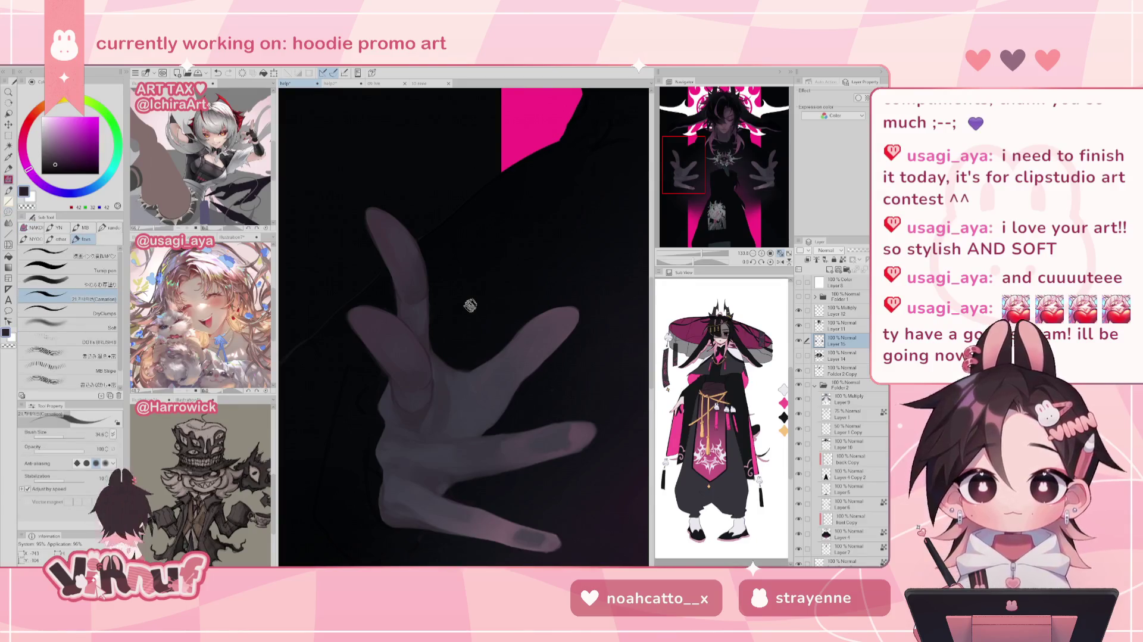
key("h")
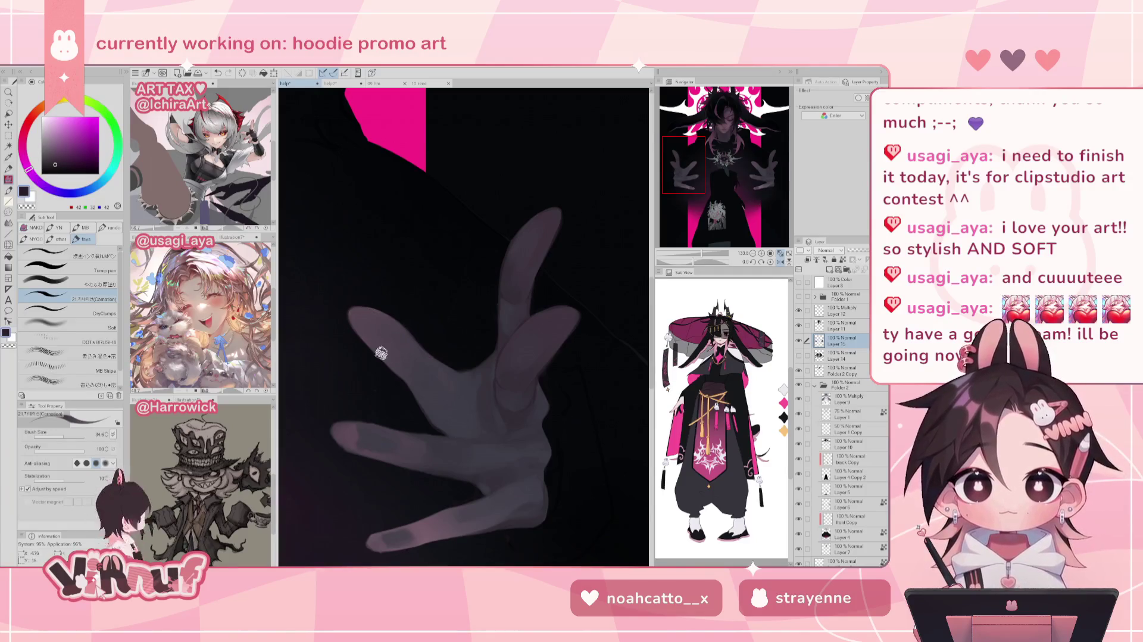
key("h")
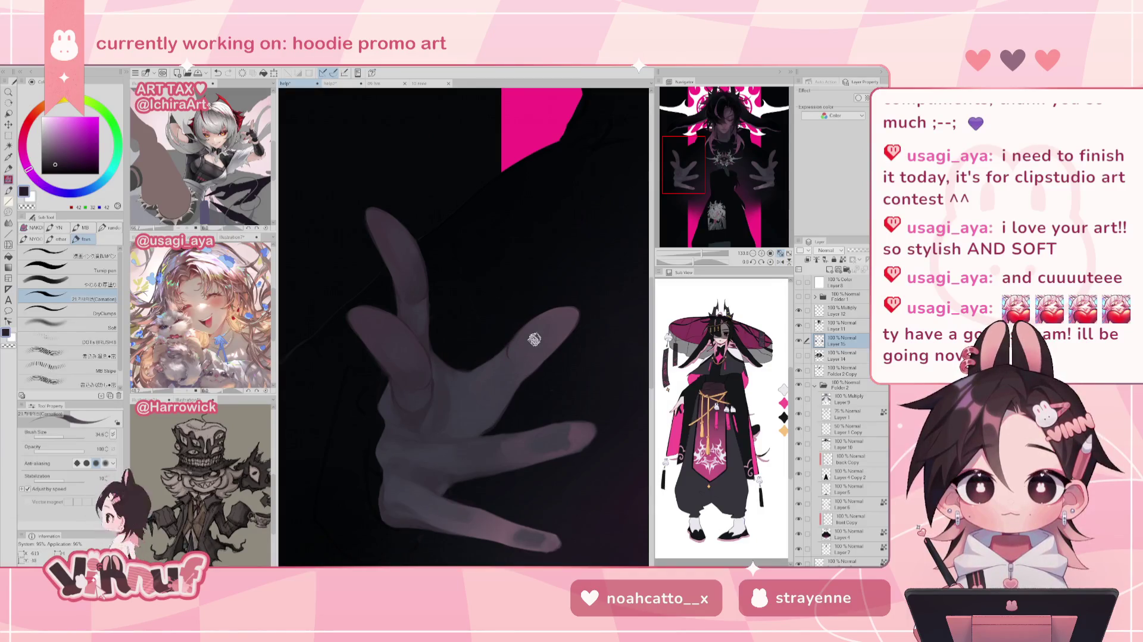
key("h")
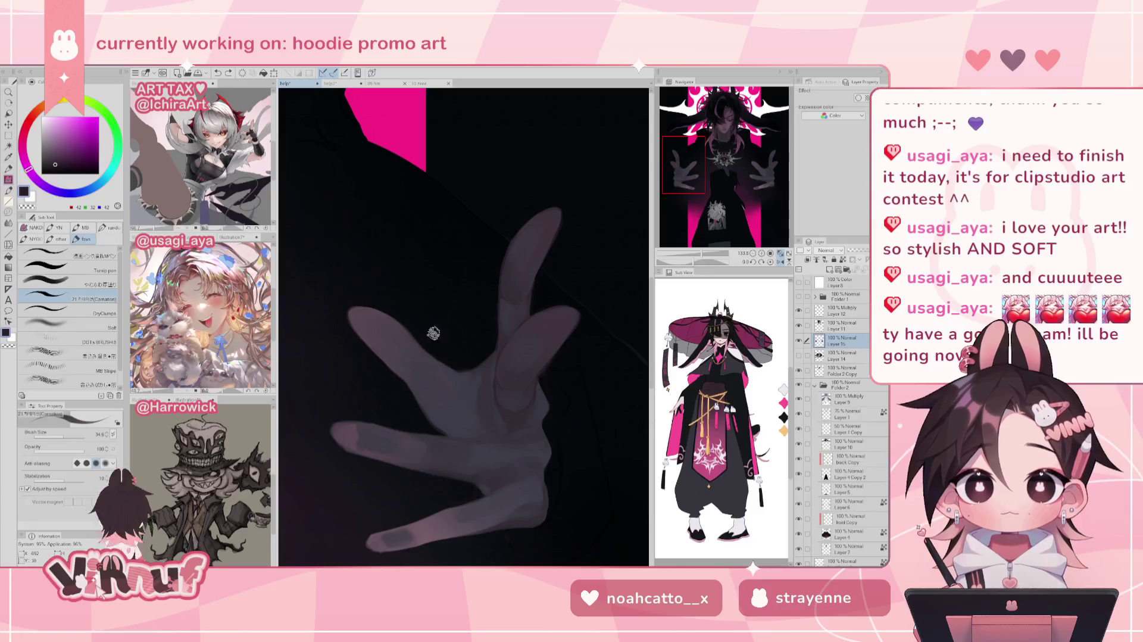
left_click(456, 375, "alt")
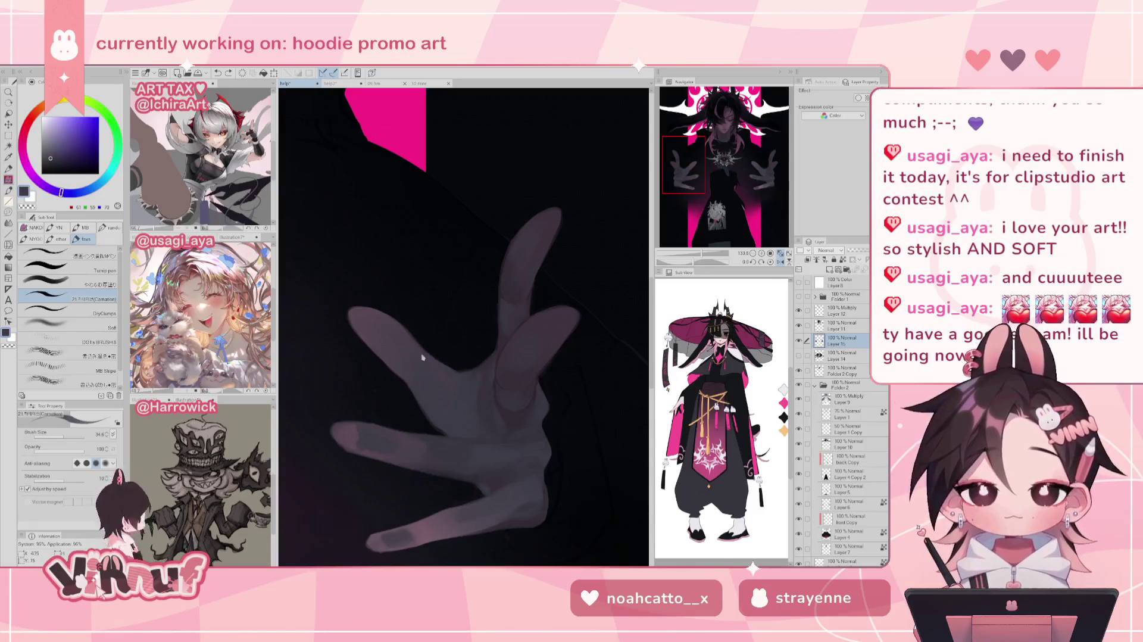
key("ctrl+z")
key("ctrl+z")
key("ctrl+z")
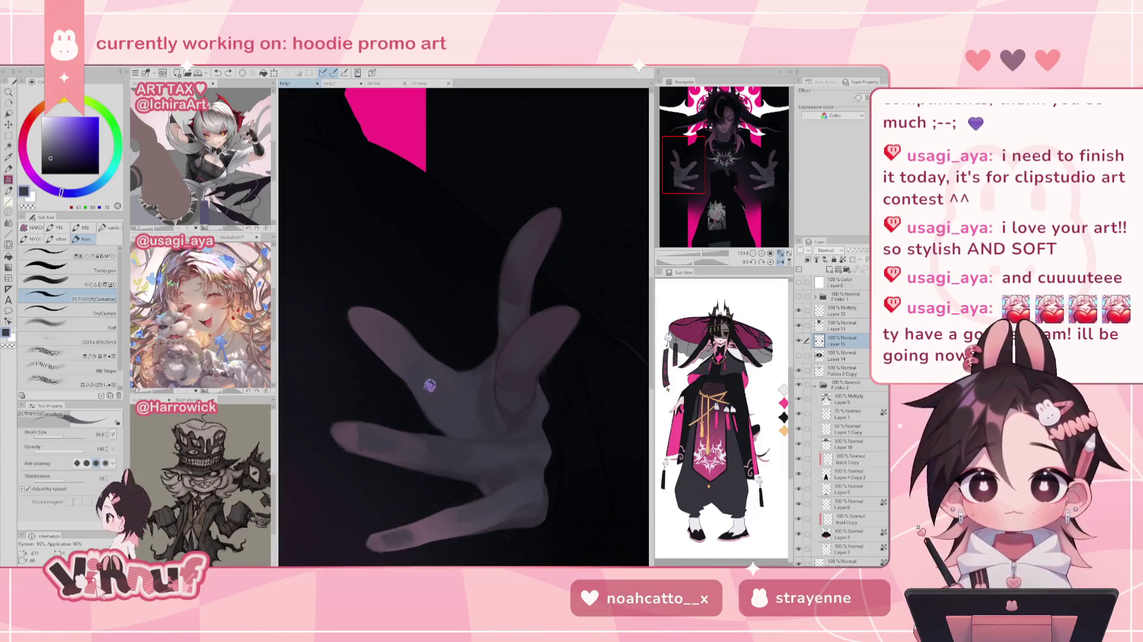
Zoom out to the whole illustration in mirrored view, then back in on the hand
key("h")
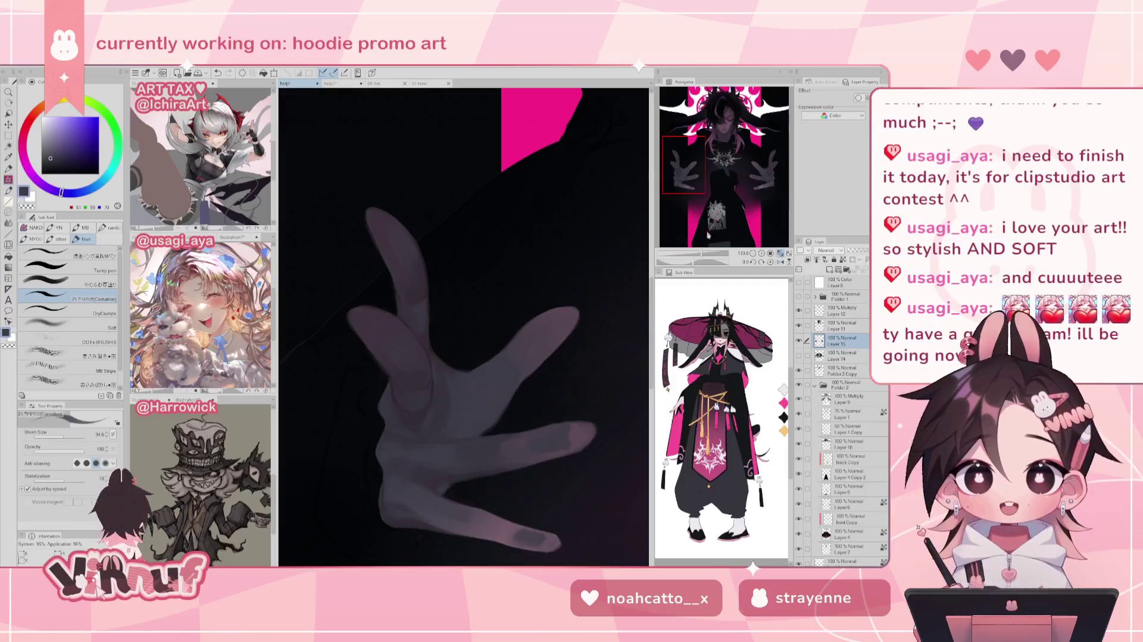
key("ctrl+0")
key("h")
key("h")
key("ctrl+alt+0")
key("h")
key("h")
key("h")
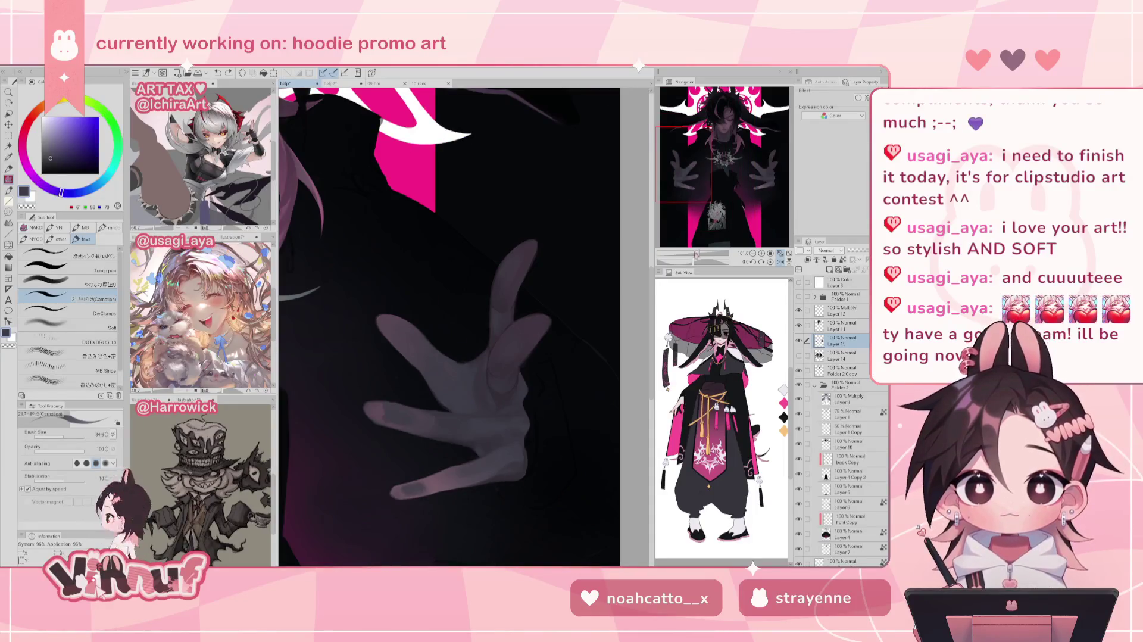
Paint dark purple shadows on the hand, comparing it in mirrored view
left_click(506, 388, "alt")
left_click(493, 372, "alt")
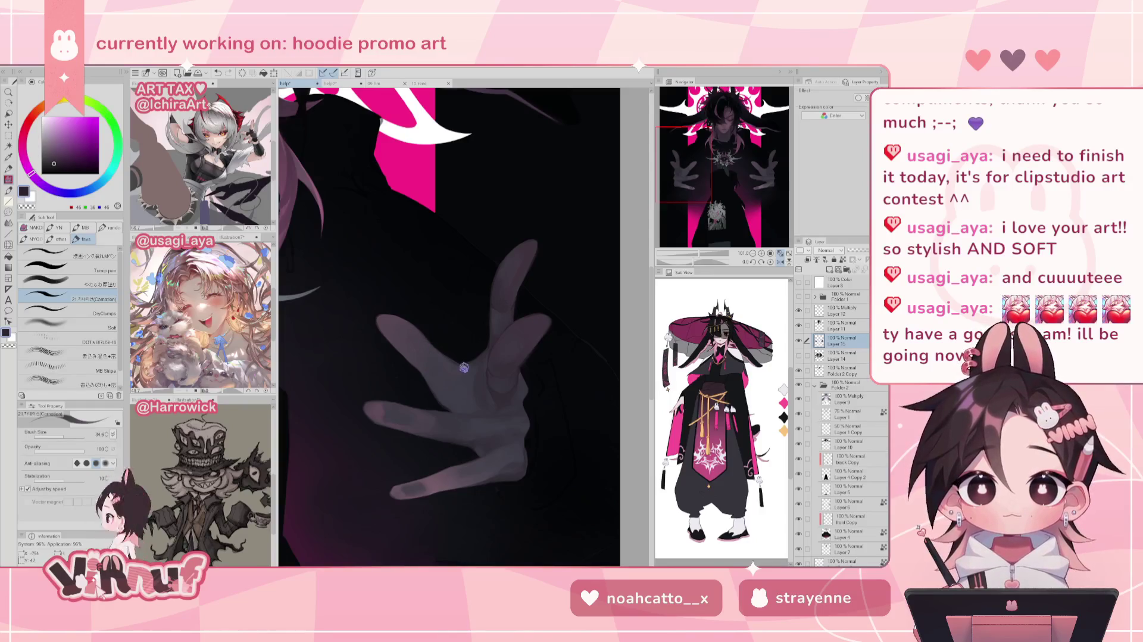
key("h")
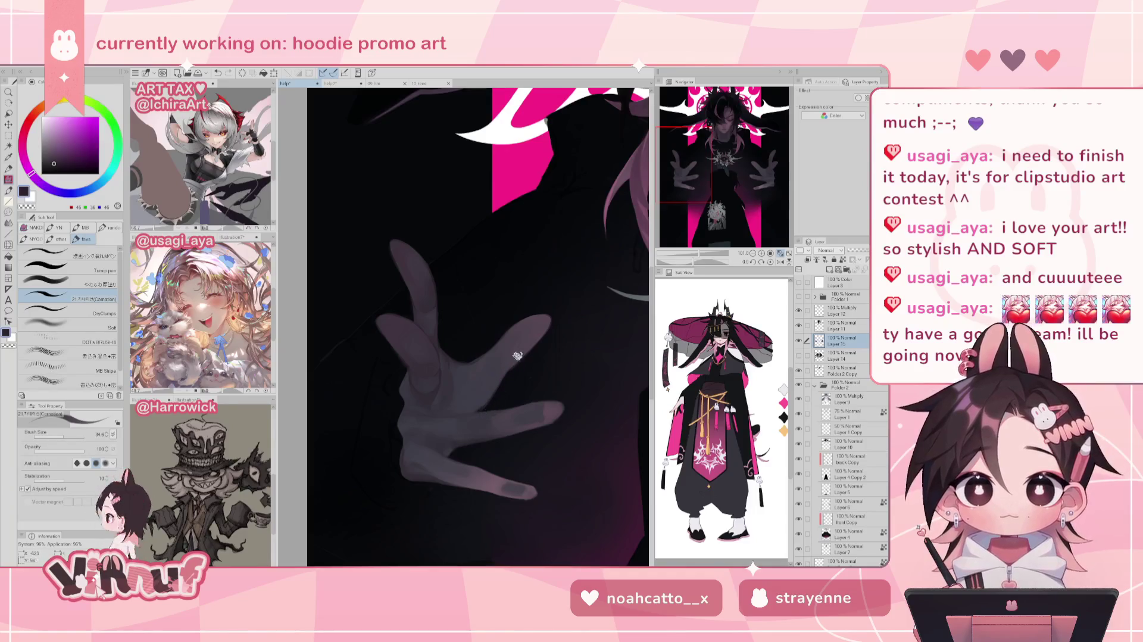
key("h")
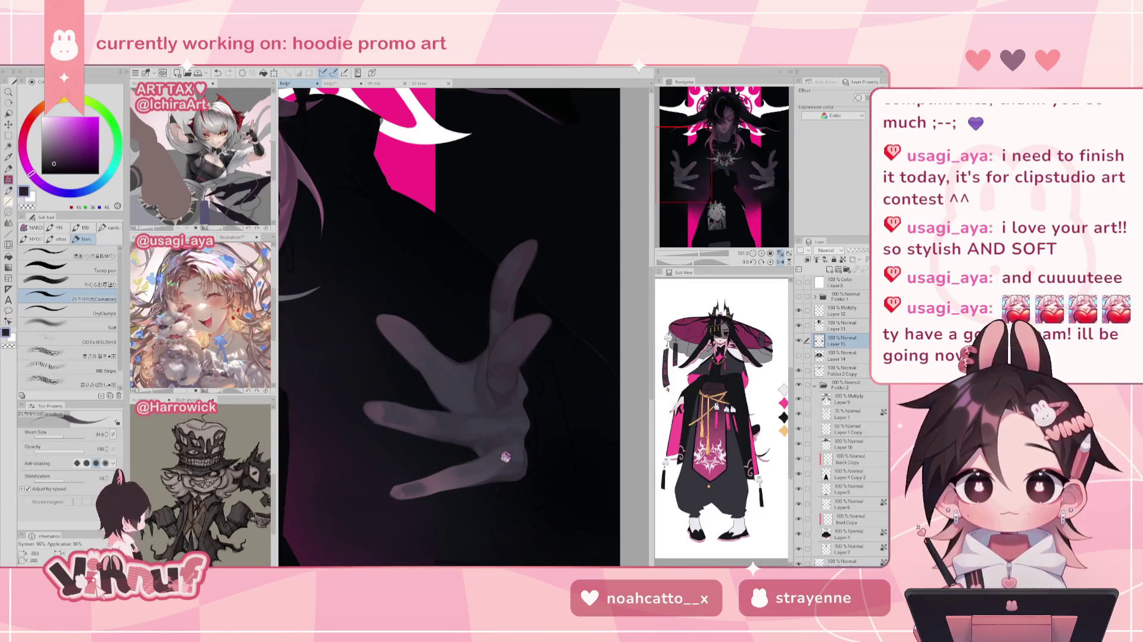
key("h")
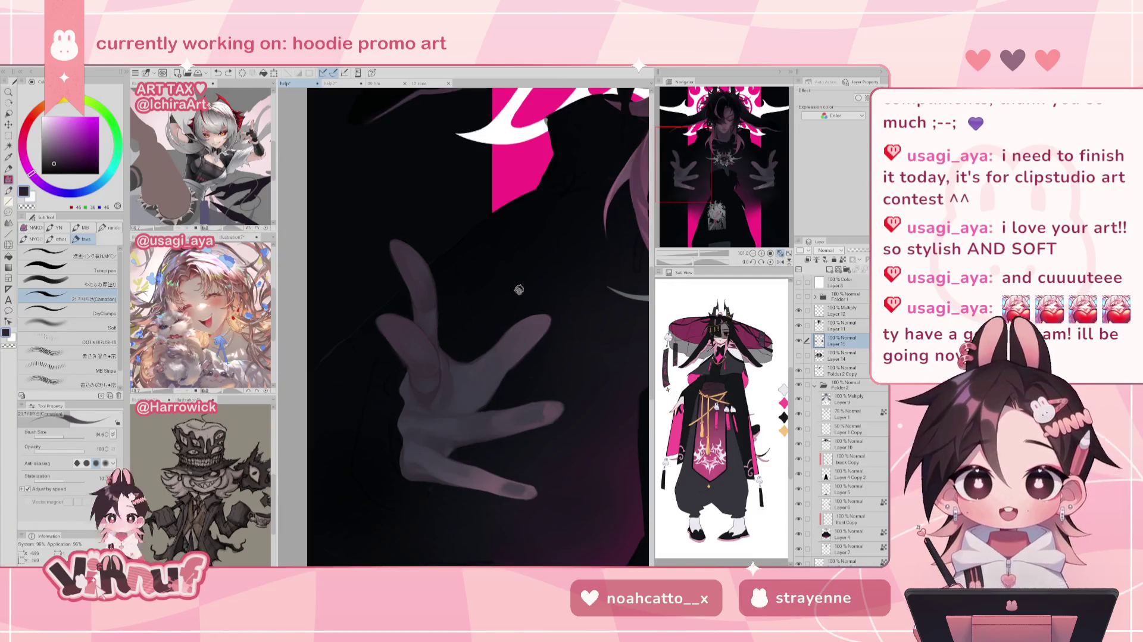
key("h")
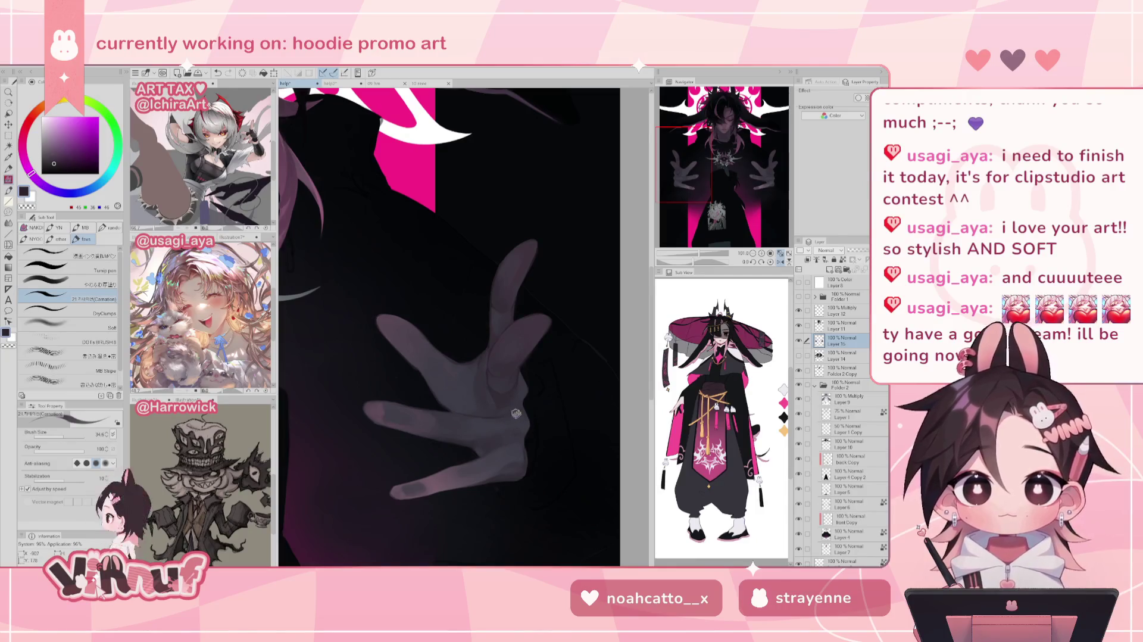
left_click_drag(505, 394, 477, 367)
key("h")
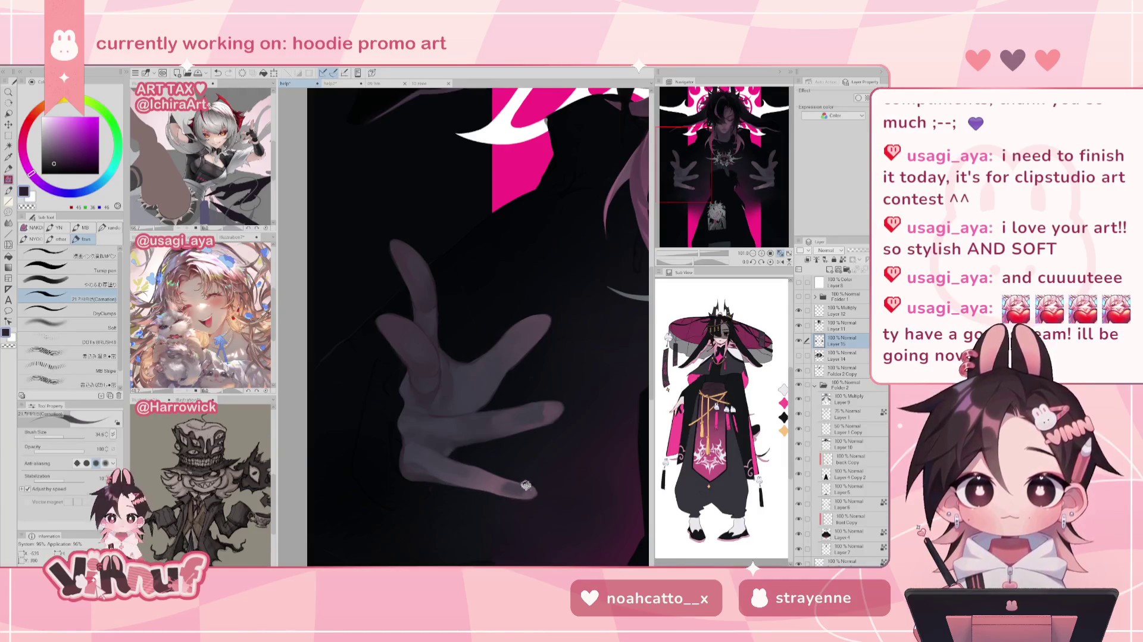
Sample light and dark grey-purple tones from the hand and lower finger while mirrored
key("h")
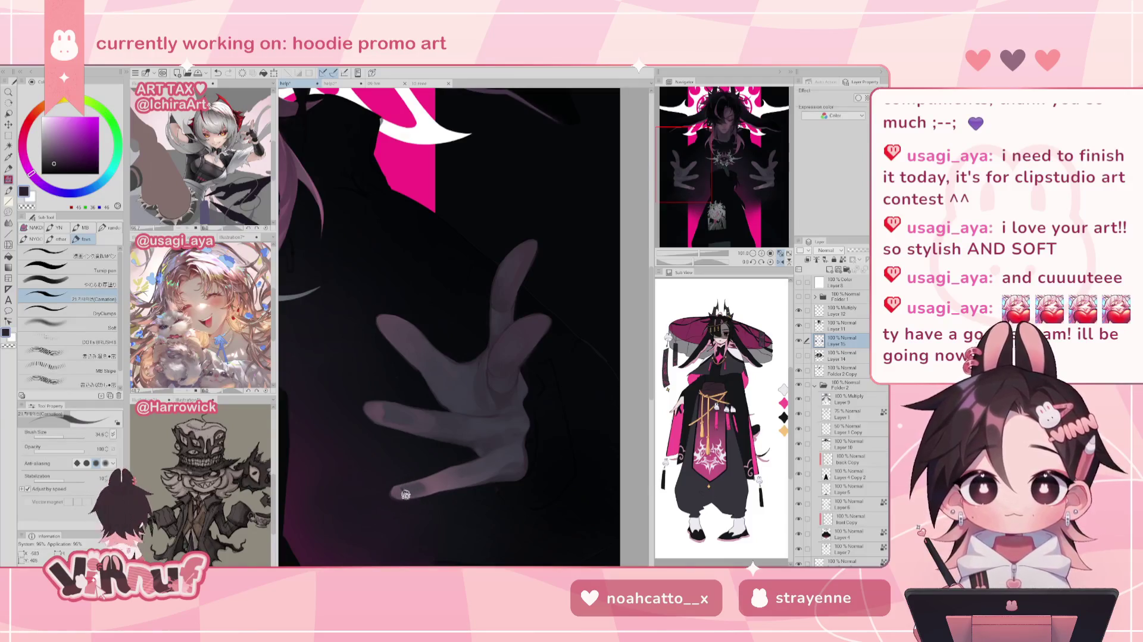
key("h")
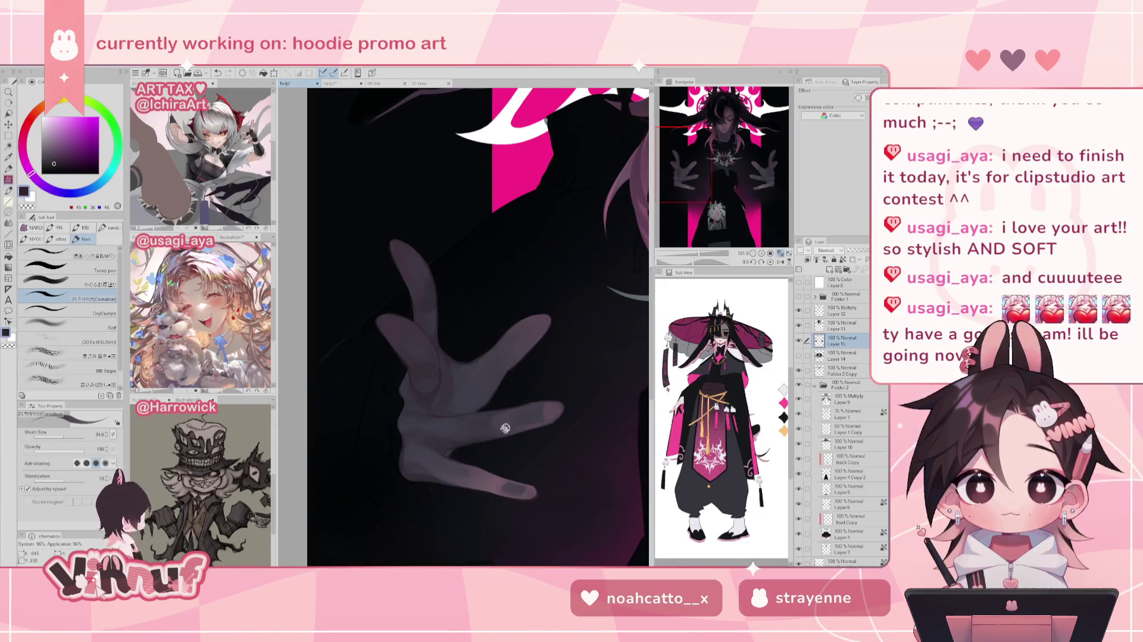
key("h")
left_click(381, 414, "alt")
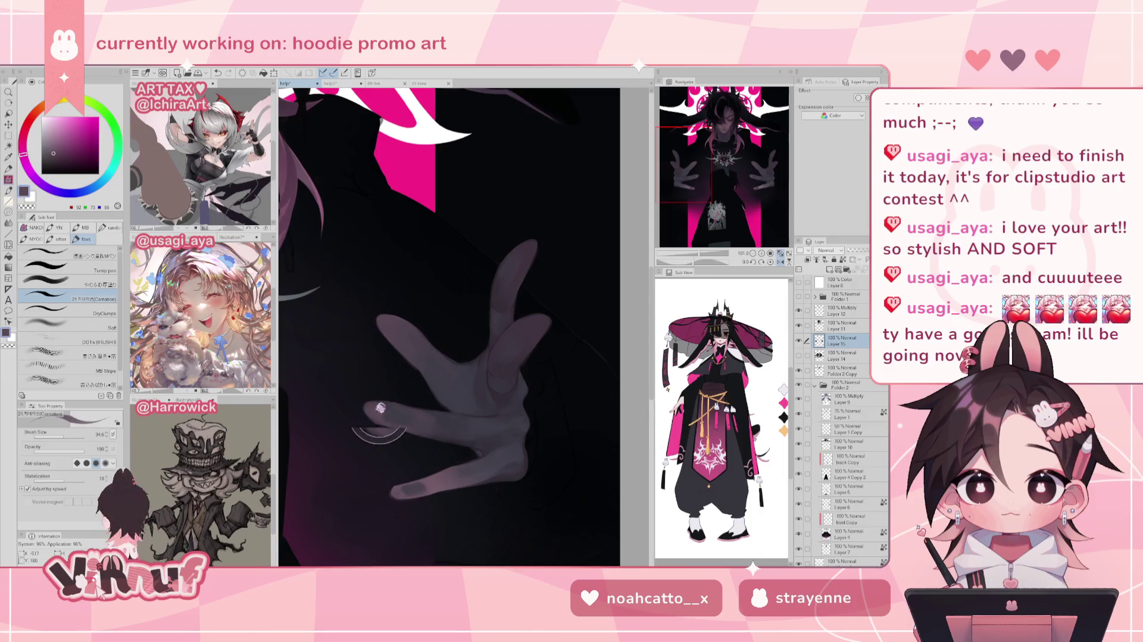
left_click(398, 416, "alt")
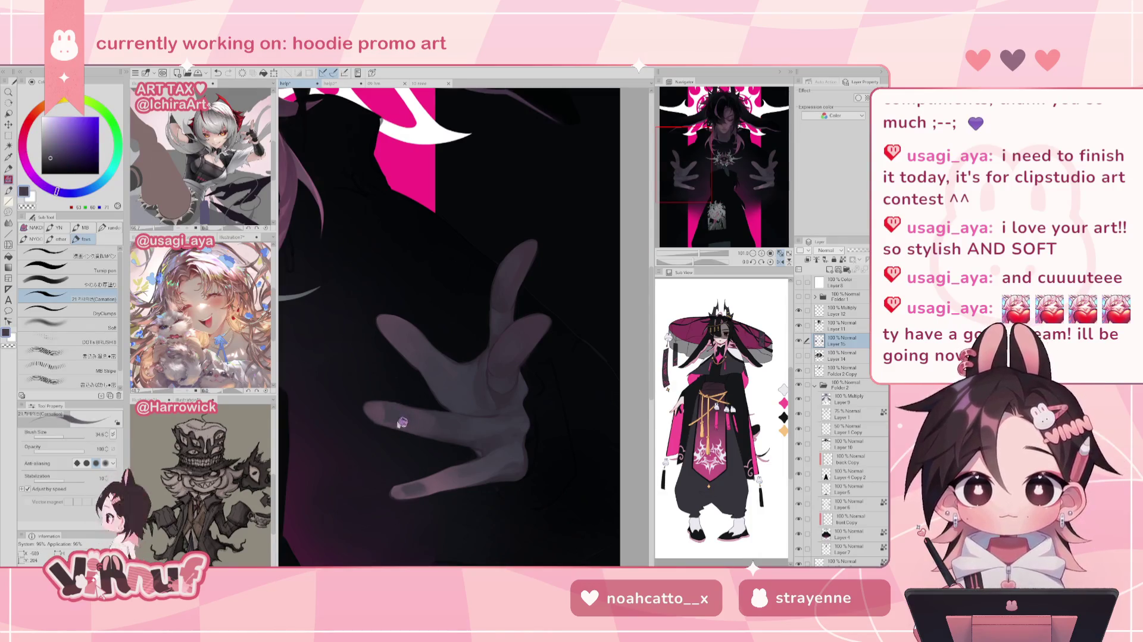
left_click(398, 407, "alt")
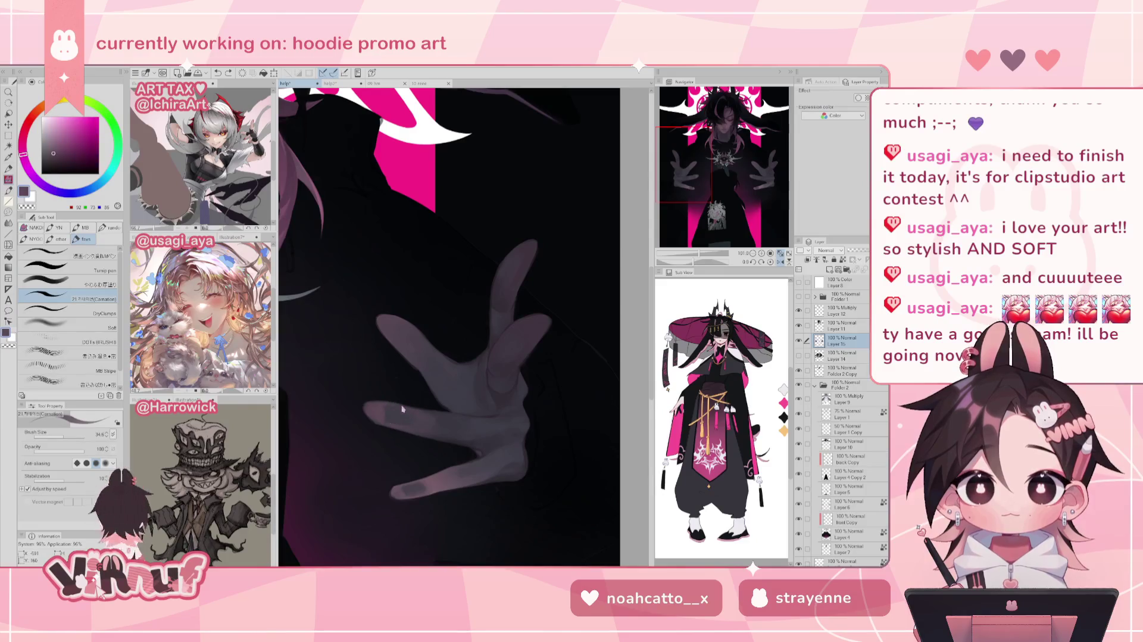
left_click(397, 488, "alt")
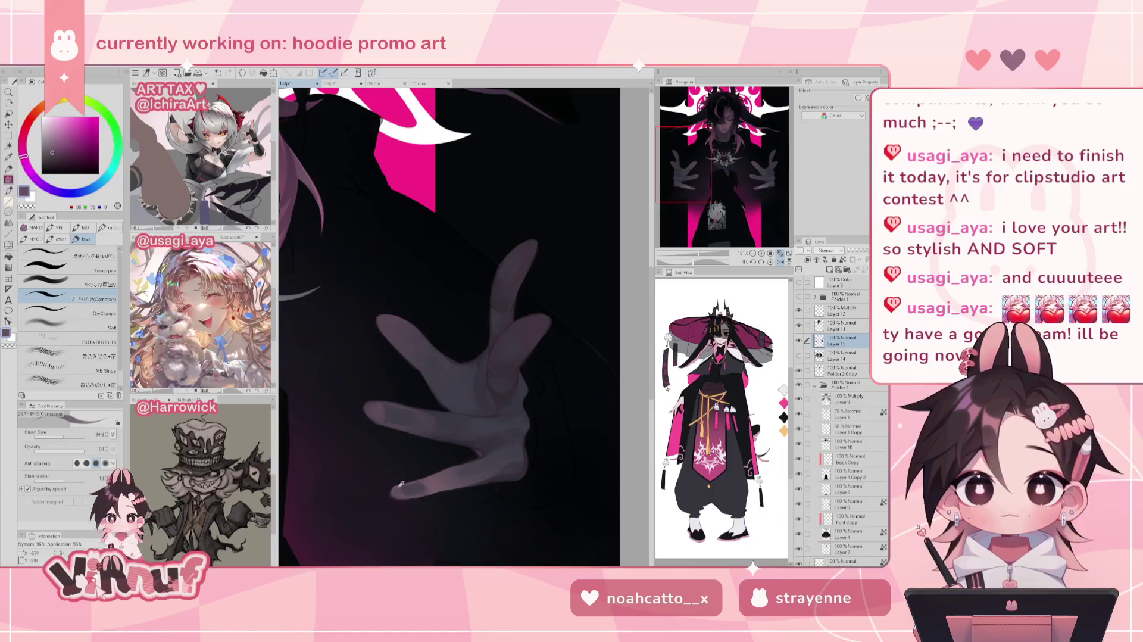
left_click(405, 493, "alt")
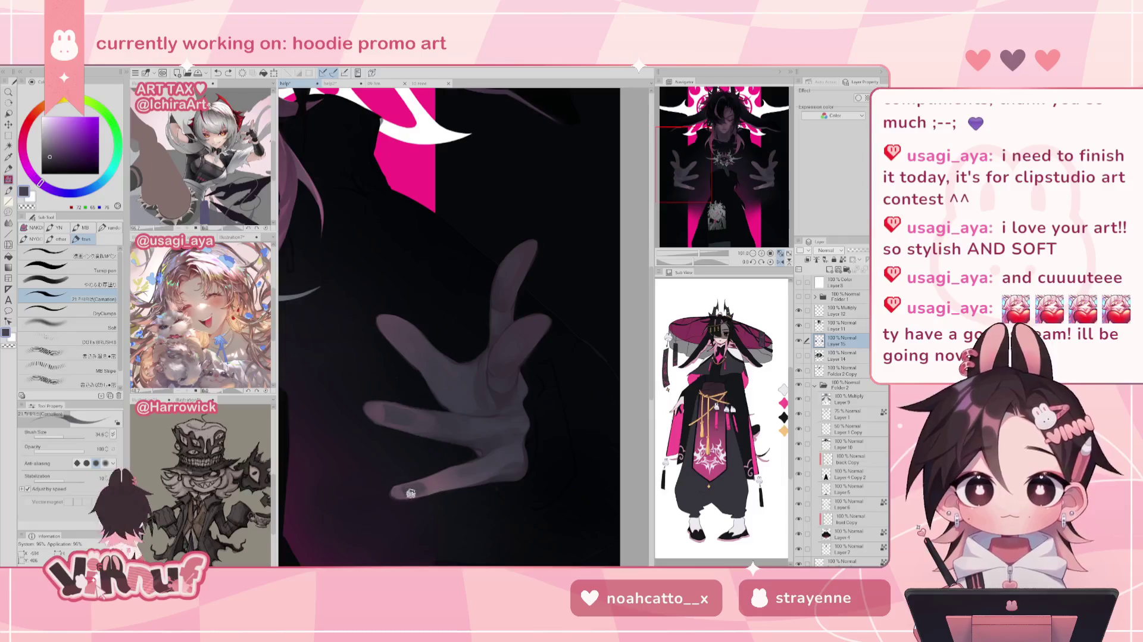
Sample skin tones, check the whole figure, and switch to the やわらか厚塗り soft blending brush
key("h")
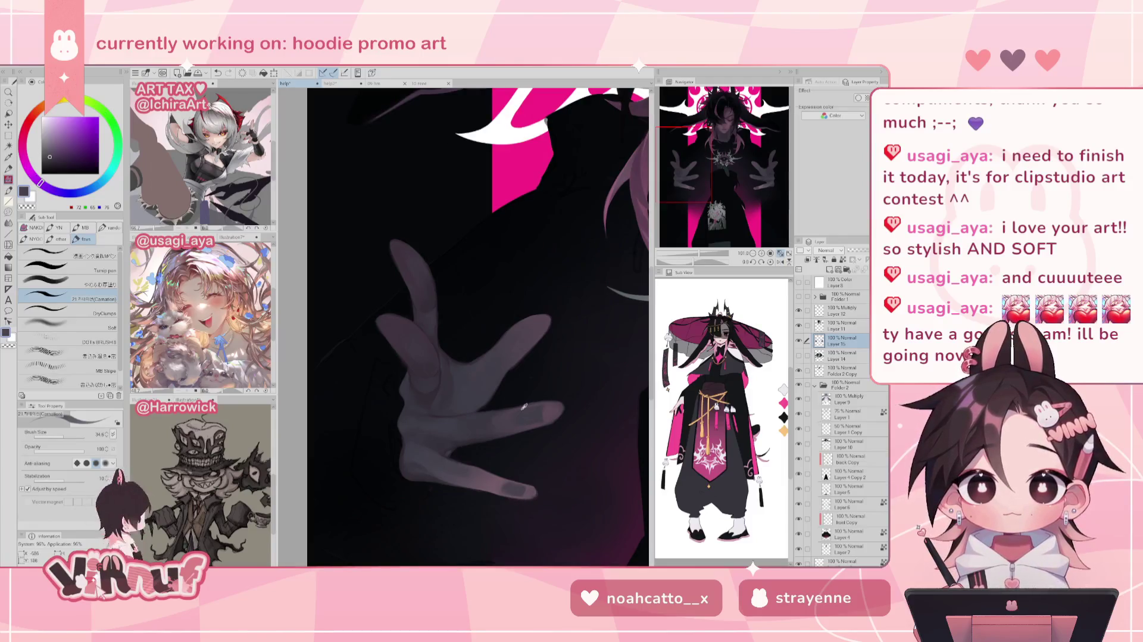
left_click(512, 411, "alt")
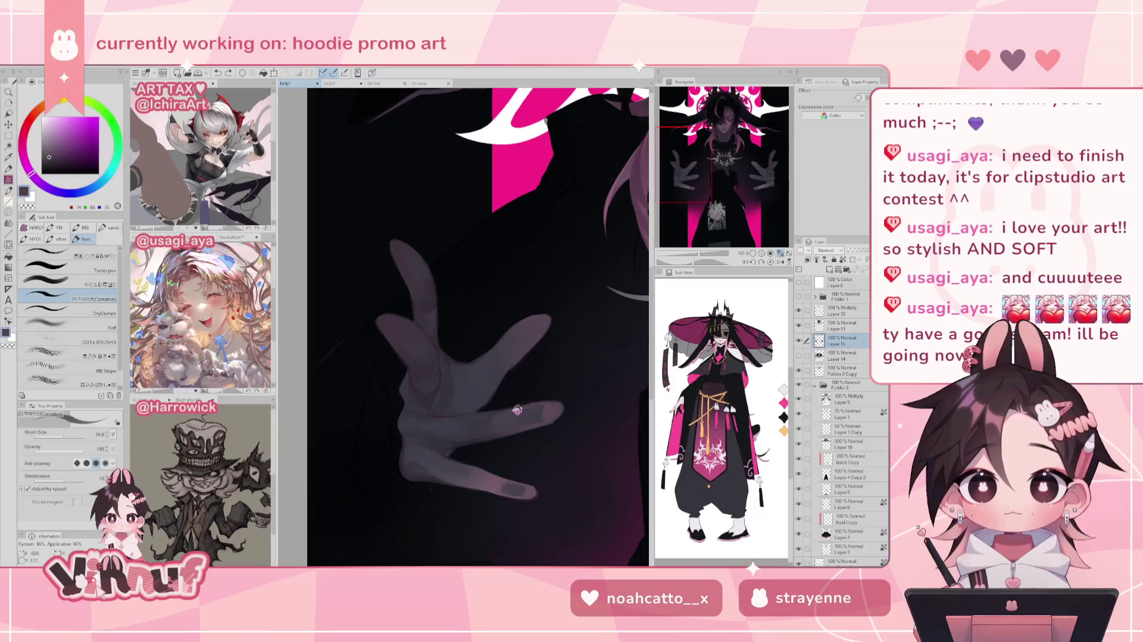
left_click(524, 410, "alt")
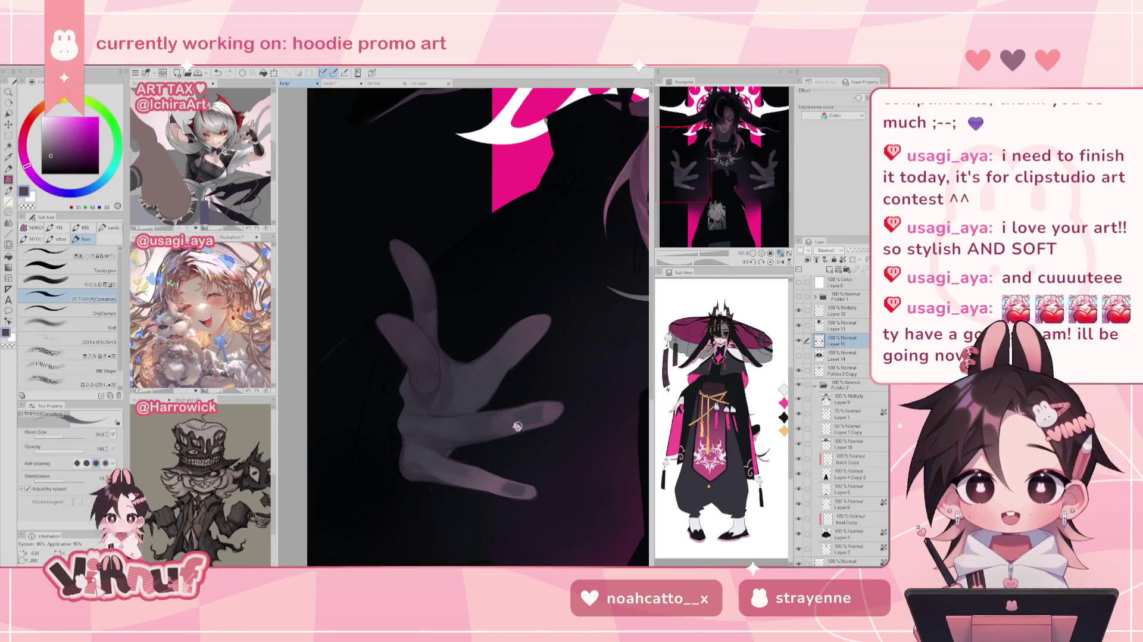
key("ctrl+minus")
key("ctrl+minus")
key("ctrl+minus")
key("ctrl+plus")
key("ctrl+plus")
key("ctrl+plus")
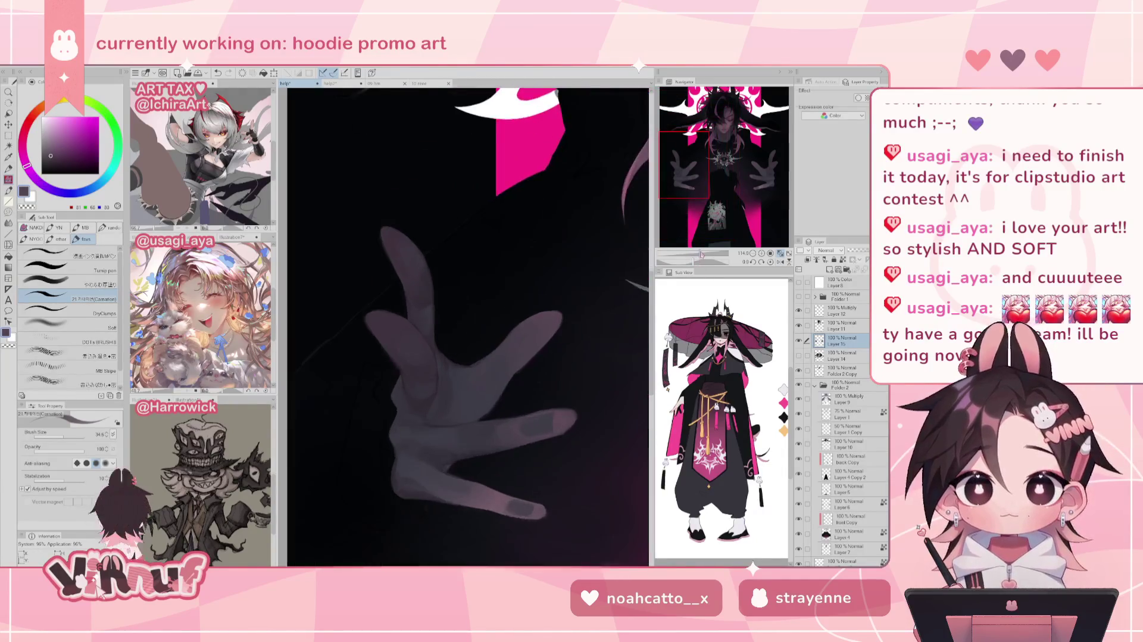
key("b")
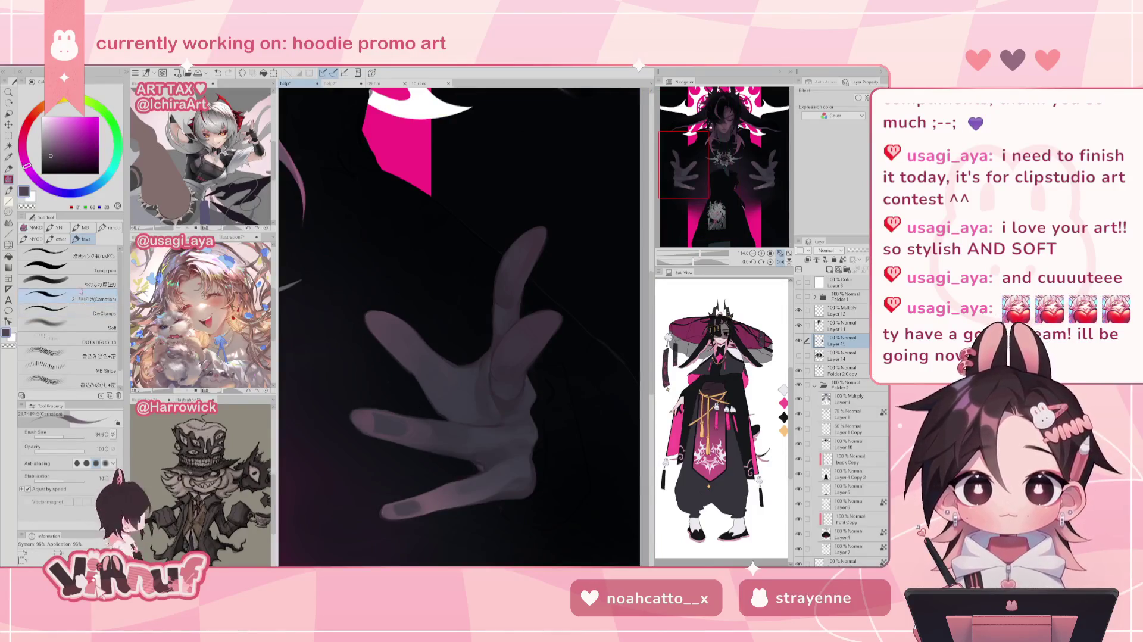
left_click(426, 423, "alt")
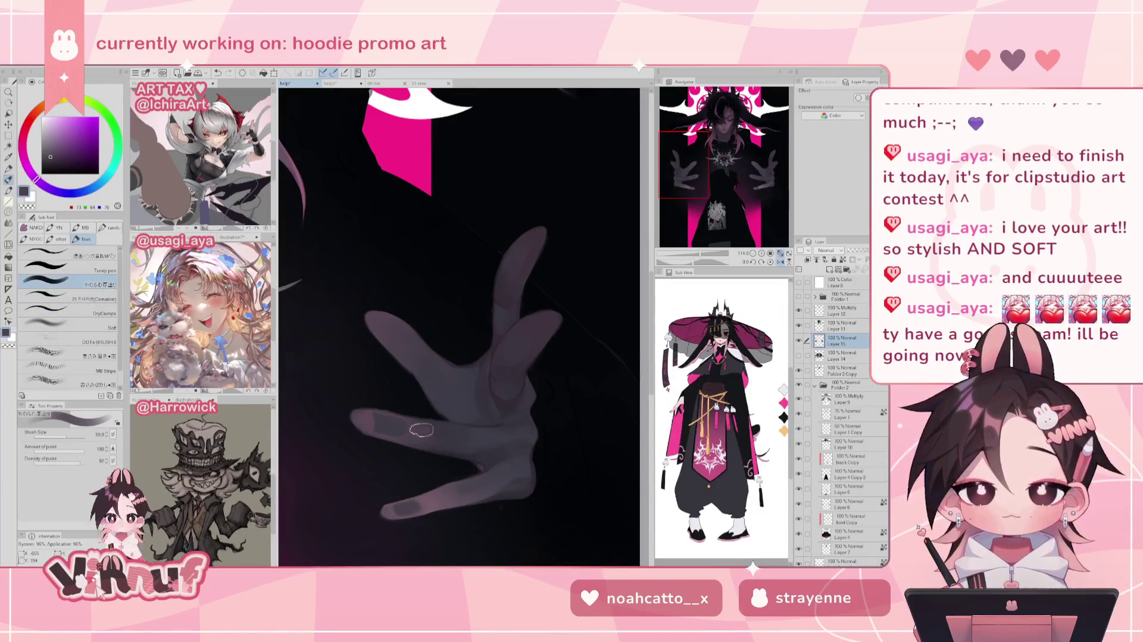
Shrink the brush to 24.5, sample a darker purple, then switch to the Eraser and tilt the canvas
left_click_drag(455, 344, 463, 337)
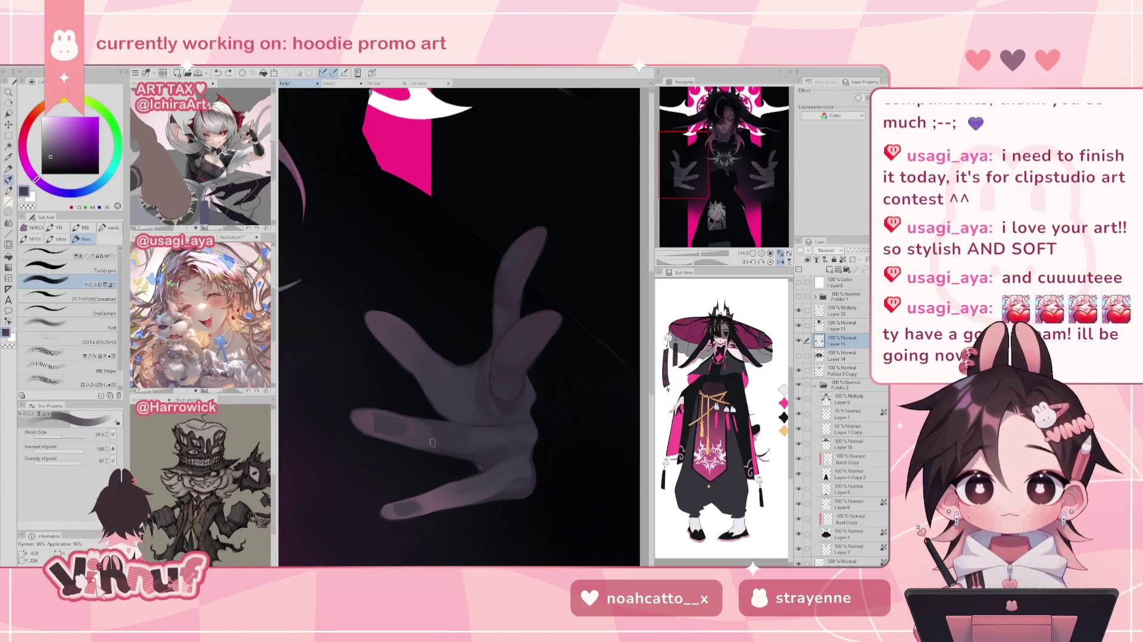
key("h")
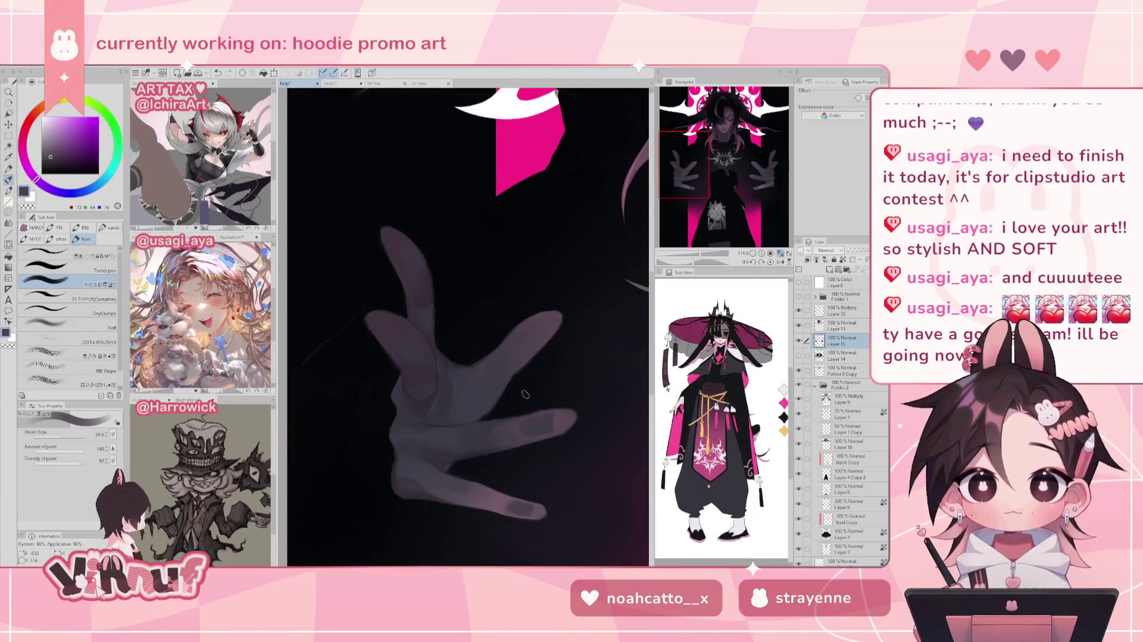
left_click(490, 431, "alt")
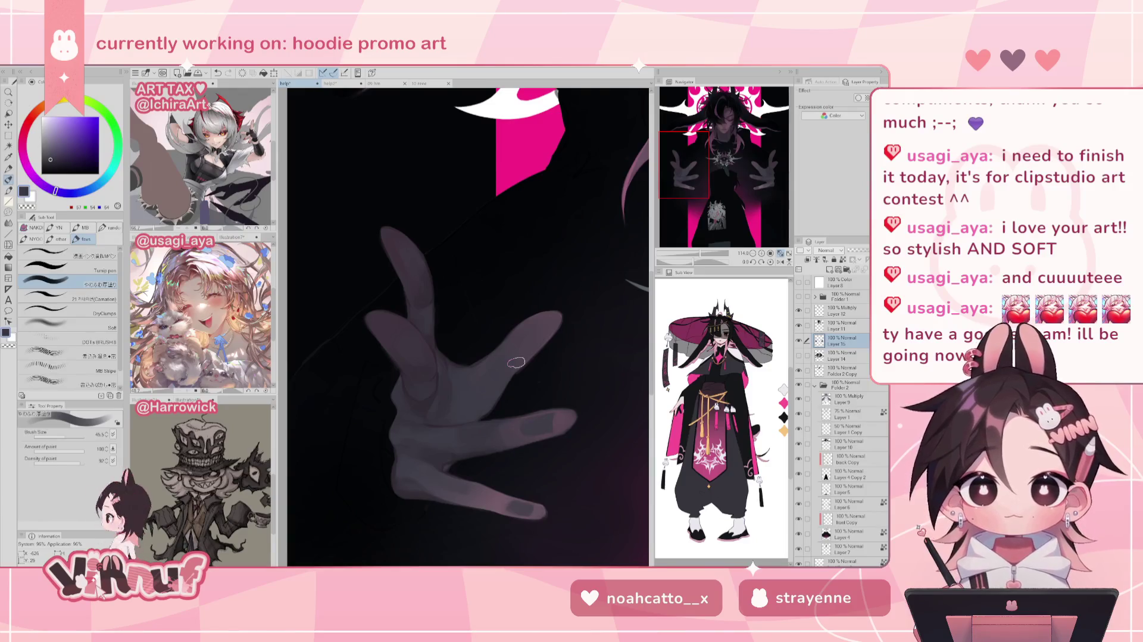
left_click(479, 452, "alt")
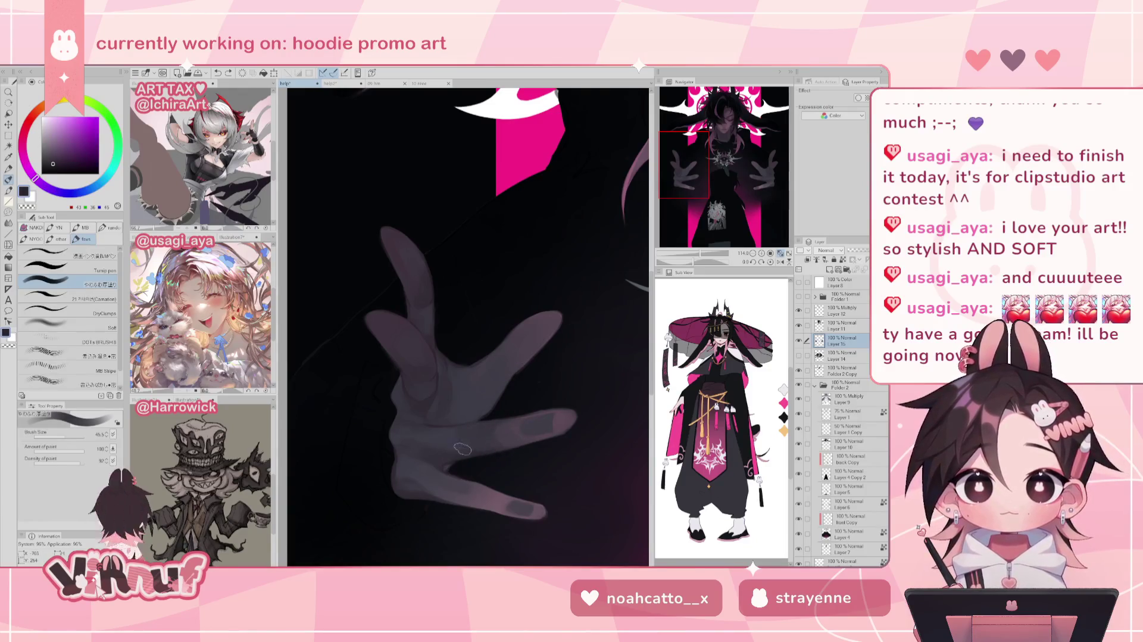
key("e")
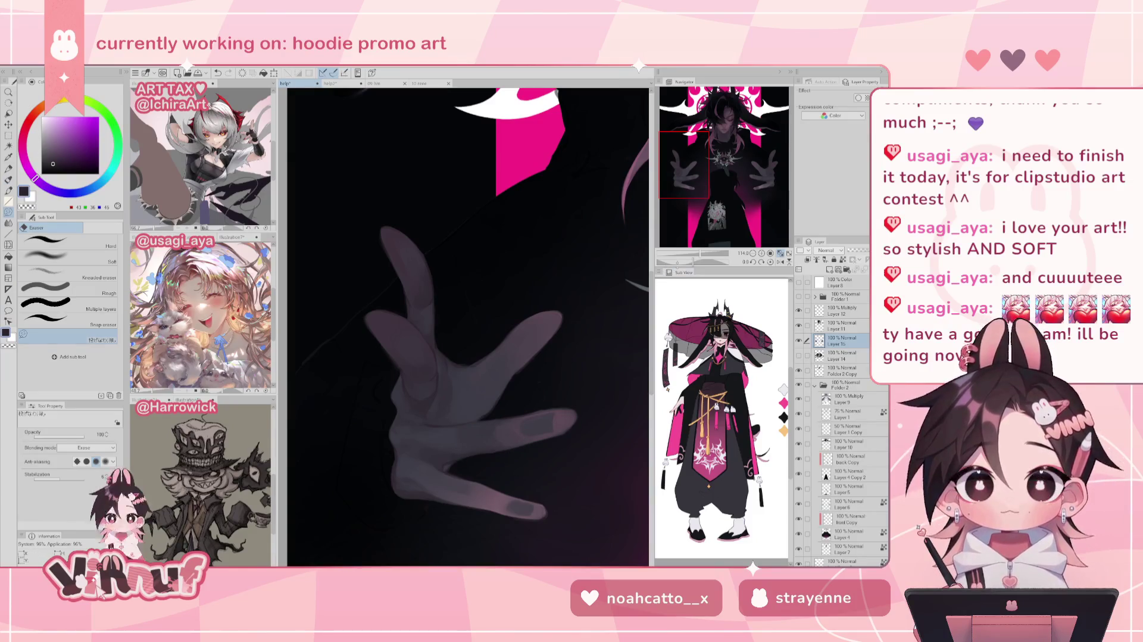
left_click_drag(677, 264, 702, 262)
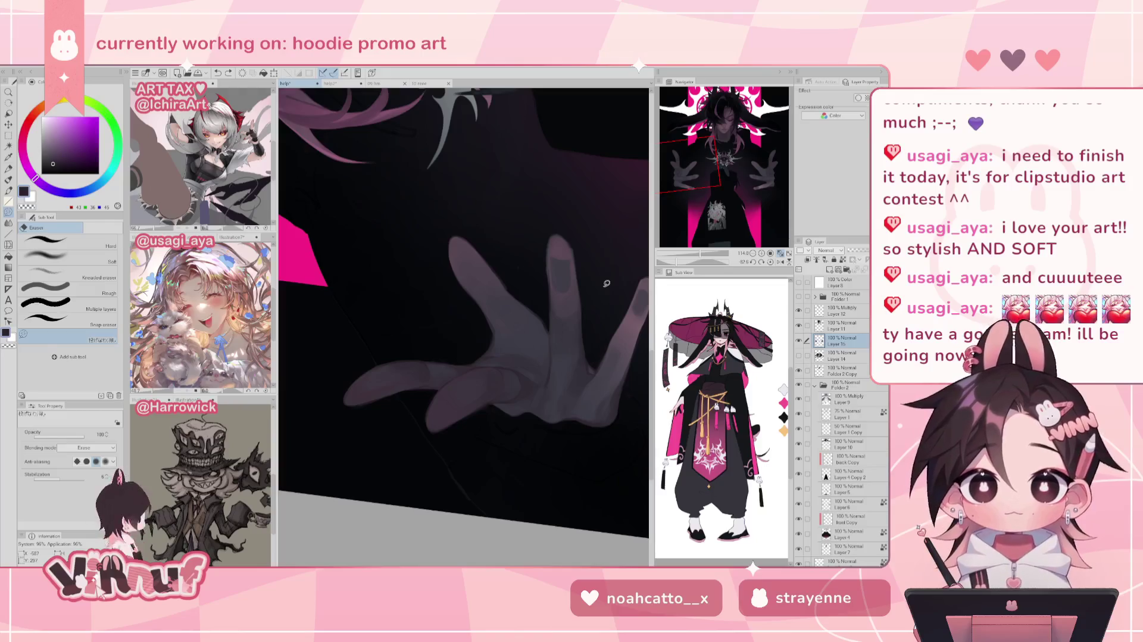
Choose the 21 (Carnation) pen and sample a finger tone plus a lighter pinkish grey
key("p")
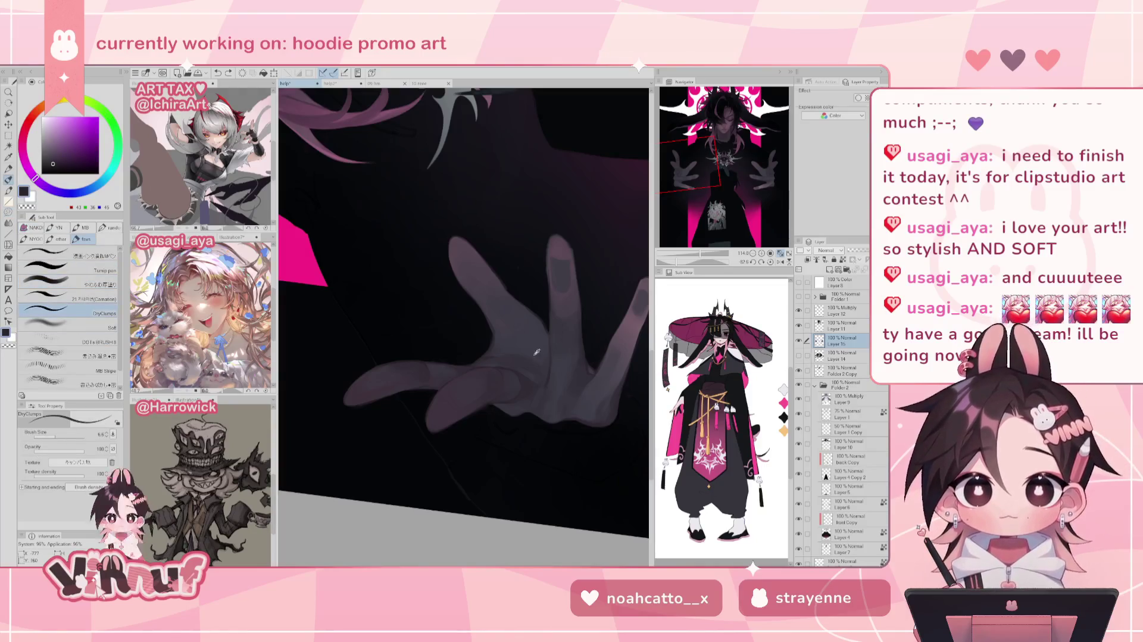
key("comma")
left_click(500, 364, "alt")
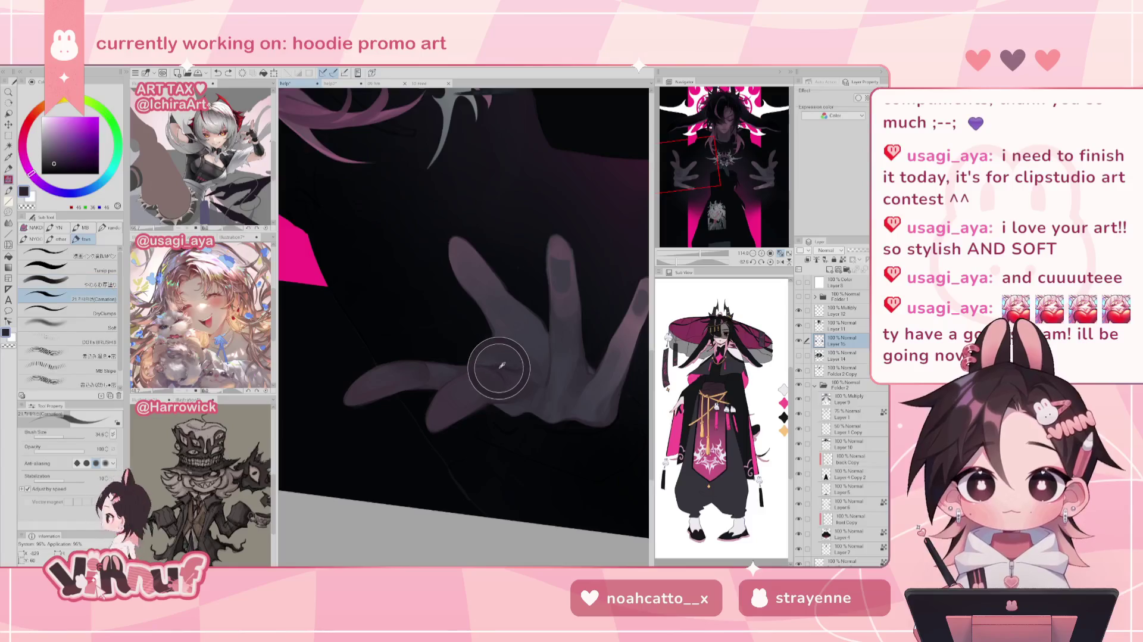
left_click(580, 309, "alt")
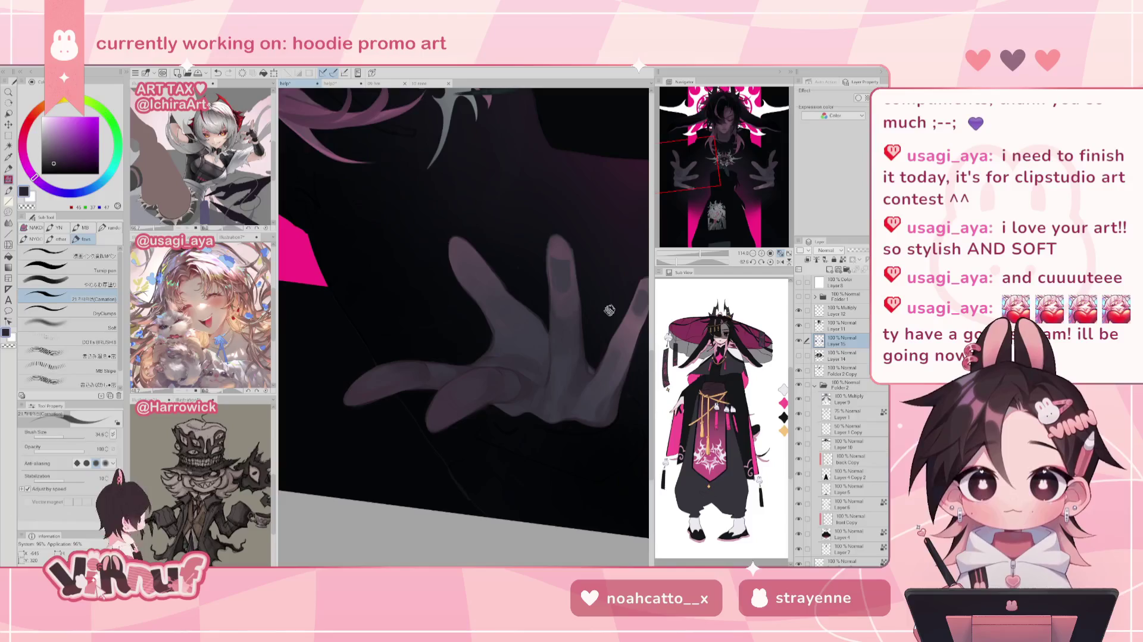
left_click(564, 246, "alt")
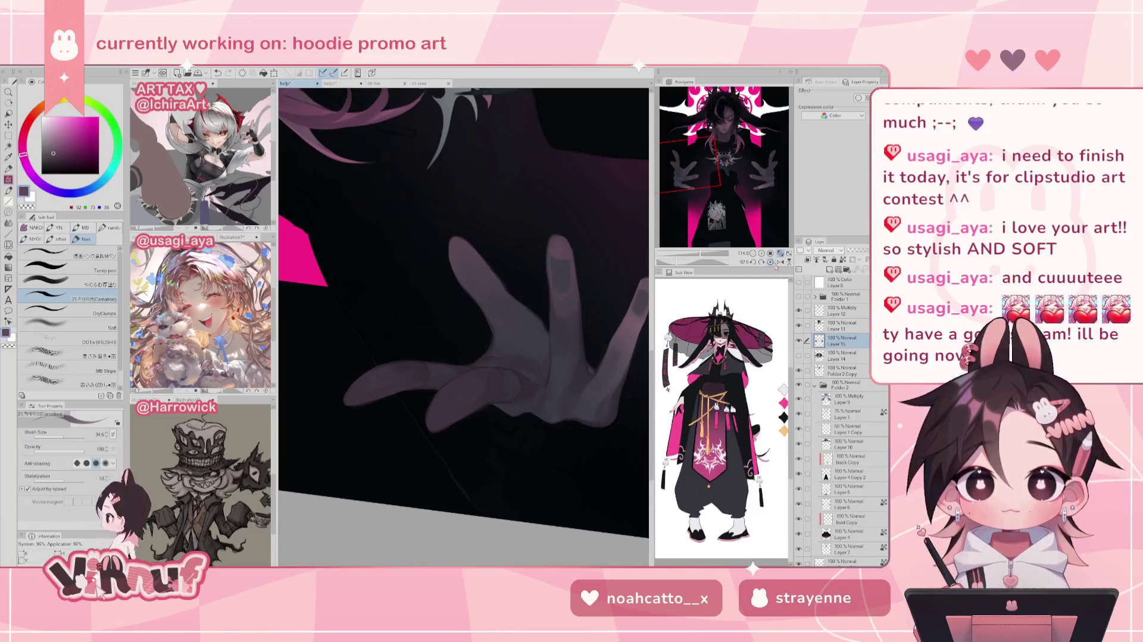
Sample a darker purple-grey while checking the hand zoomed out and mirrored
left_click_drag(703, 254, 693, 260)
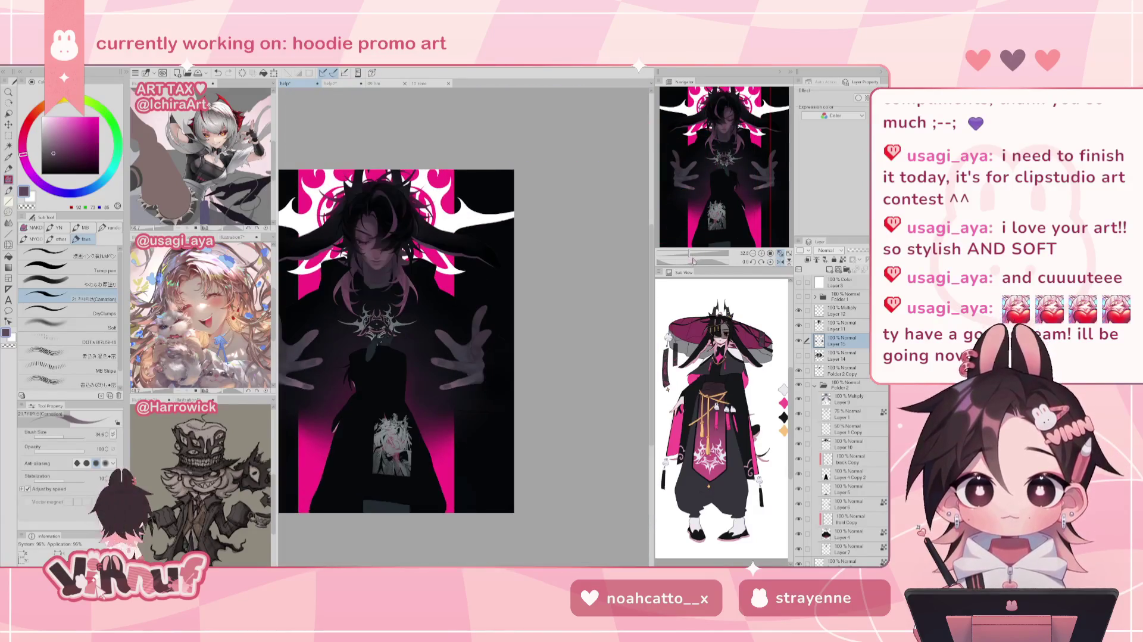
left_click_drag(689, 256, 703, 256)
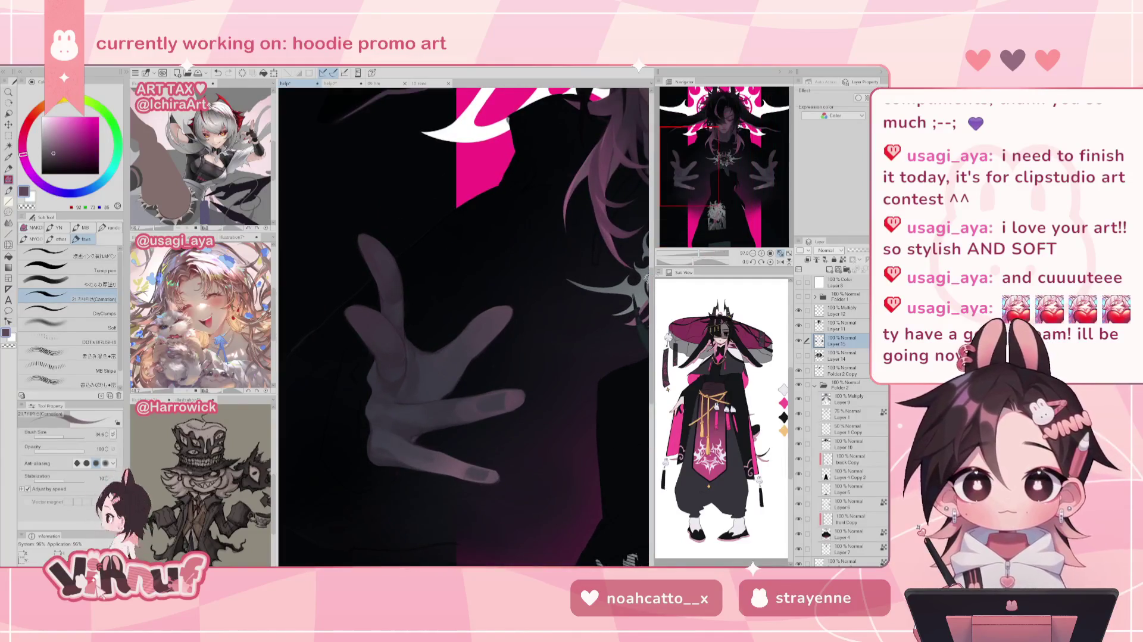
key("h")
left_click(524, 365, "alt")
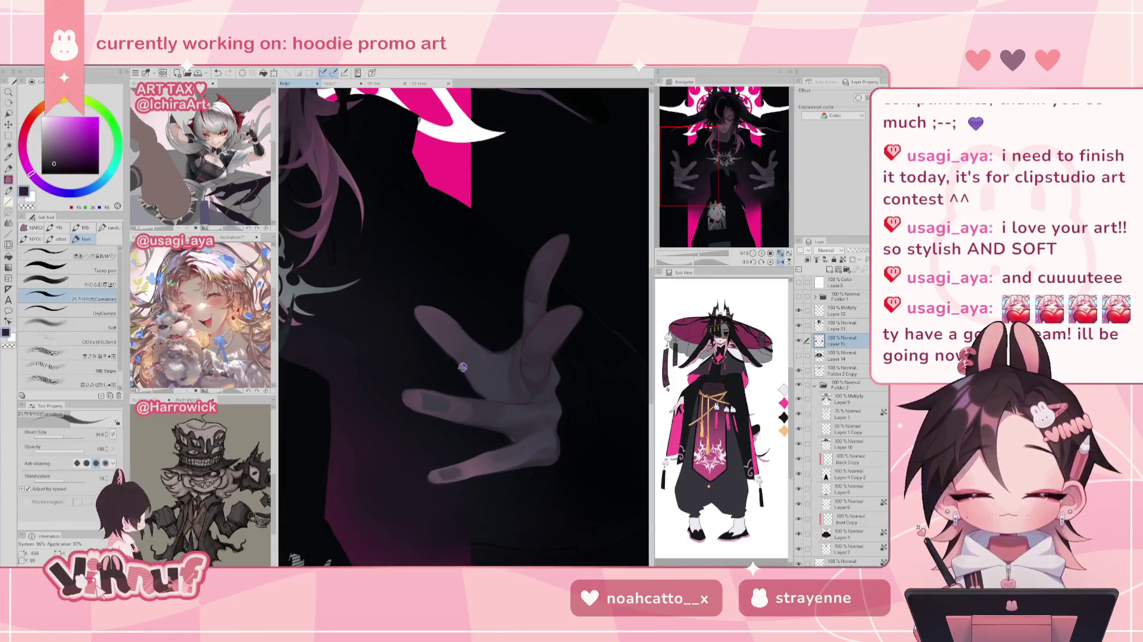
key("h")
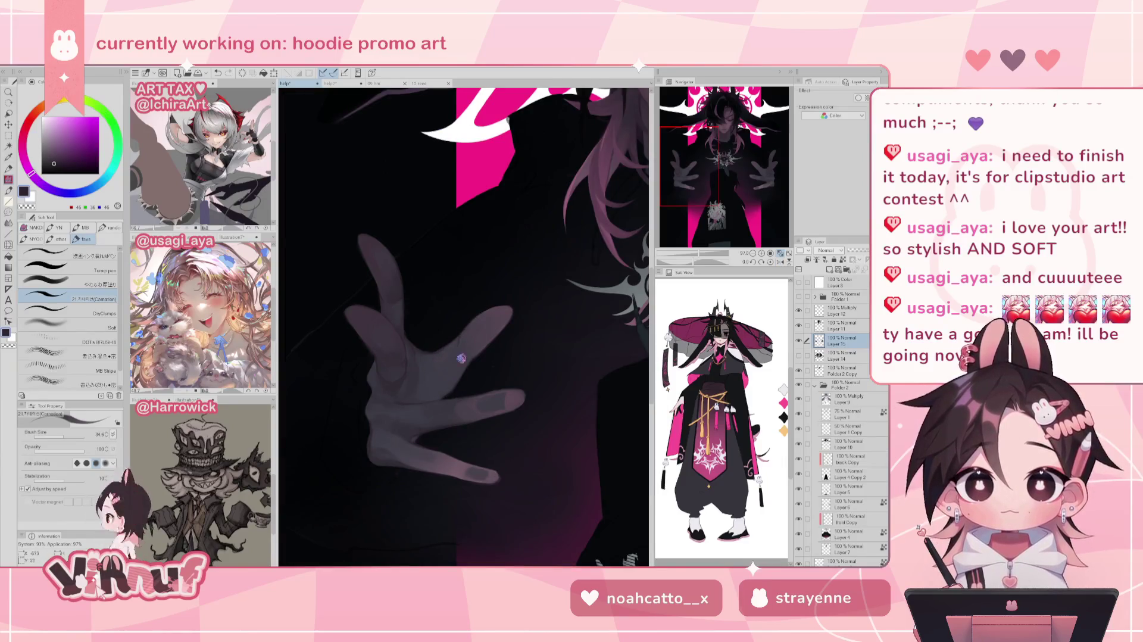
left_click_drag(696, 253, 666, 251)
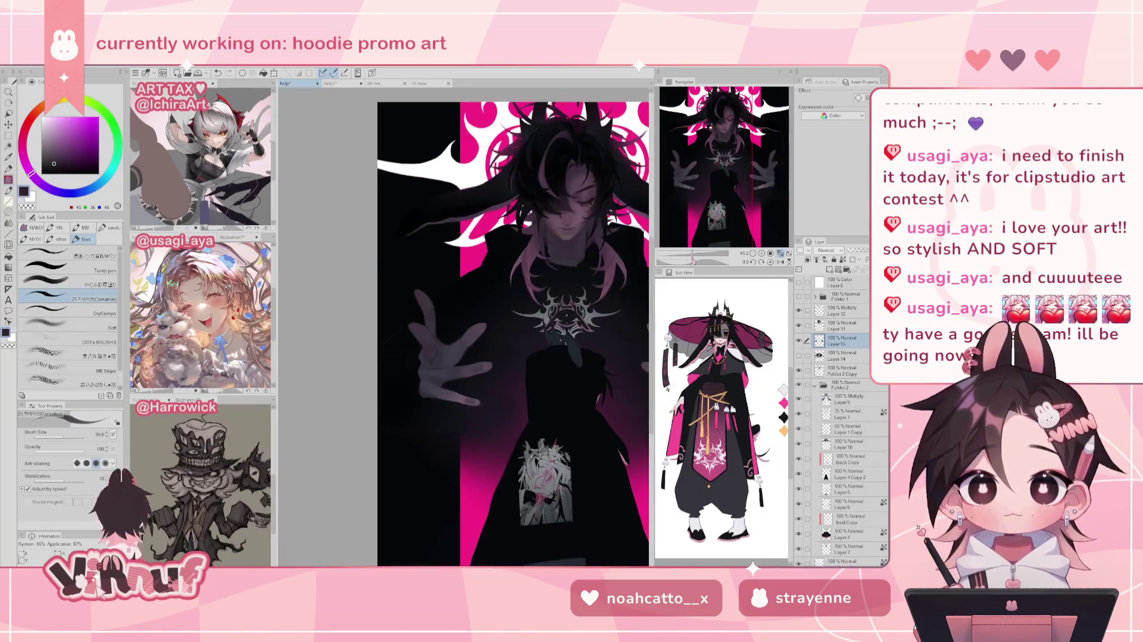
scroll(474, 338, "up", 5)
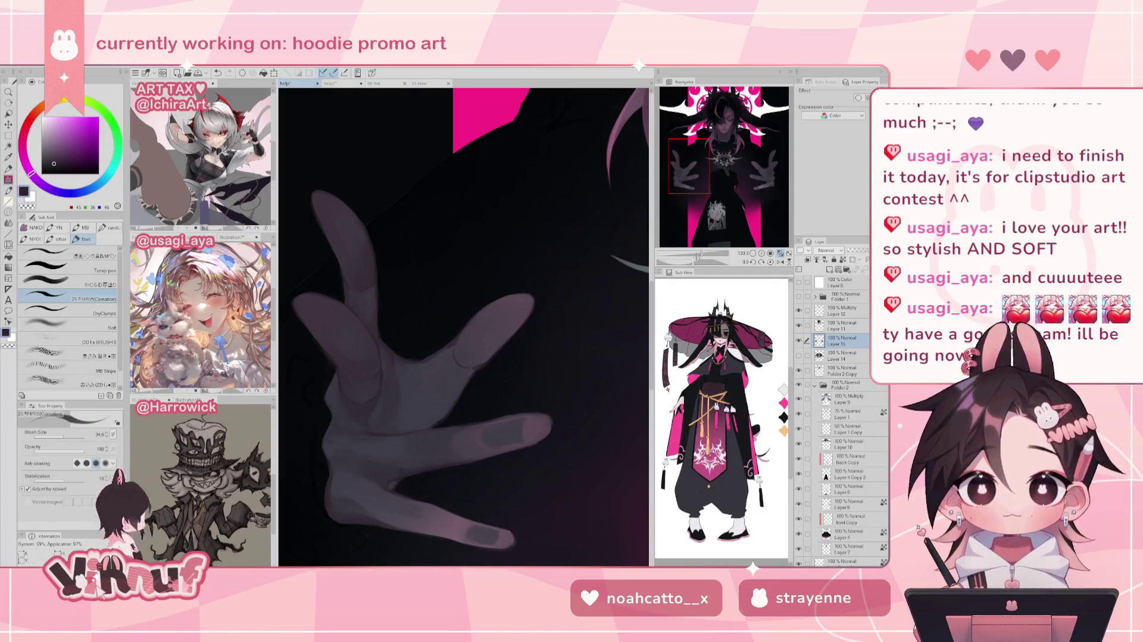
Sample a lighter tone, a cool grey and a deeper shadow from the hand
scroll(694, 244, "down", 3)
scroll(695, 244, "down", 2)
scroll(694, 244, "down", 1)
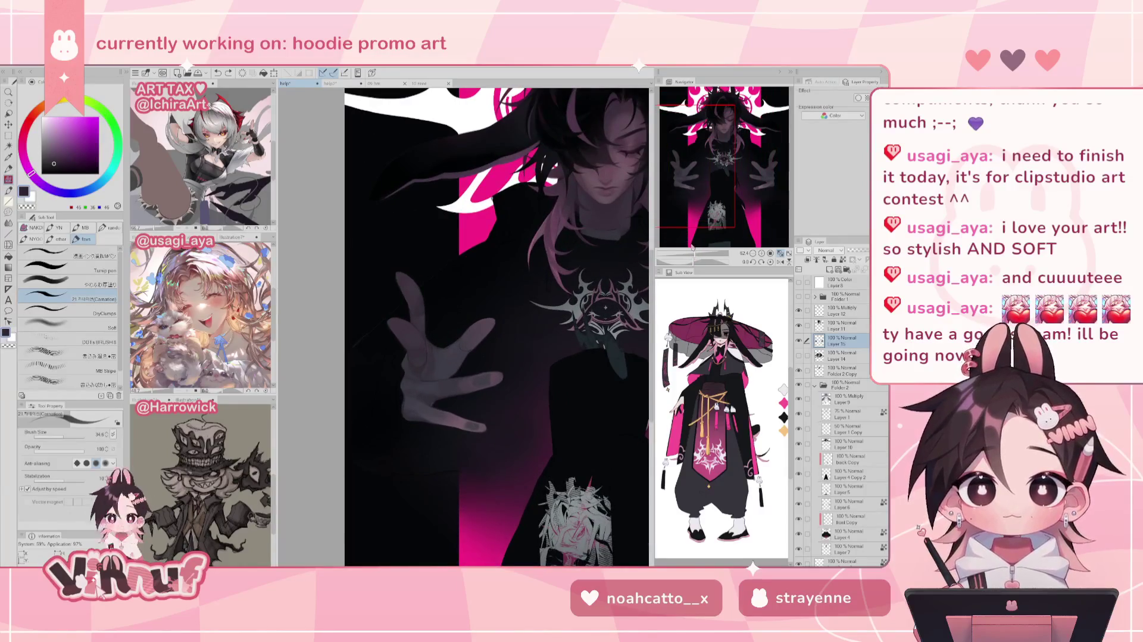
scroll(469, 341, "up", 6)
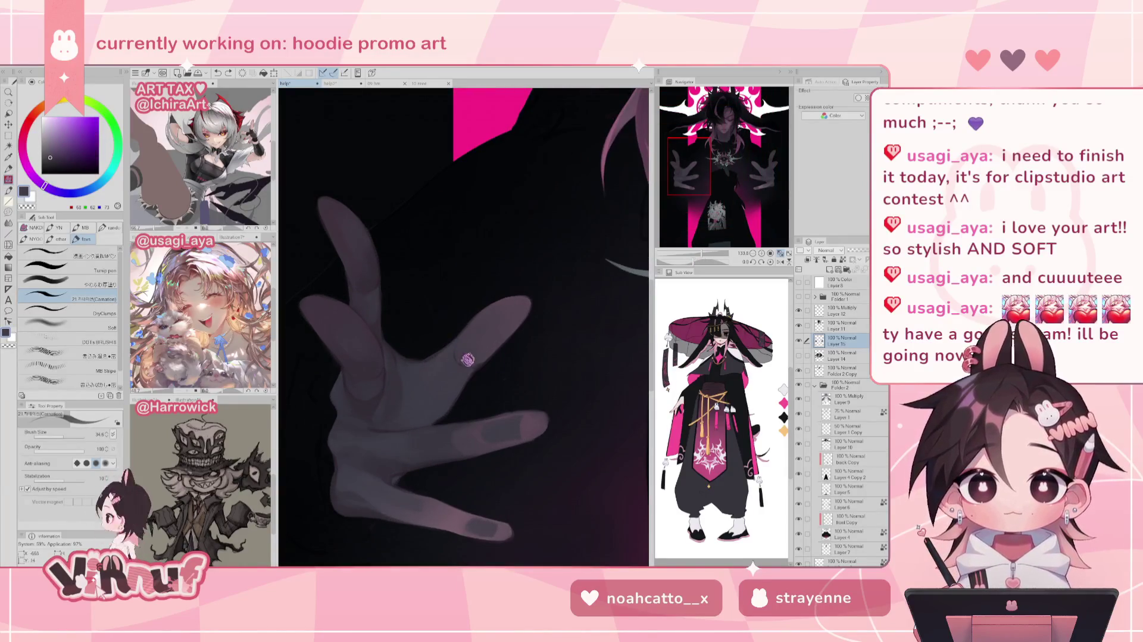
left_click(479, 339, "alt")
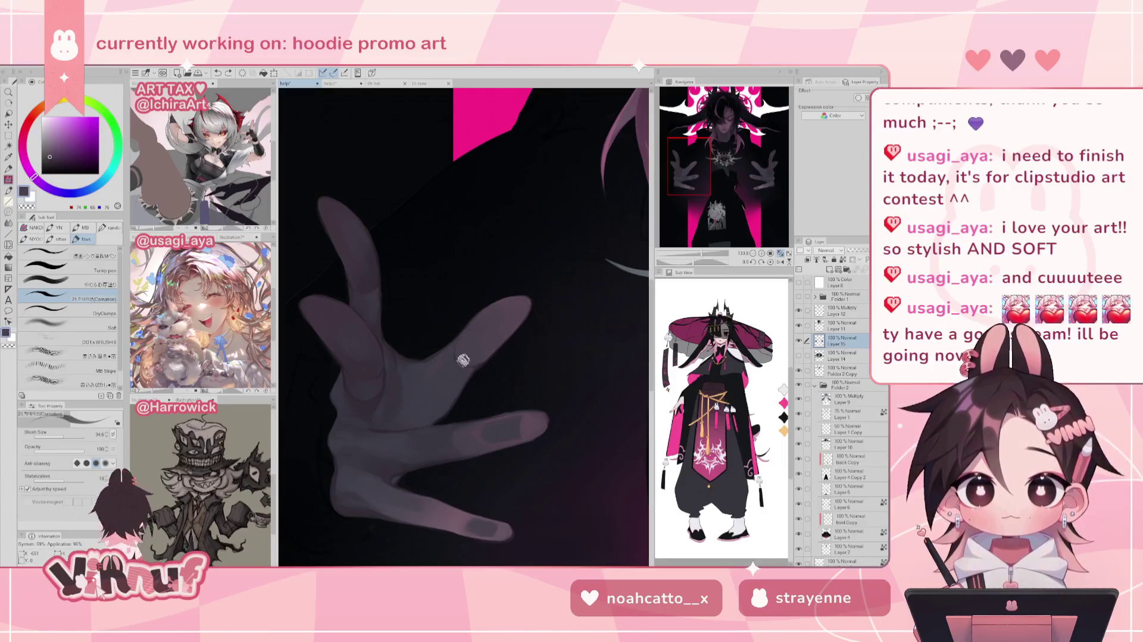
left_click(452, 367, "alt")
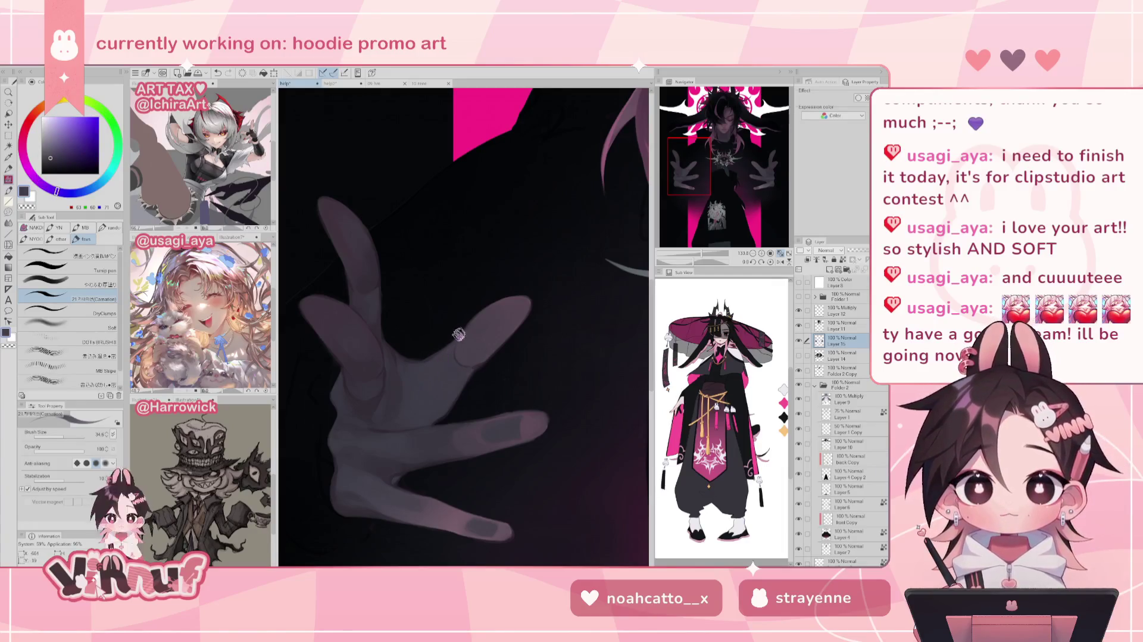
left_click(407, 368, "alt")
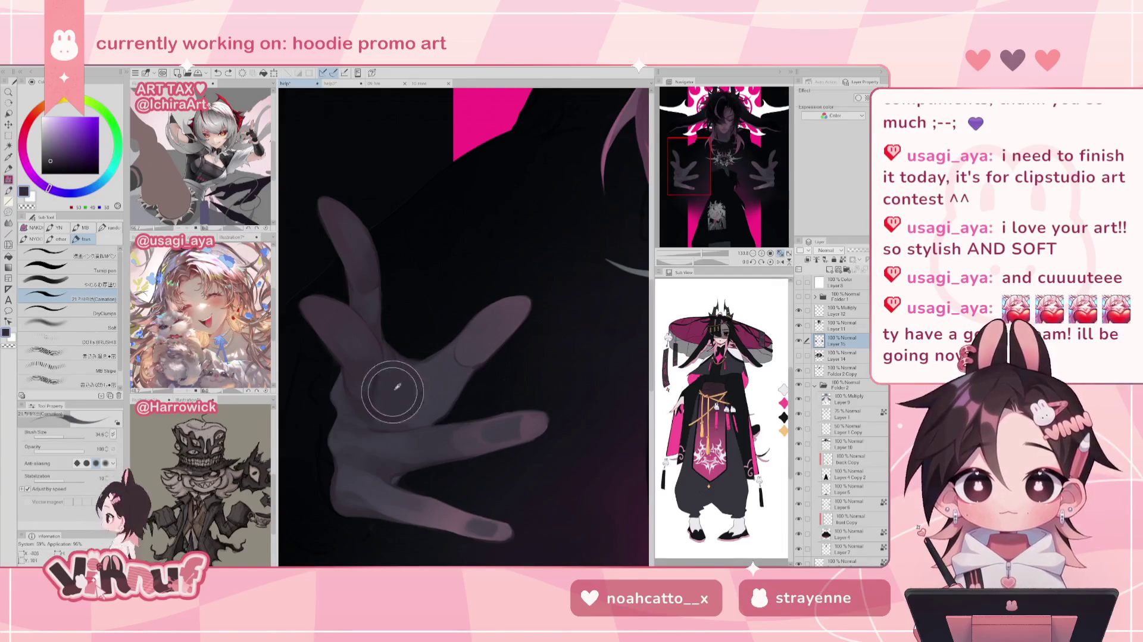
Switch to the soft thick-paint brush, check the mirrored view, and zoom out to the whole illustration
key("b")
key("h")
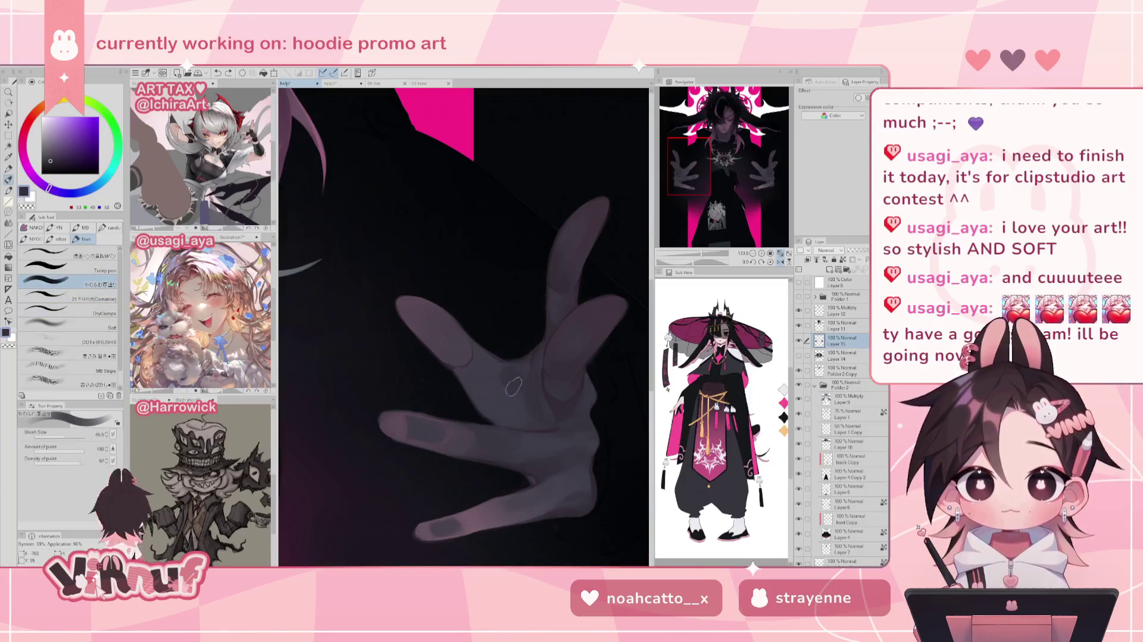
key("h")
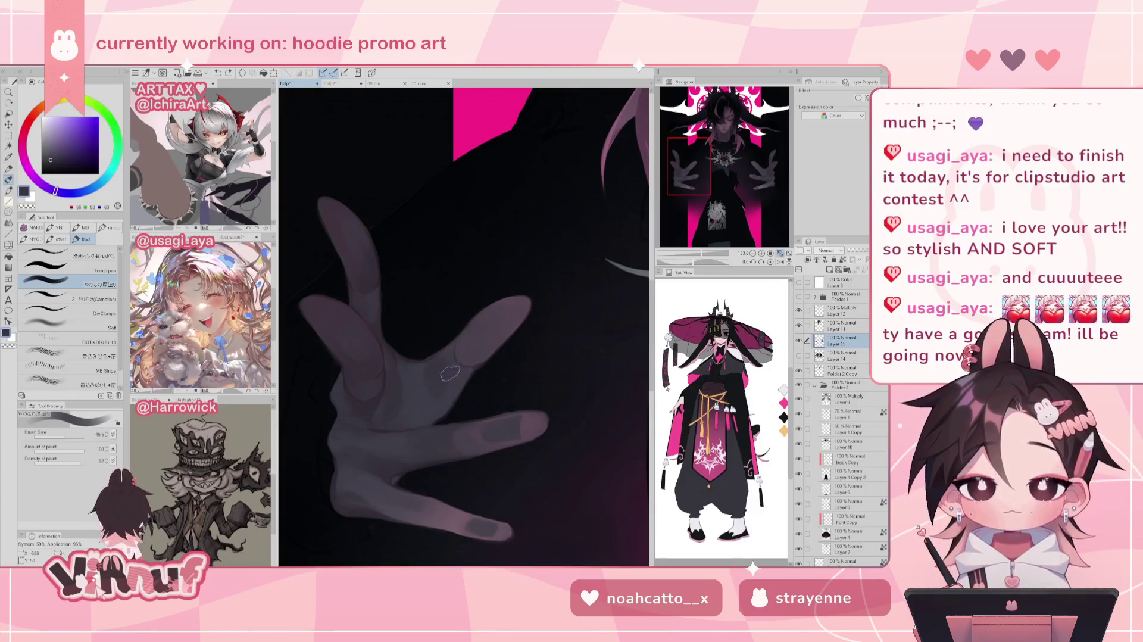
left_click_drag(699, 254, 685, 255)
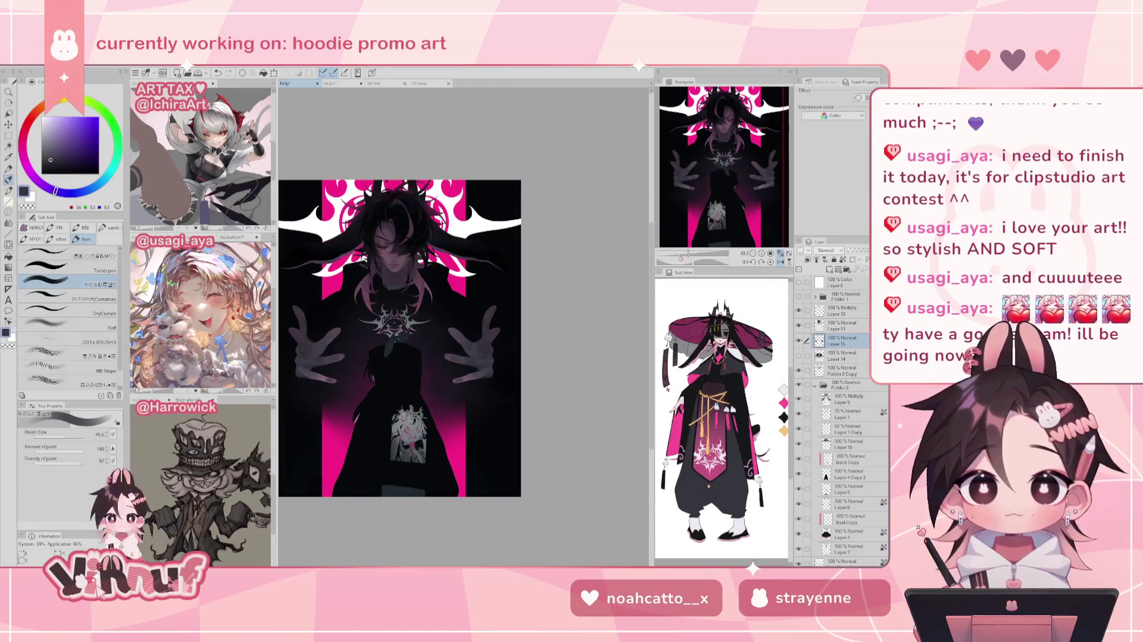
Centre the illustration, zoom onto the left hand, and dab soft shading with a smaller brush
left_click_drag(332, 379, 459, 378)
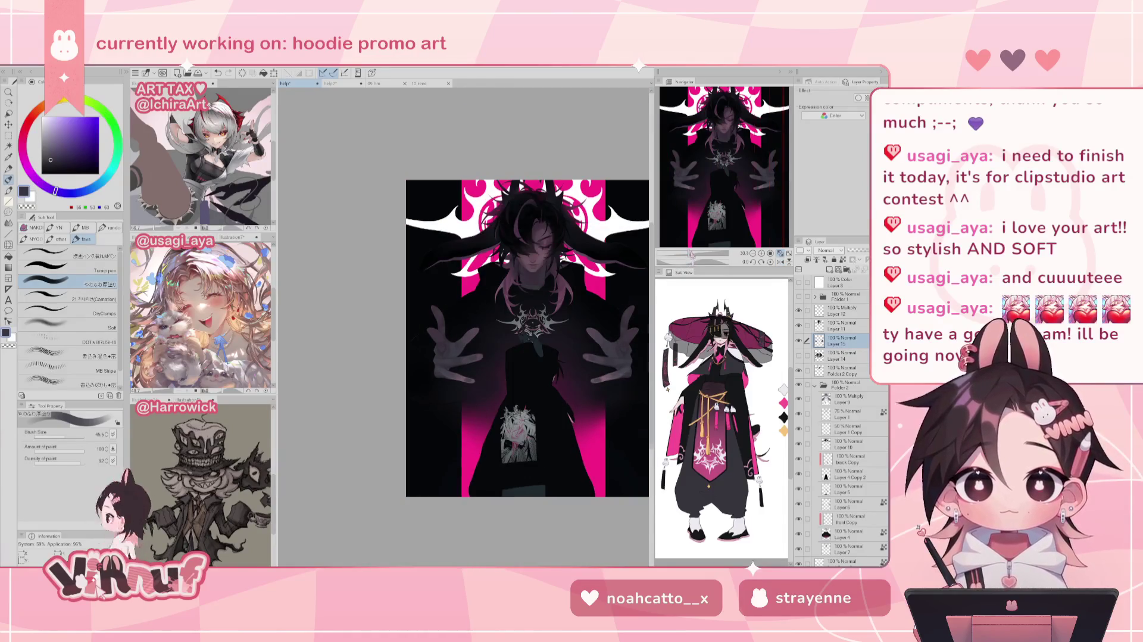
left_click_drag(691, 255, 696, 254)
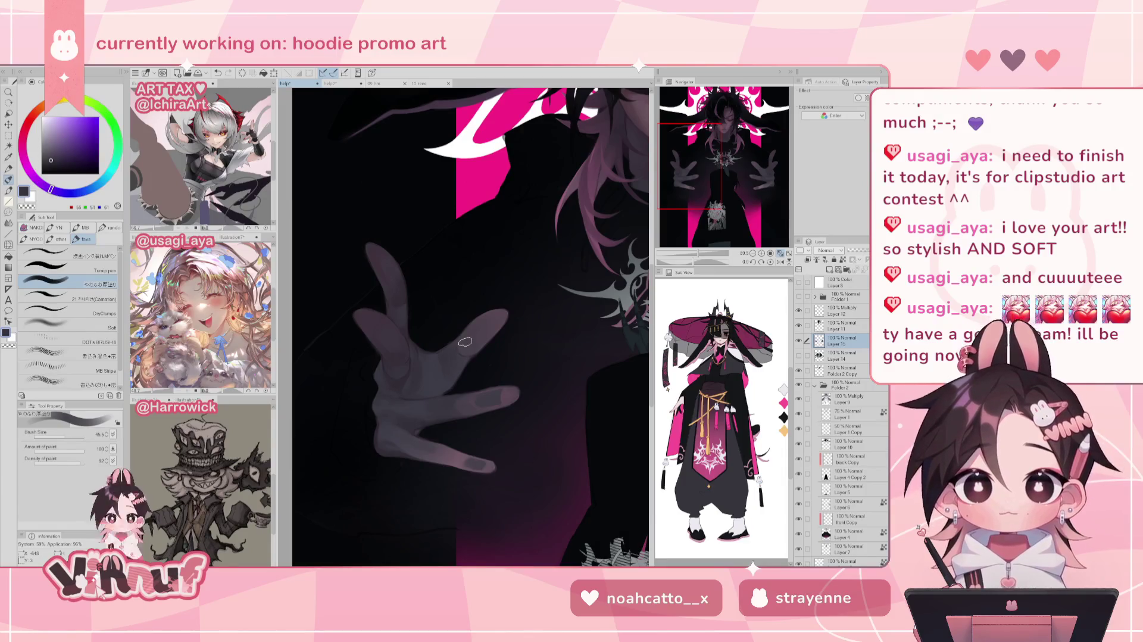
left_click_drag(465, 342, 463, 337)
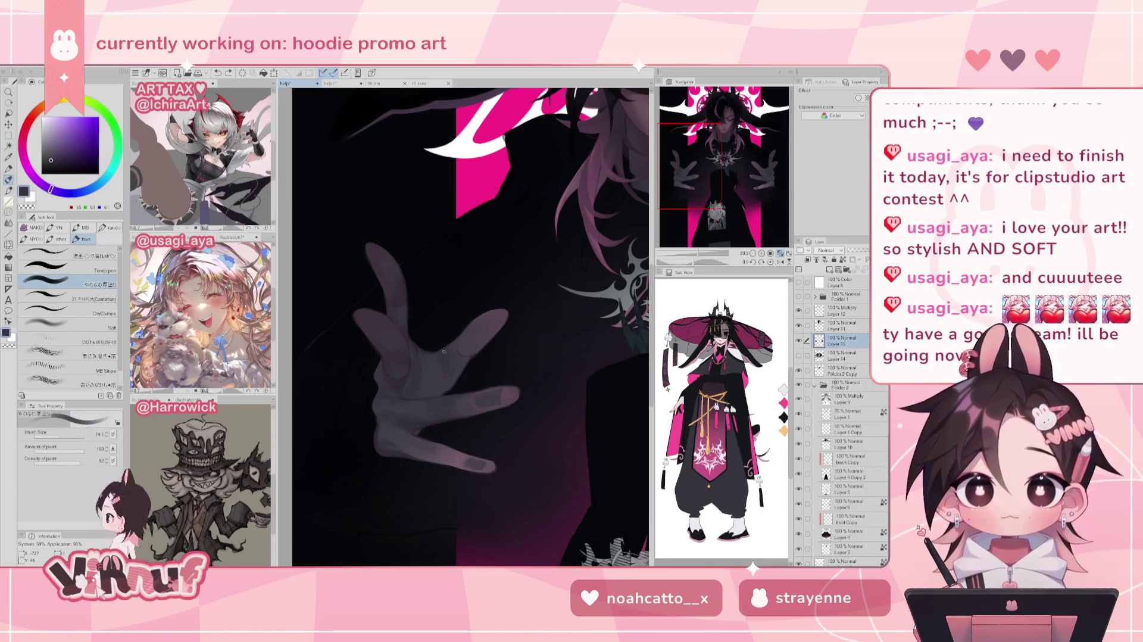
left_click(460, 364, "alt")
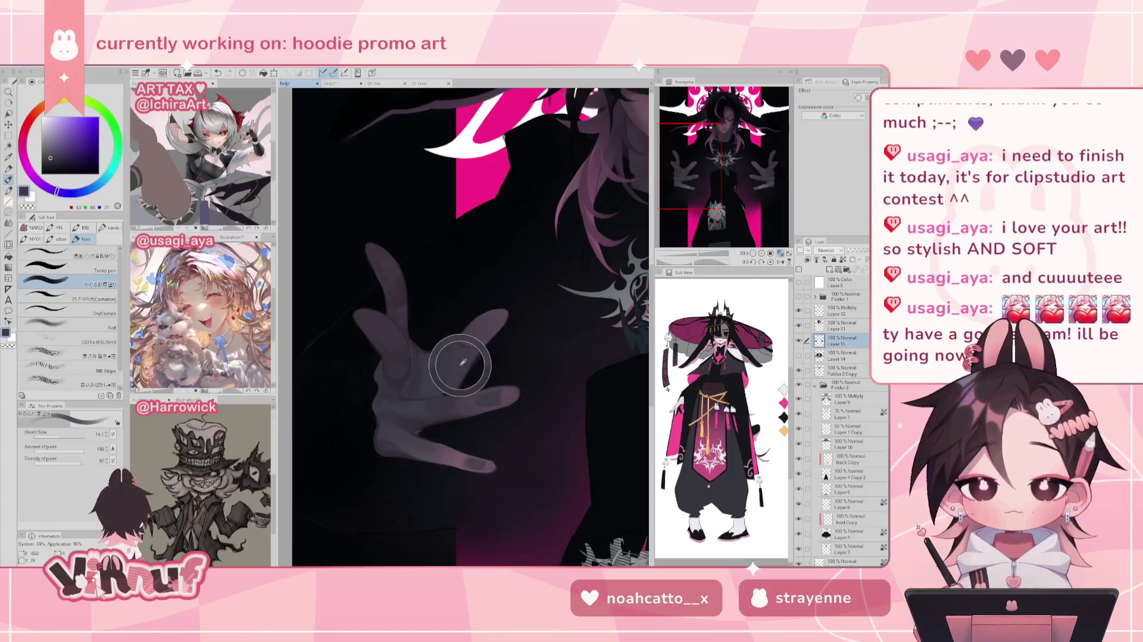
left_click(442, 361, "alt")
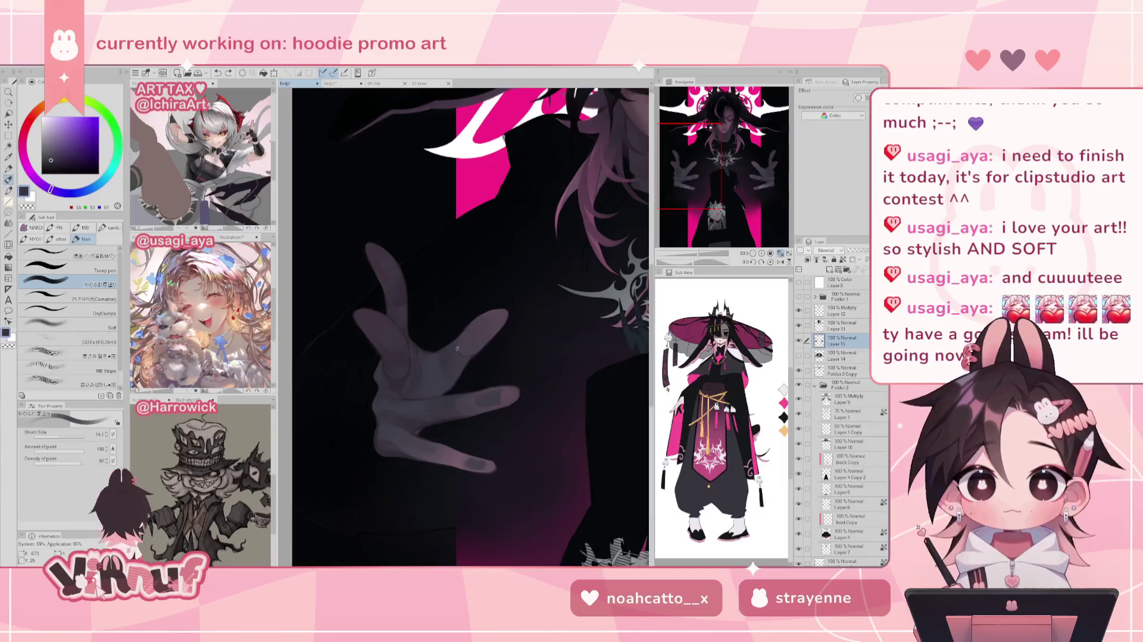
Alternately sample lighter and darker greys from the hand, checking it mirrored
left_click(448, 379, "alt")
key("h")
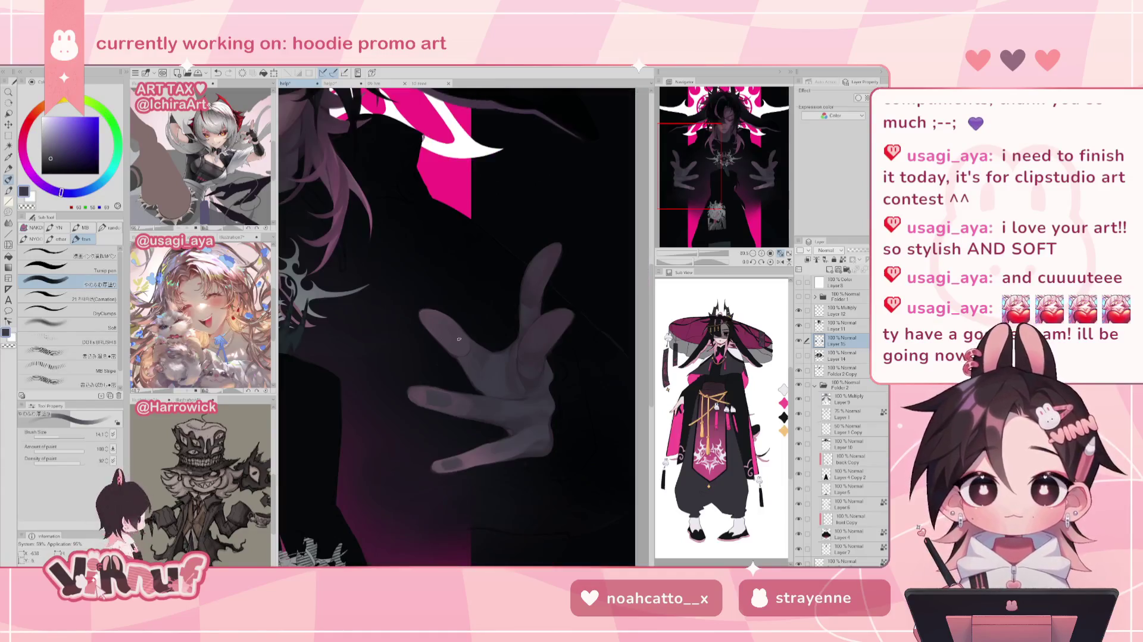
left_click(471, 375, "alt")
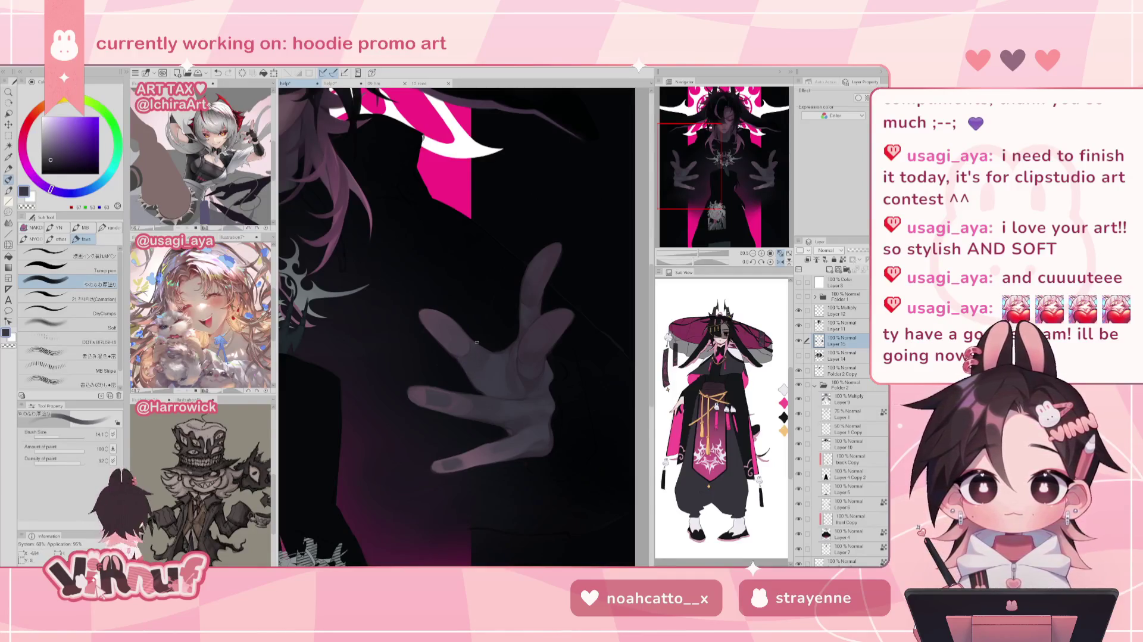
key("h")
left_click(472, 345, "alt")
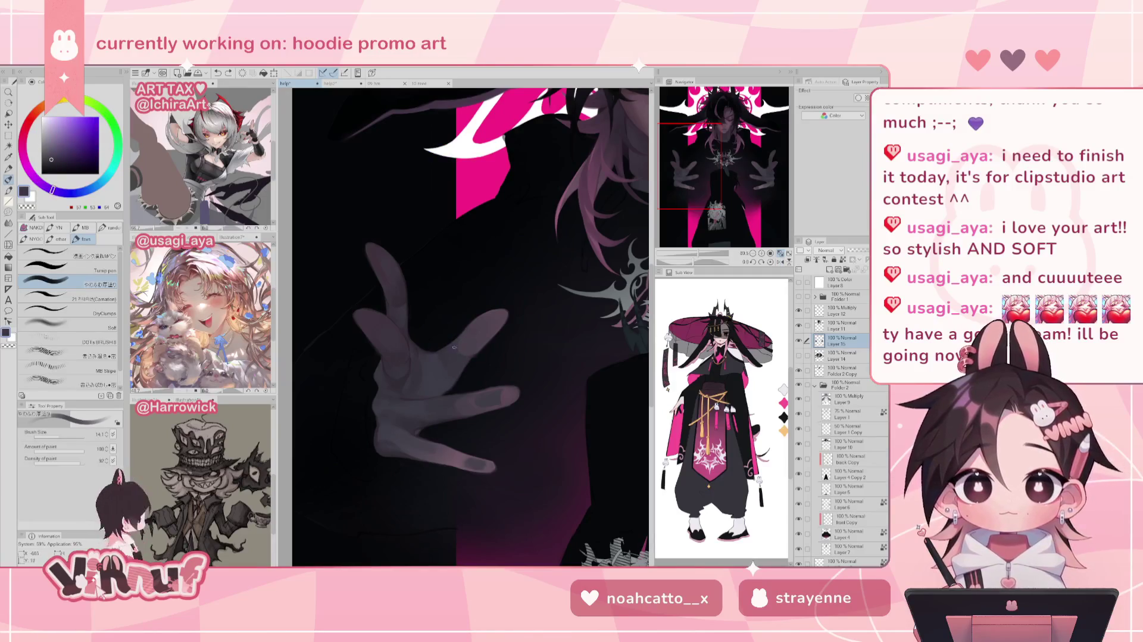
left_click(471, 337, "alt")
left_click(456, 348, "alt")
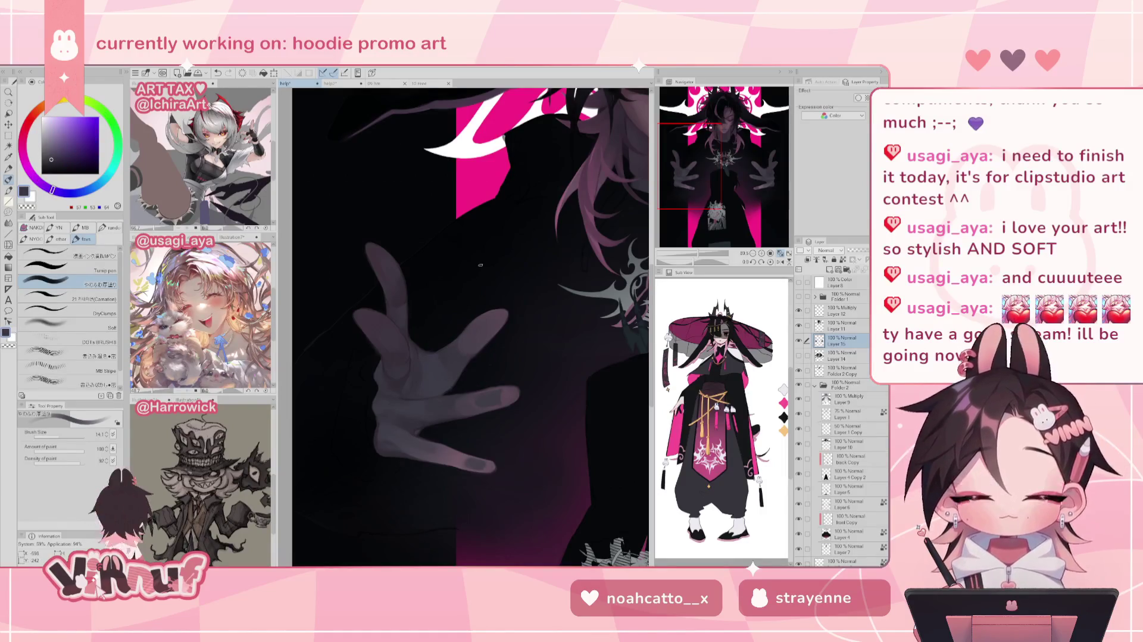
left_click(437, 357, "alt")
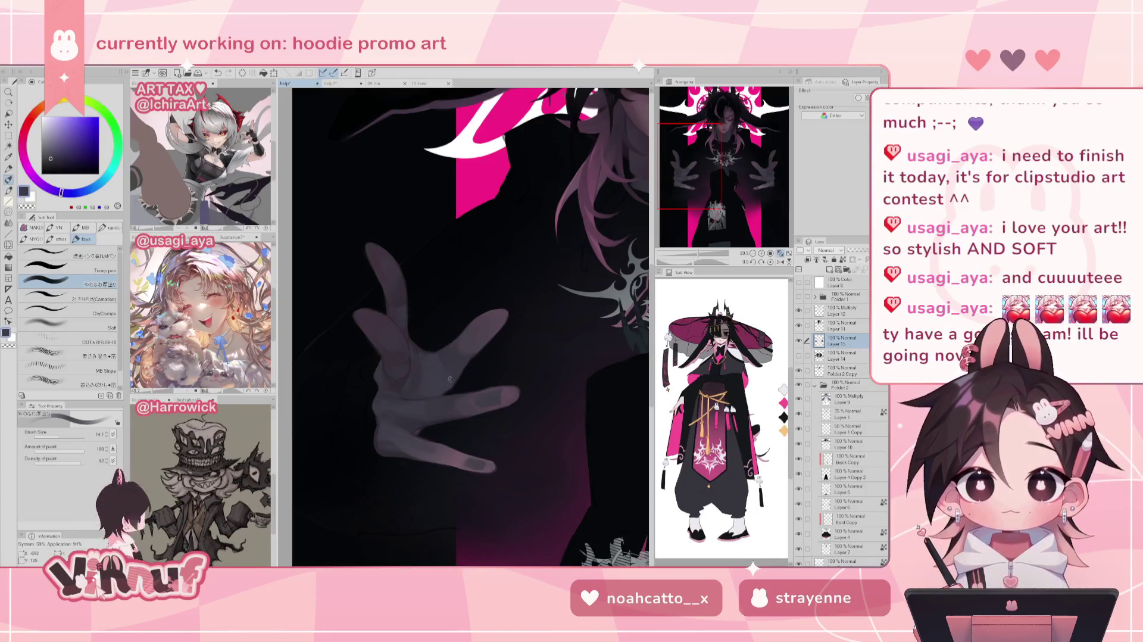
left_click(434, 357, "alt")
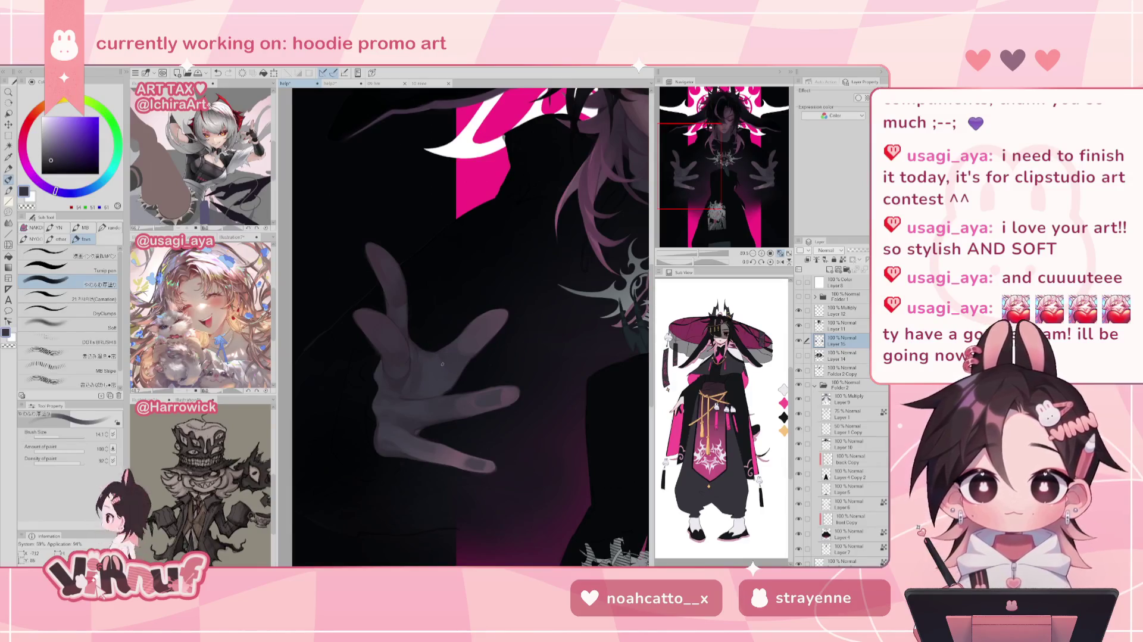
left_click(430, 353, "alt")
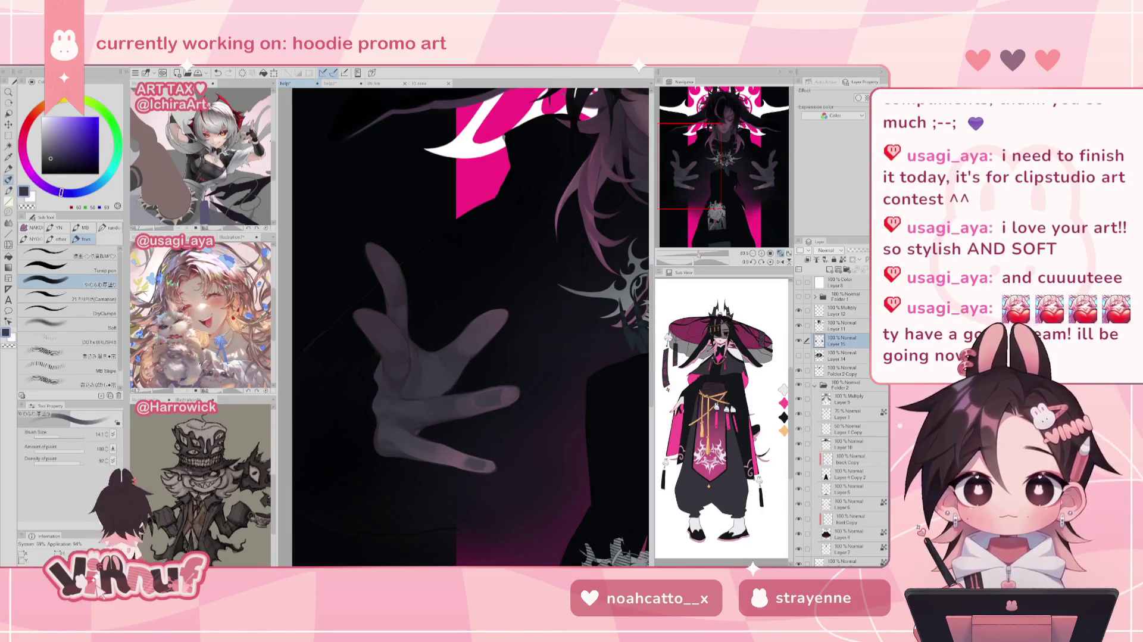
scroll(461, 378, "down", 5)
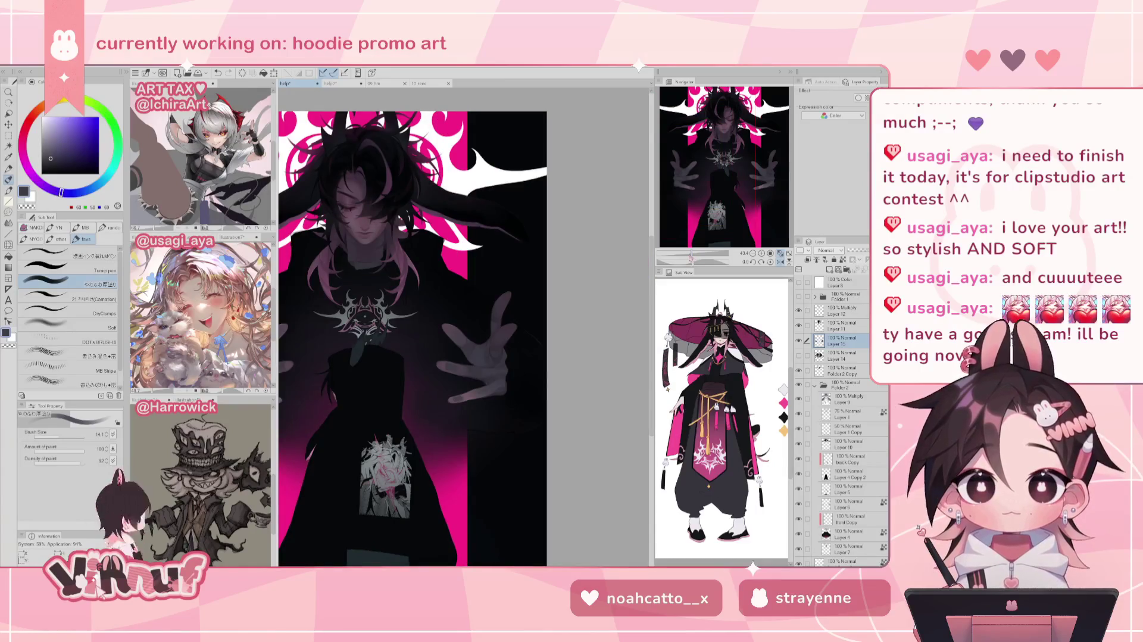
Mirror the view, zoom in close on the left hand, and sample a grey tone
key("h")
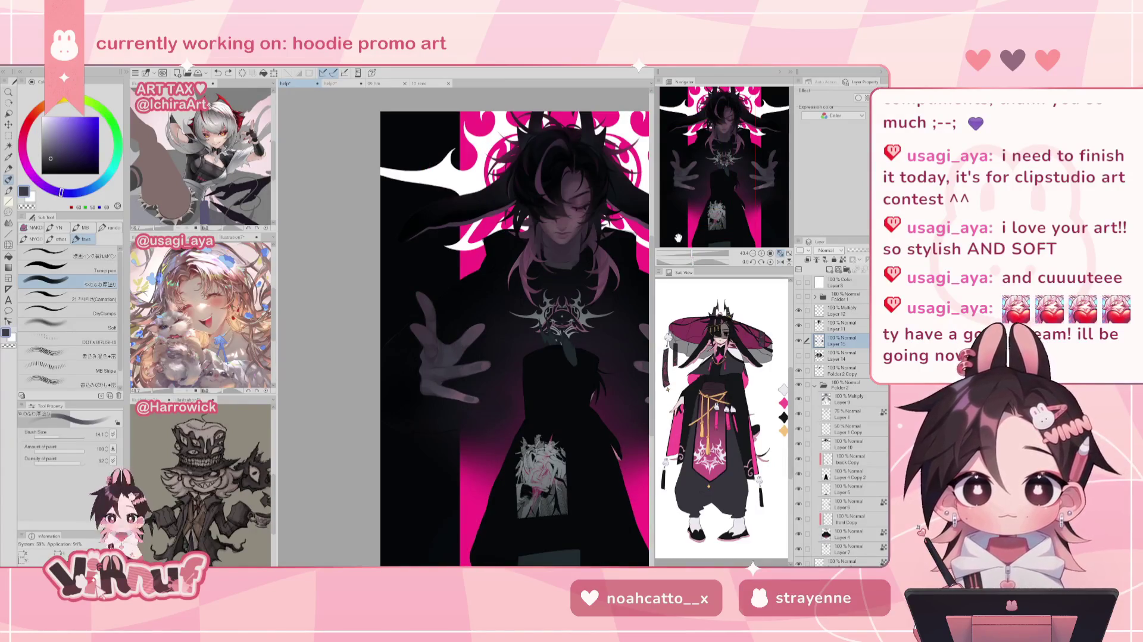
left_click_drag(681, 253, 693, 253)
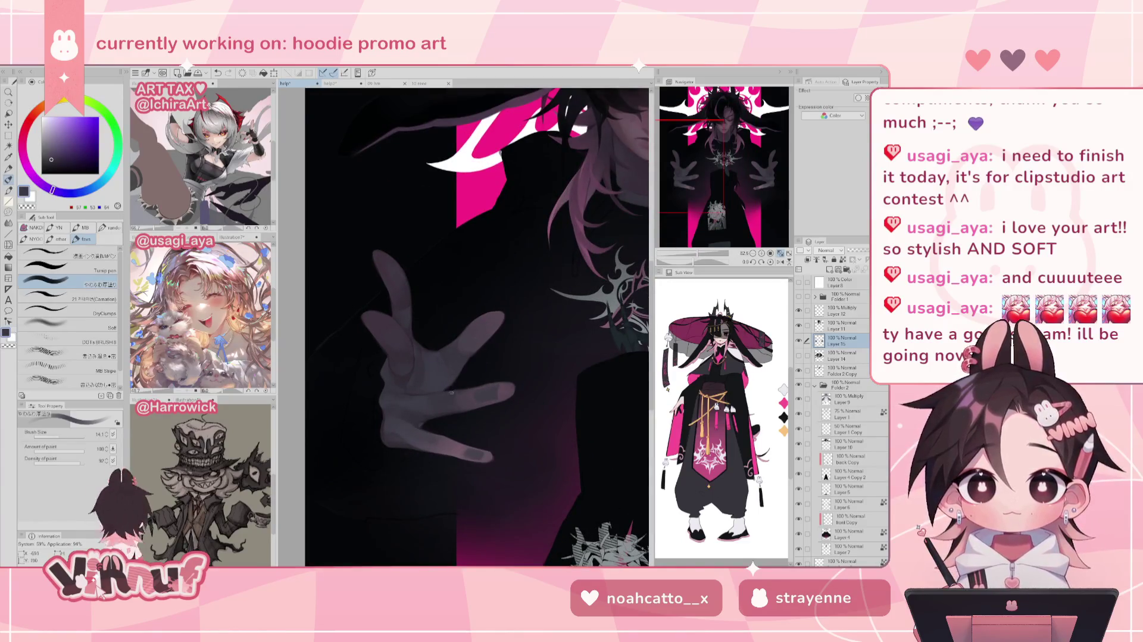
scroll(435, 355, "down", 5)
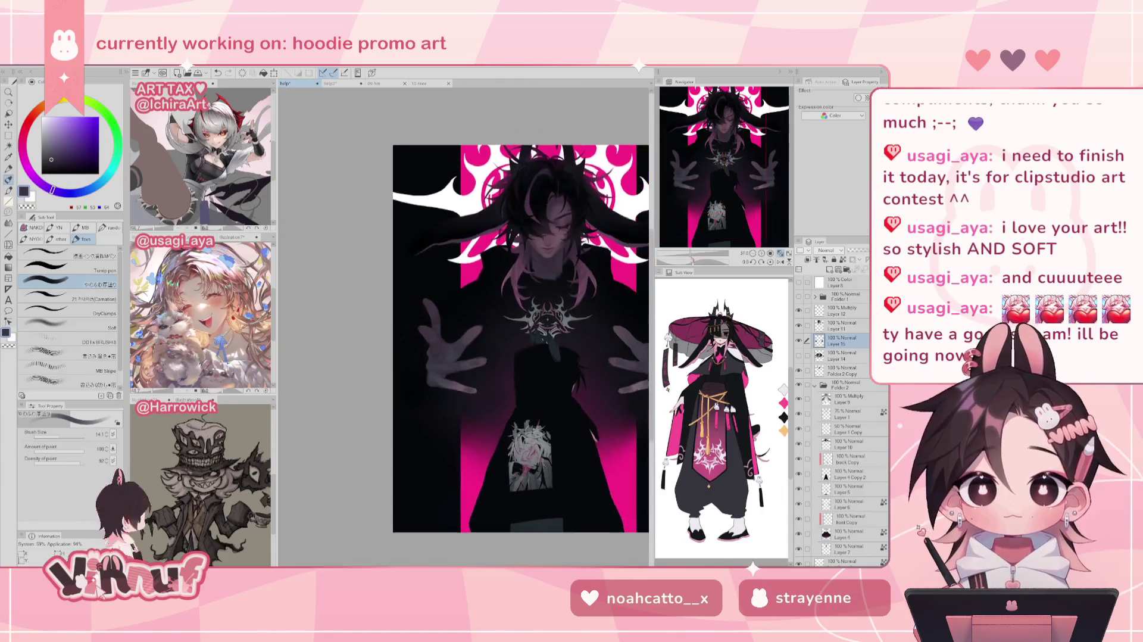
left_click_drag(692, 260, 695, 253)
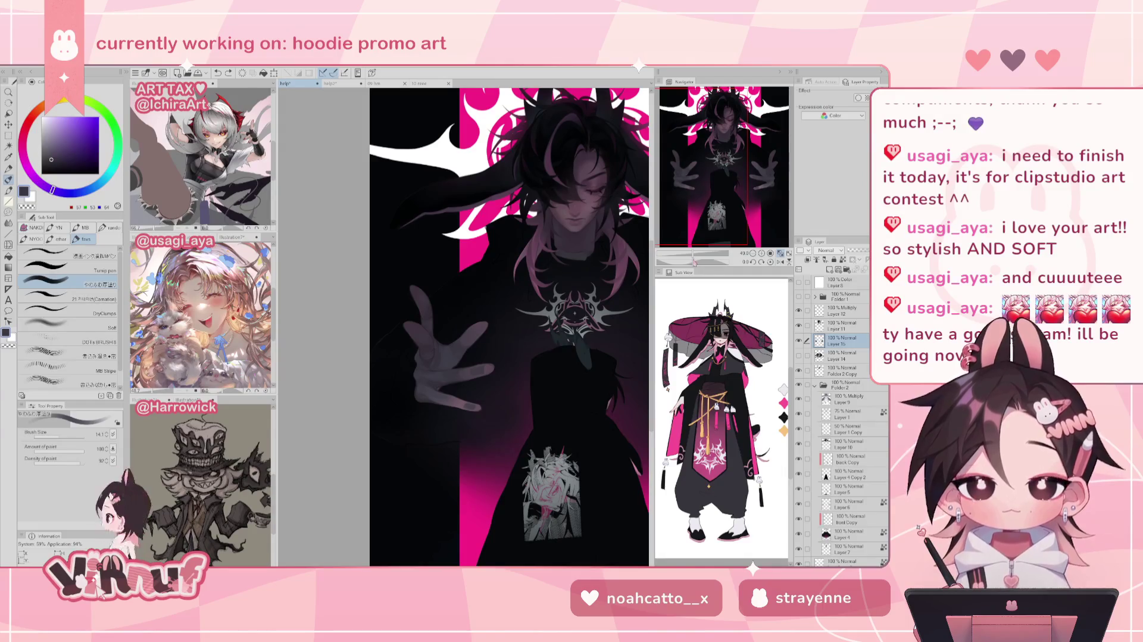
left_click_drag(694, 256, 702, 255)
left_click_drag(694, 196, 695, 212)
left_click(498, 363, "alt")
Switch to the 21 Carnation textured brush and sample dark, mid and light hand tones
left_click(89, 296)
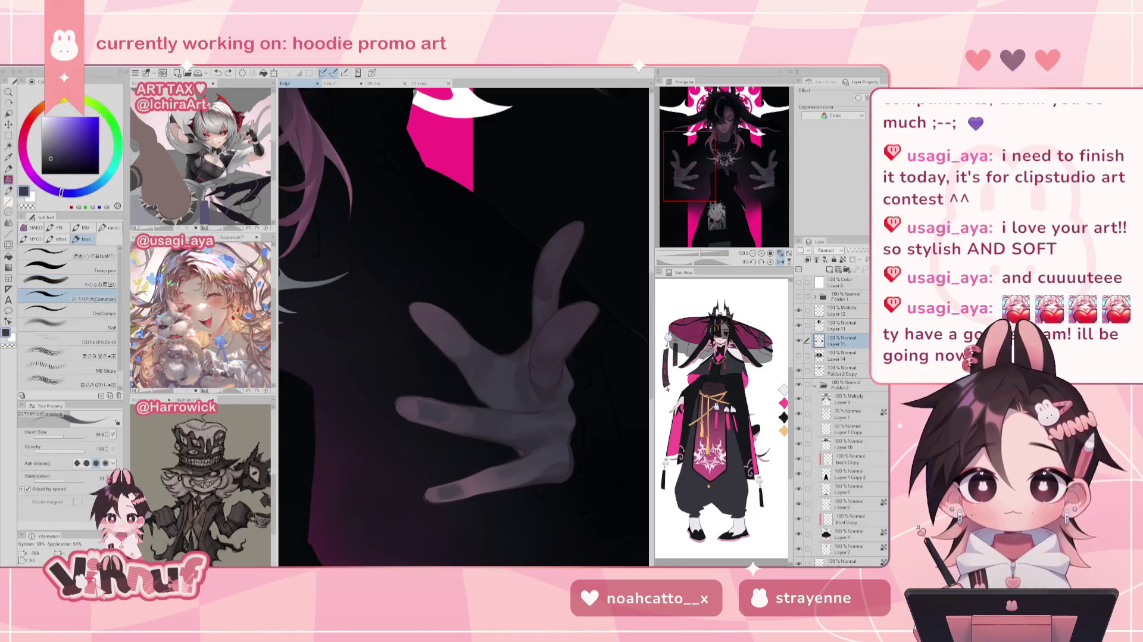
left_click(515, 347, "alt")
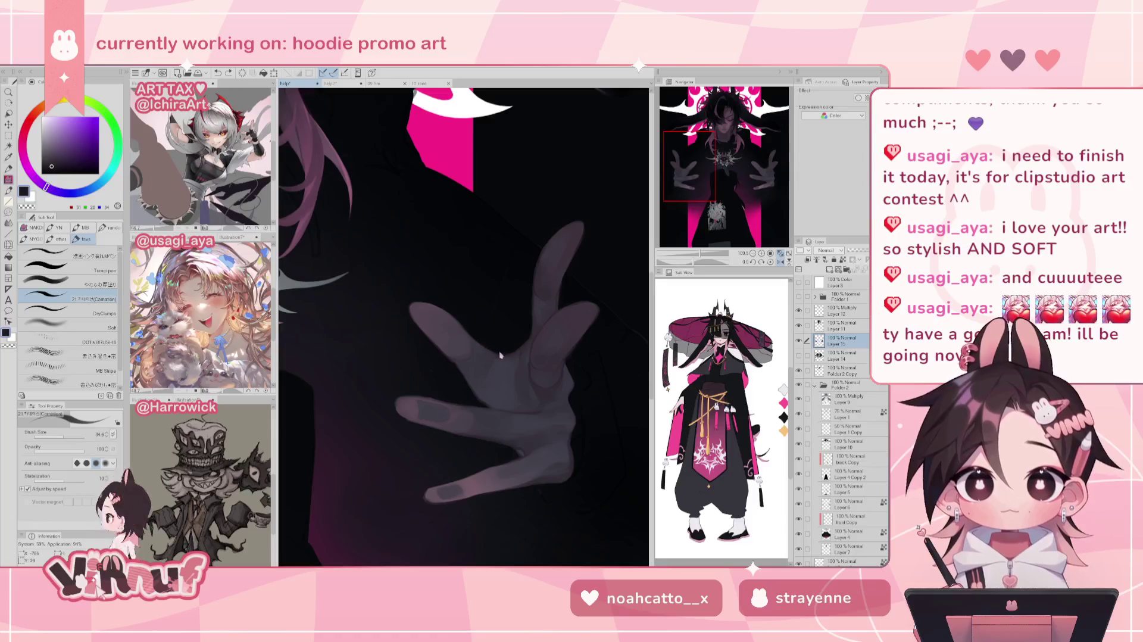
left_click(524, 349, "alt")
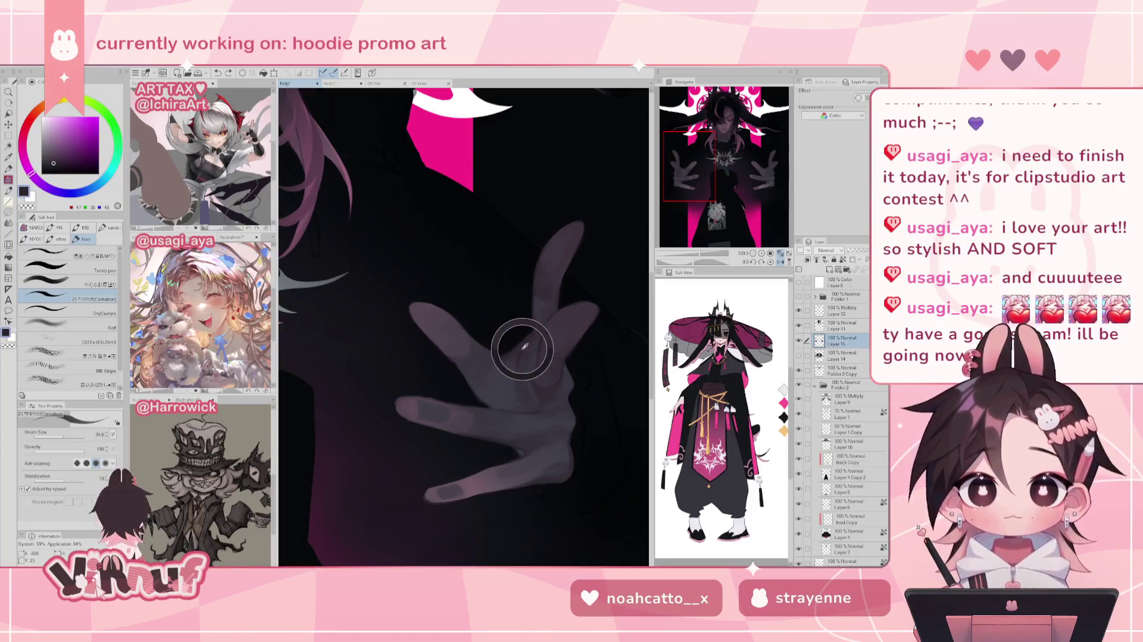
left_click(482, 347, "alt")
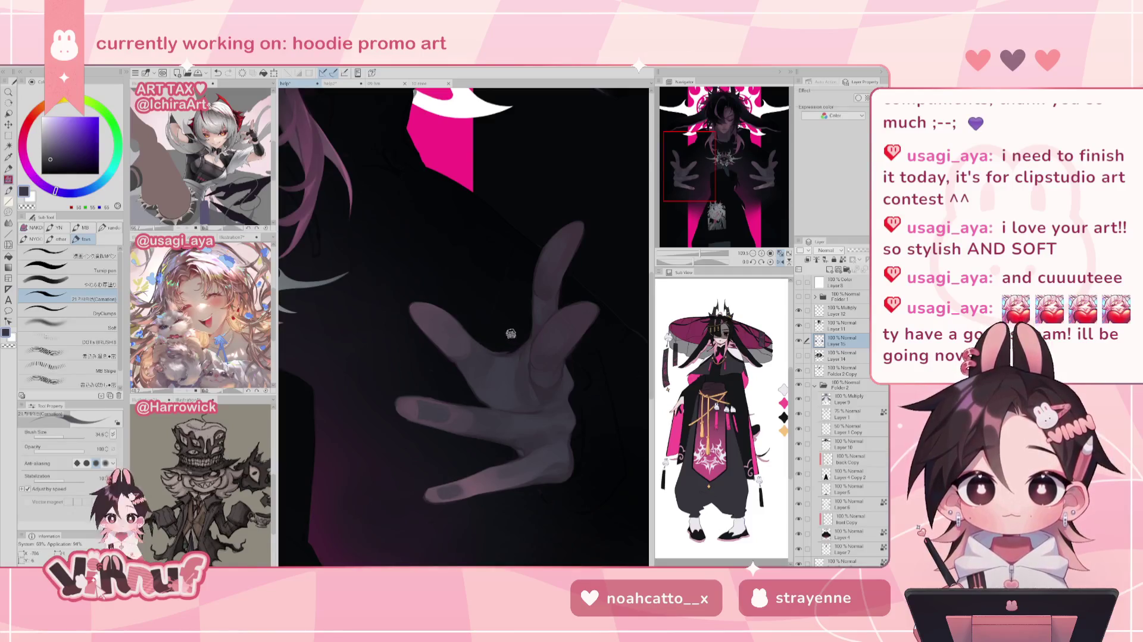
key("h")
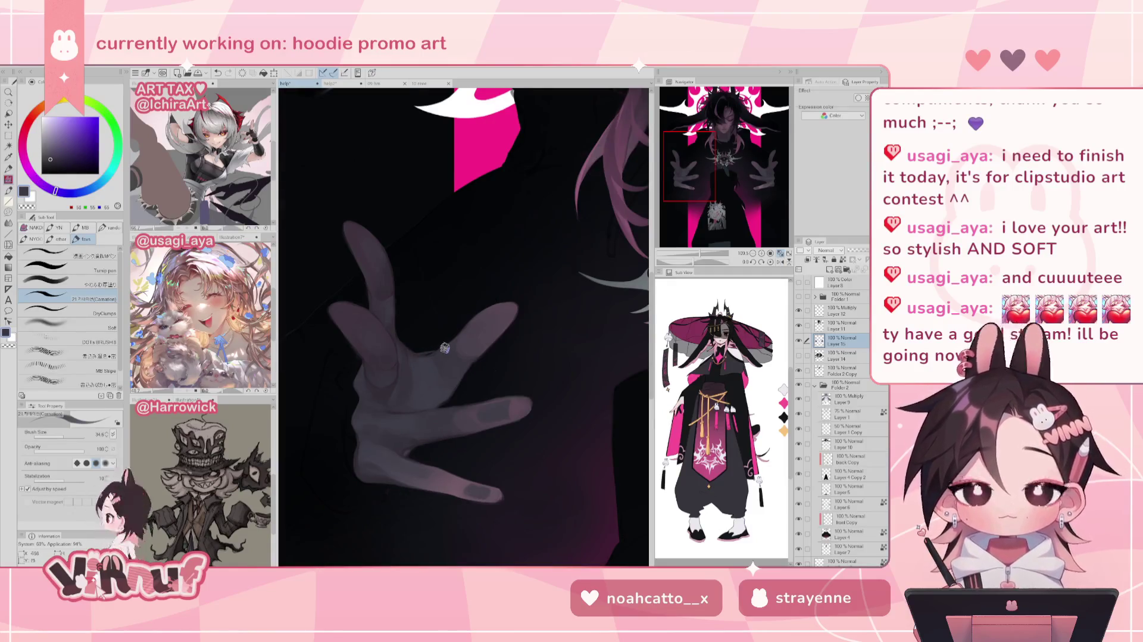
left_click(424, 351, "alt")
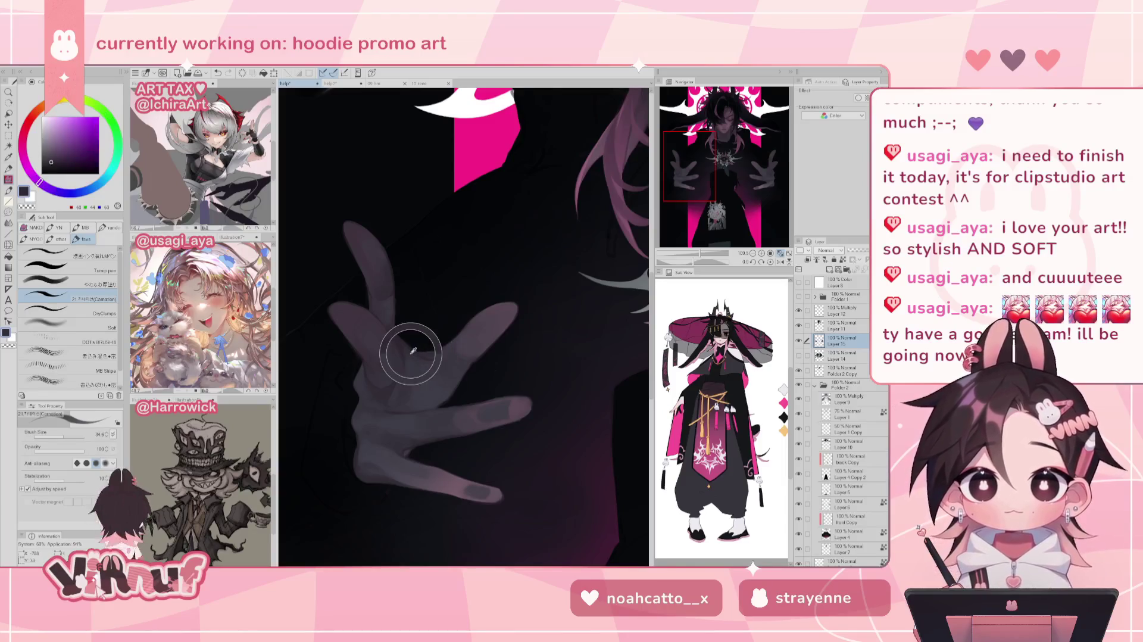
left_click(414, 348, "alt")
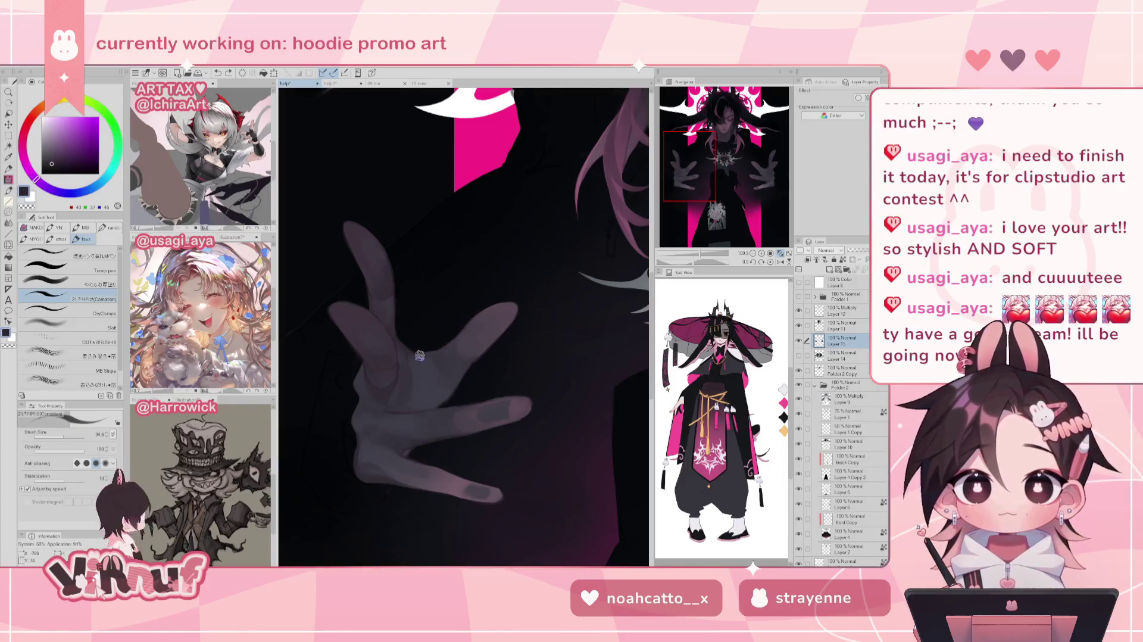
left_click_drag(711, 253, 696, 255)
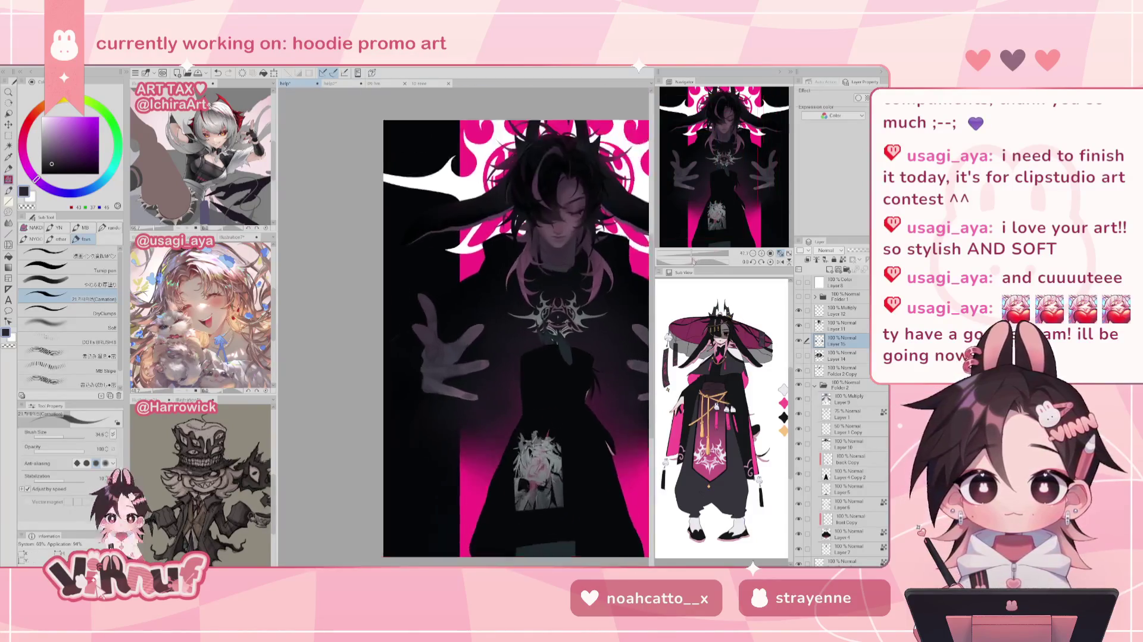
Flip the view back, sample a dark hand colour, and fit the whole artwork in view
key("h")
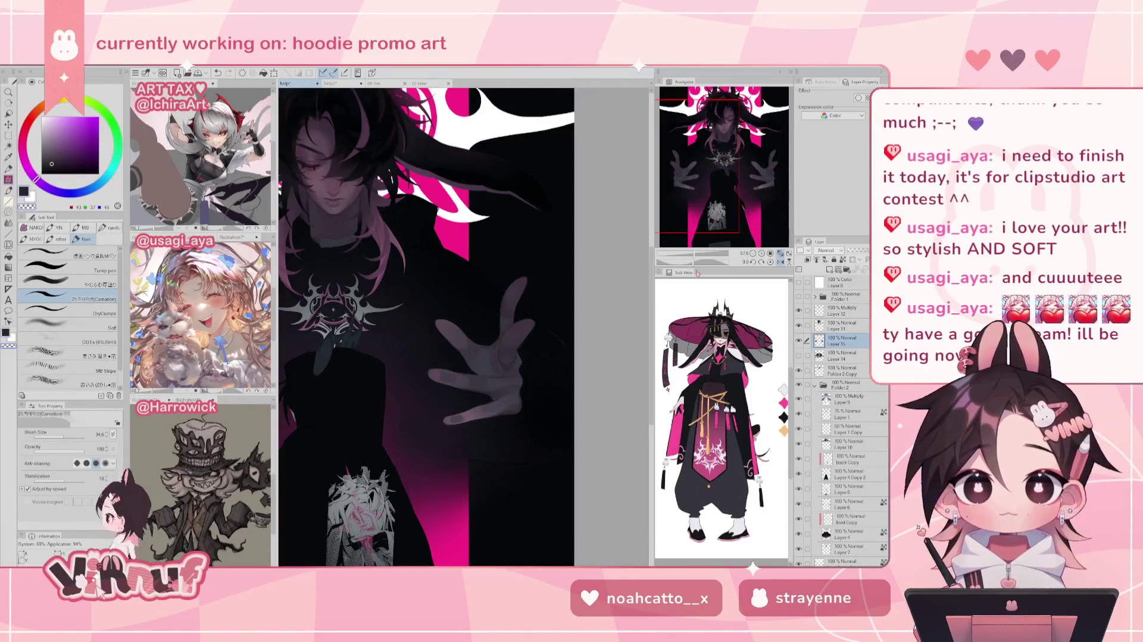
left_click_drag(696, 255, 707, 253)
left_click(427, 374, "alt")
left_click(414, 366, "alt")
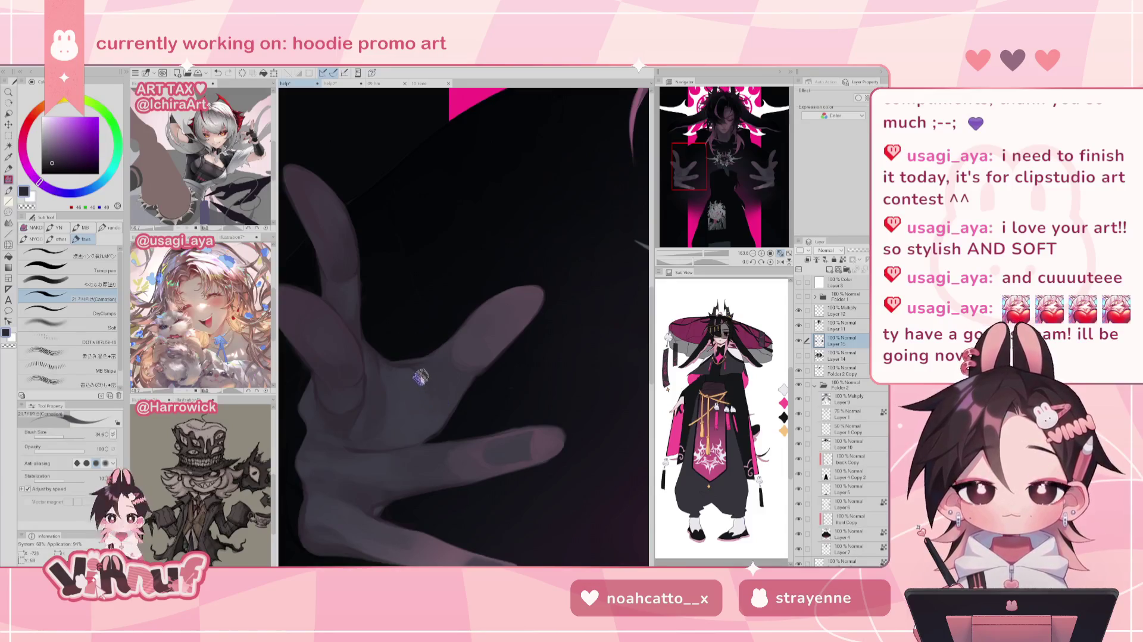
left_click_drag(707, 253, 699, 256)
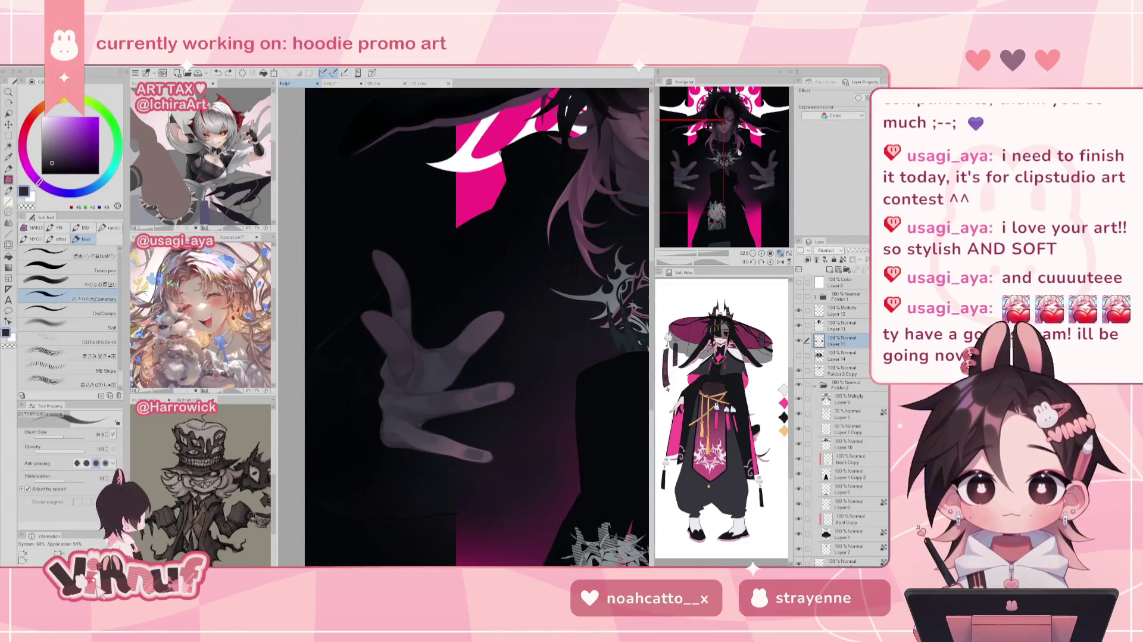
left_click(775, 253)
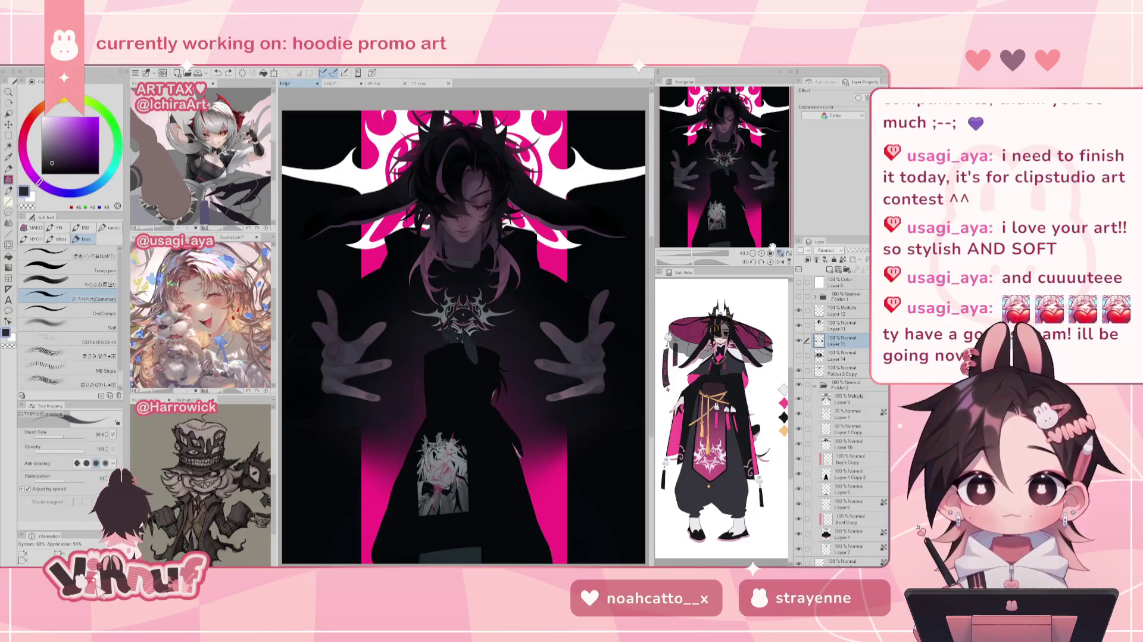
mouse_move(700, 250)
left_mouse_down()
mouse_move(686, 210)
mouse_move(687, 225)
left_mouse_up()
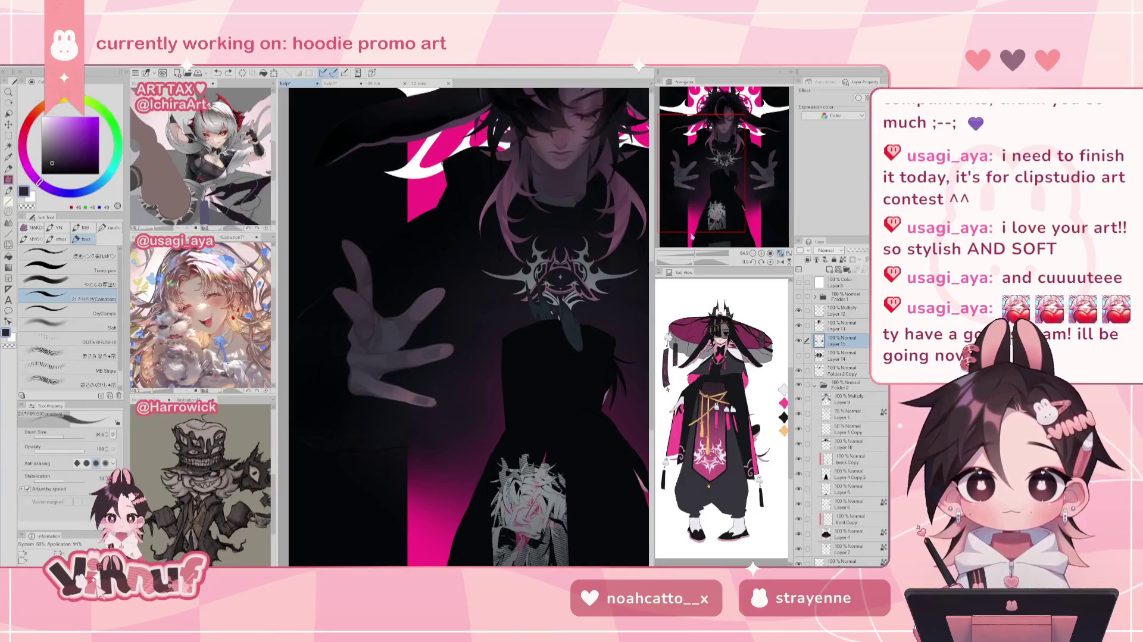
Select the やわらか blending brush at double size, undo a test stroke, and pick a pinkish grey
left_click(390, 387, "alt")
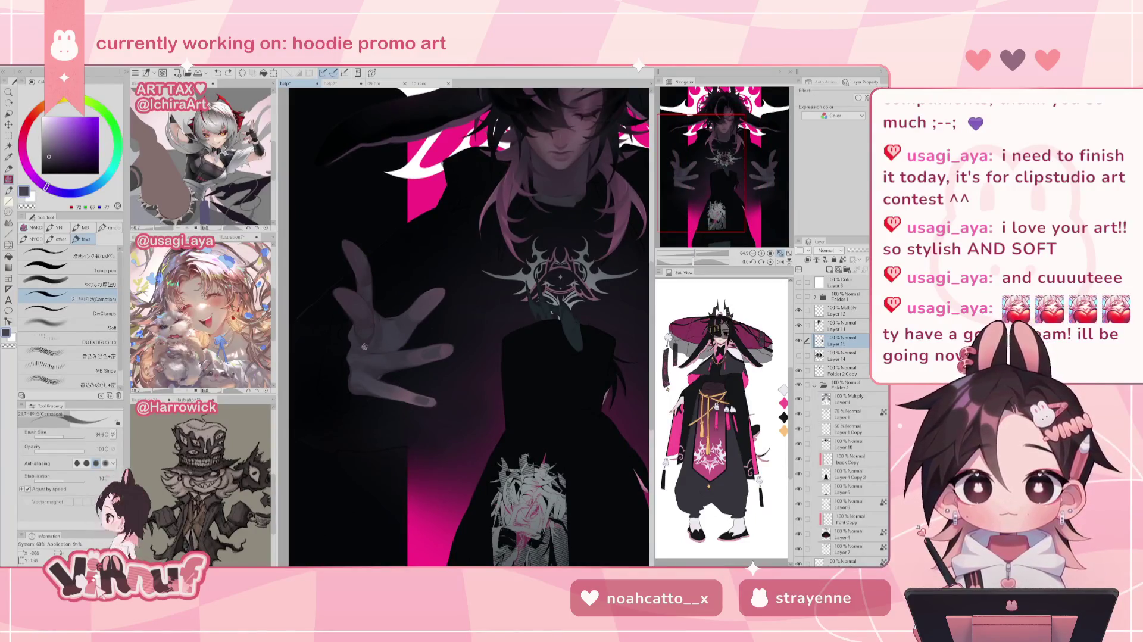
key("comma")
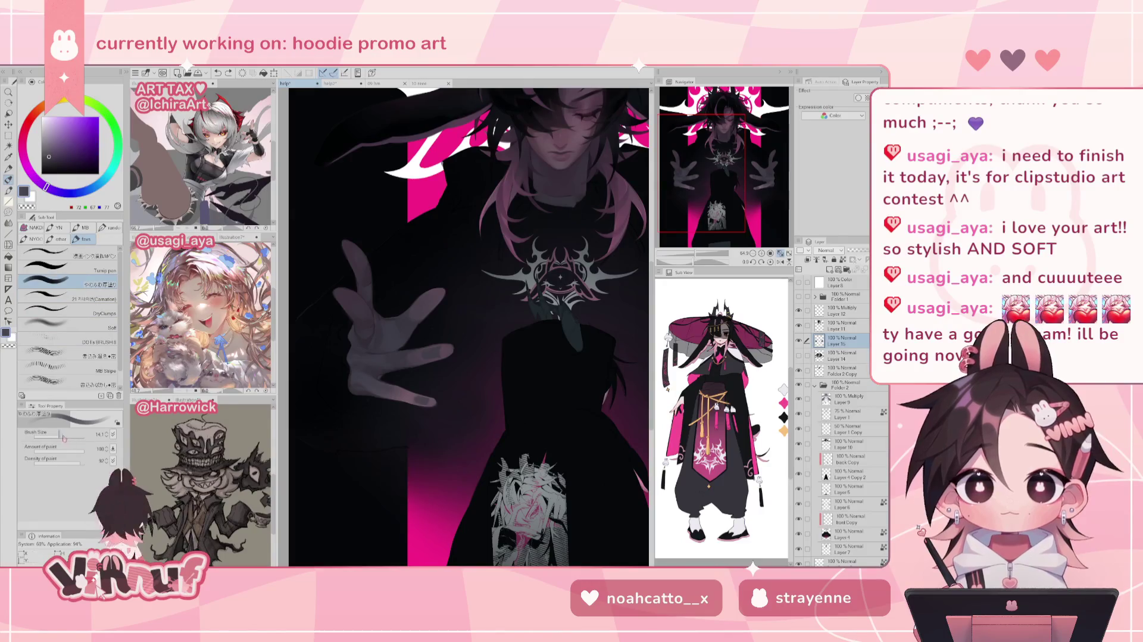
left_click(64, 436)
left_click_drag(411, 391, 415, 406)
key("ctrl+z")
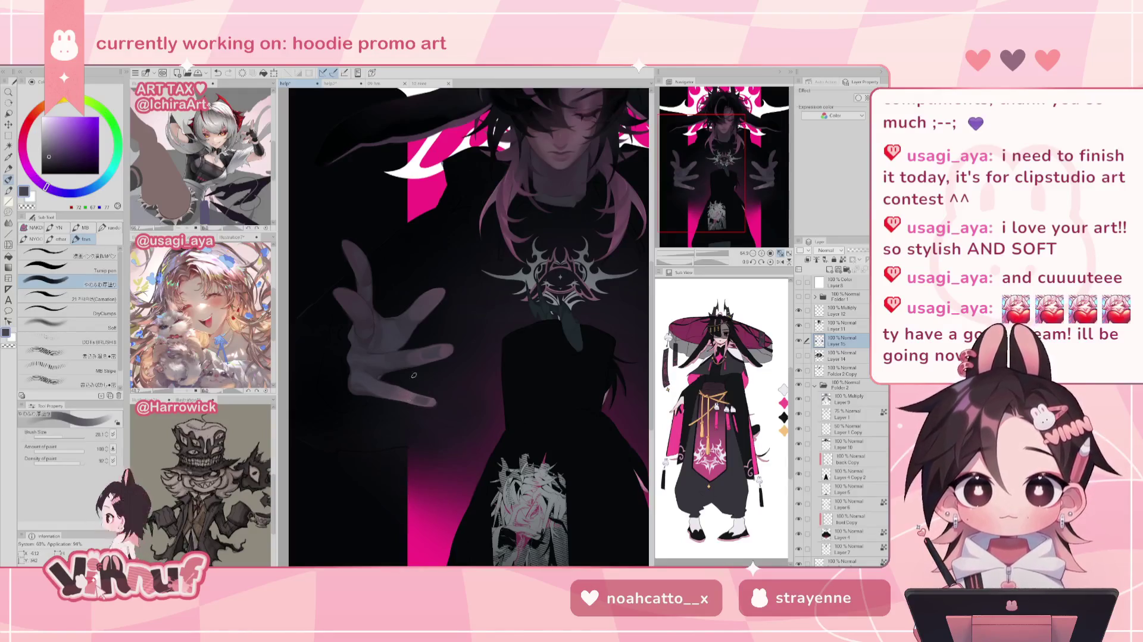
left_click(415, 396, "alt")
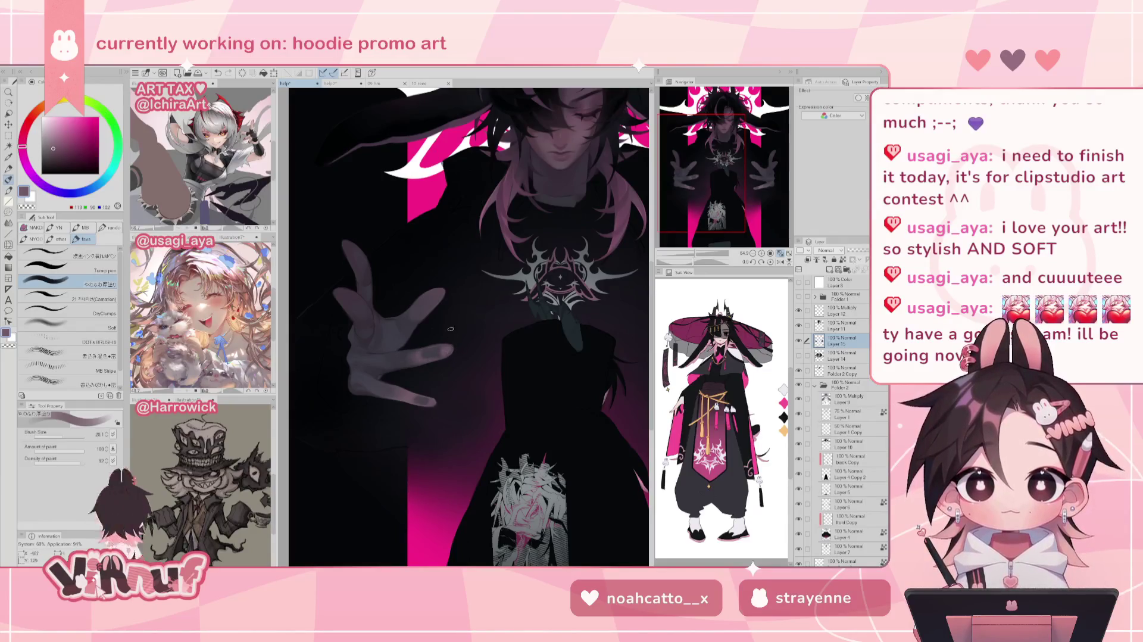
Raise the brush size to 64.2 and fit the whole canvas to the window
scroll(444, 315, "down", 5)
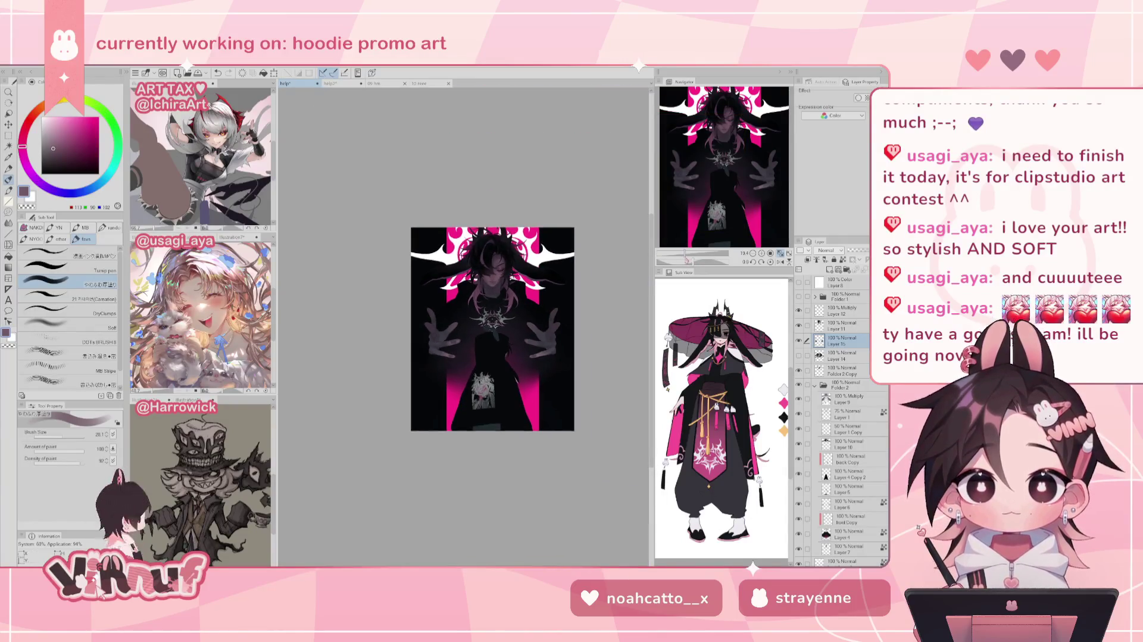
scroll(444, 315, "up", 3)
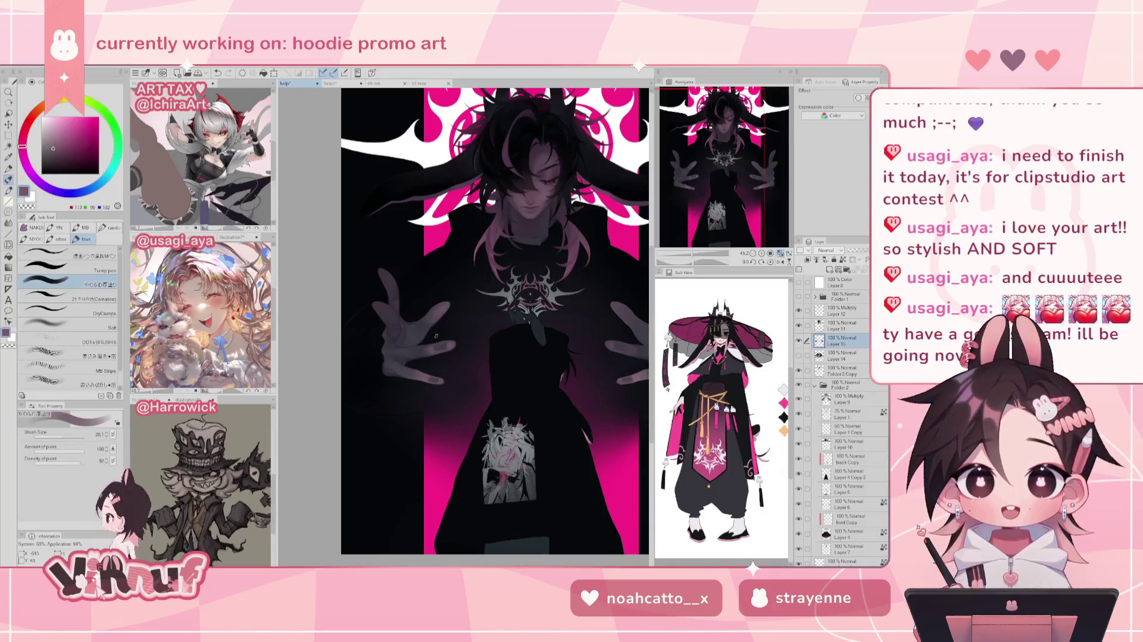
left_click_drag(693, 257, 697, 243)
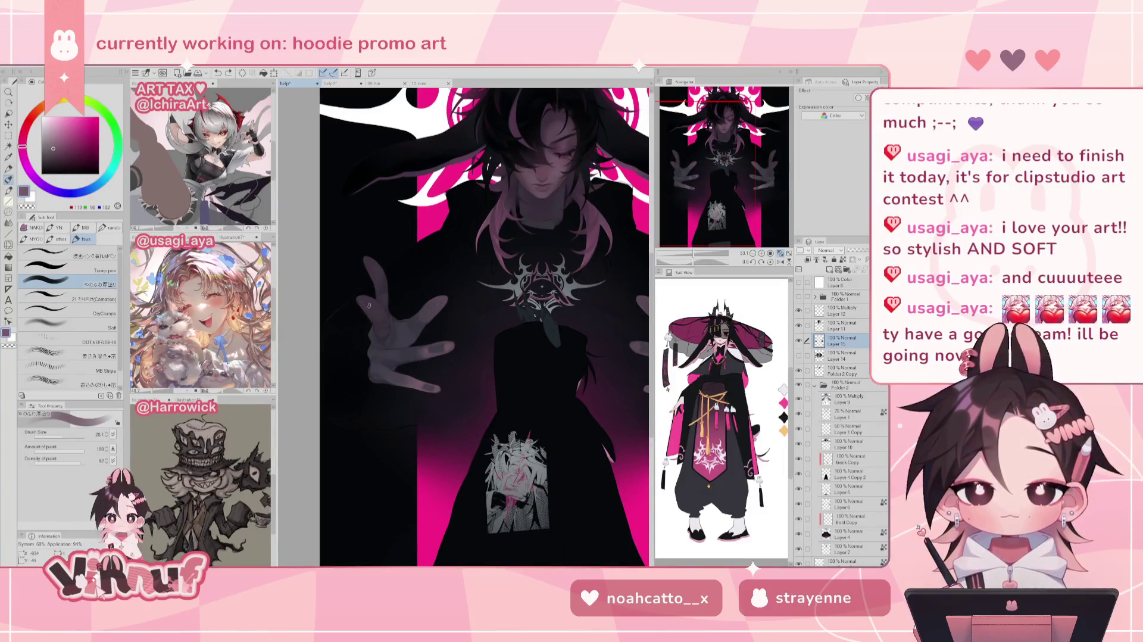
left_click(67, 434)
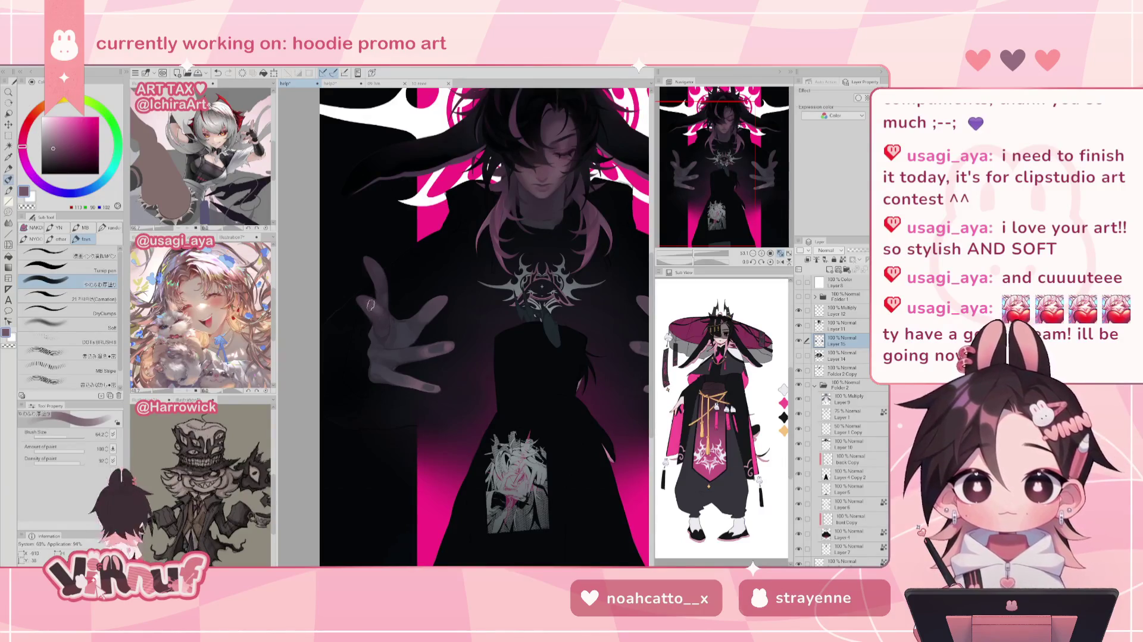
left_click_drag(695, 255, 682, 244)
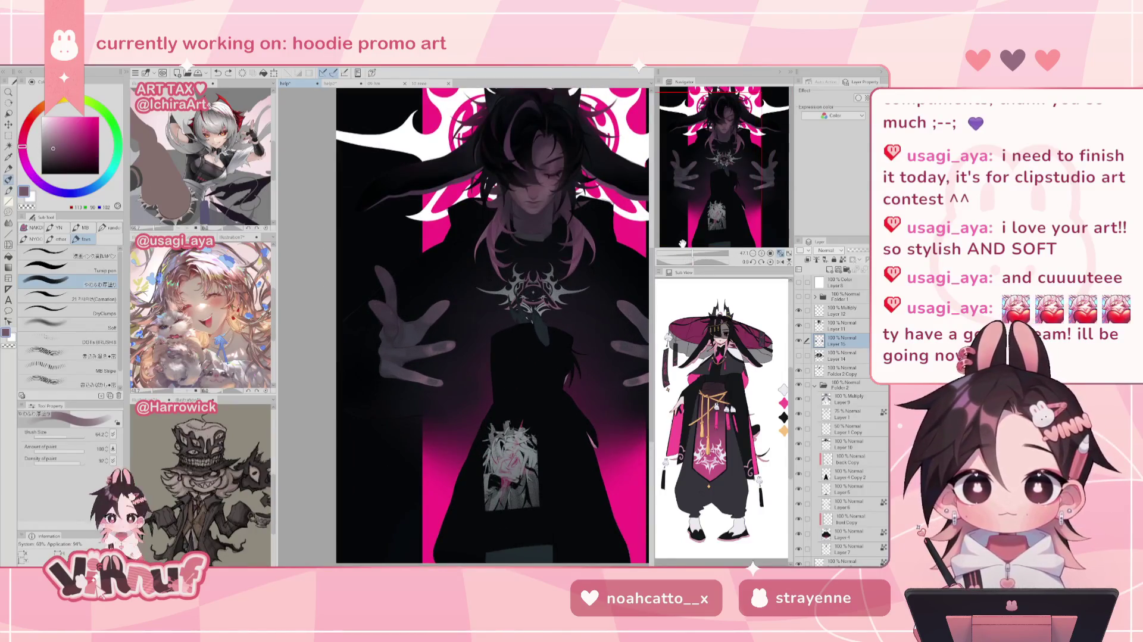
left_click(780, 254)
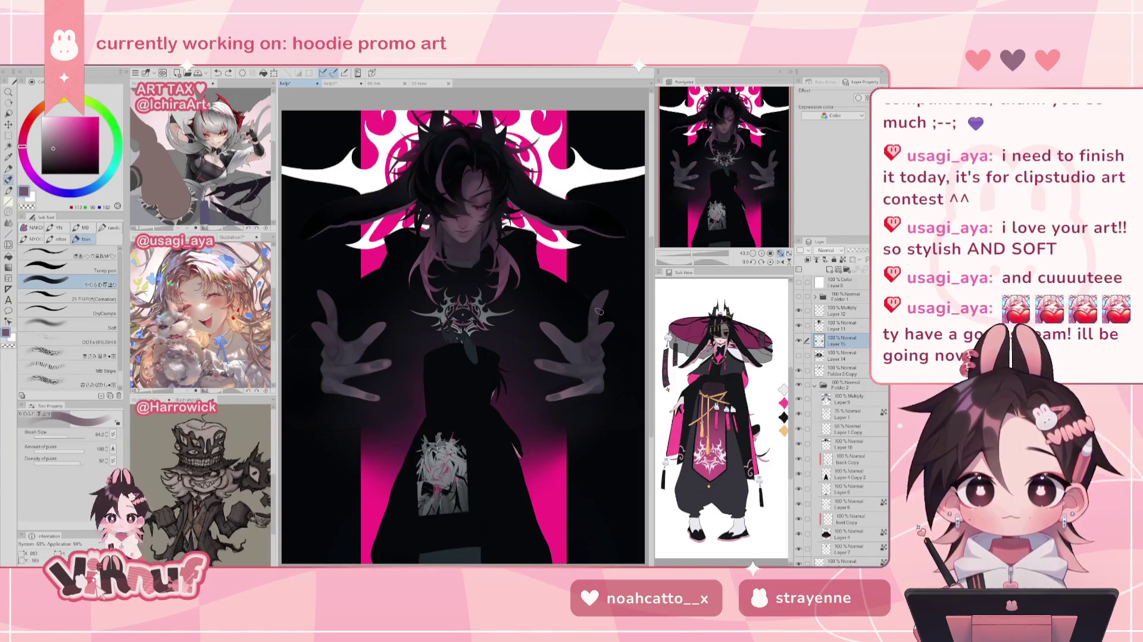
Duplicate the left hand, mirror it horizontally and place the copy on the right side
key("m")
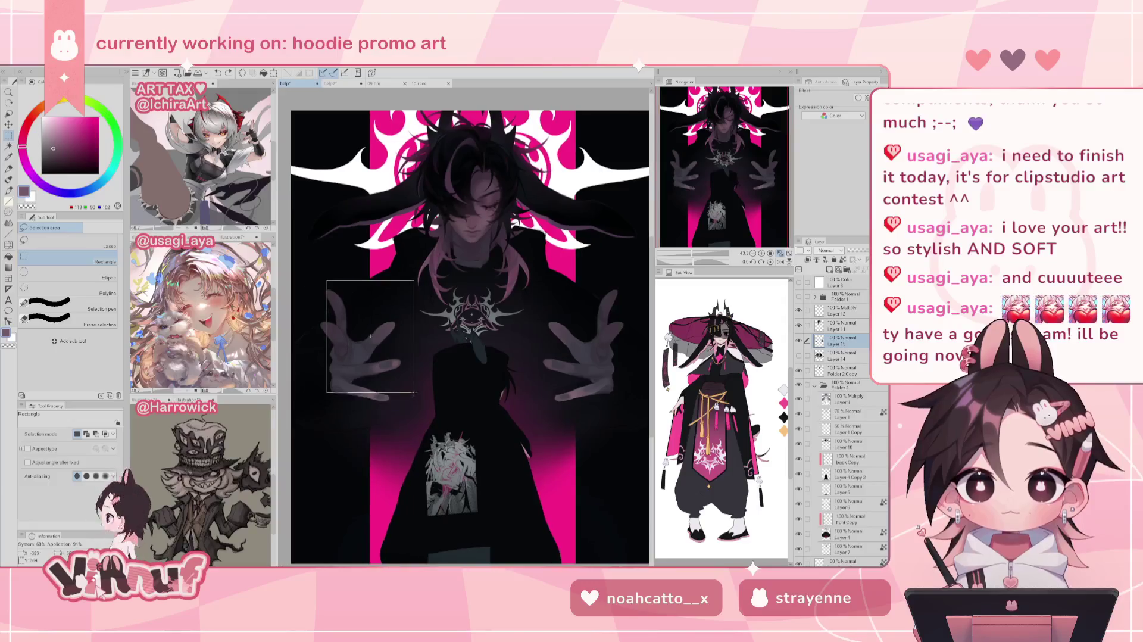
left_click_drag(295, 278, 407, 424)
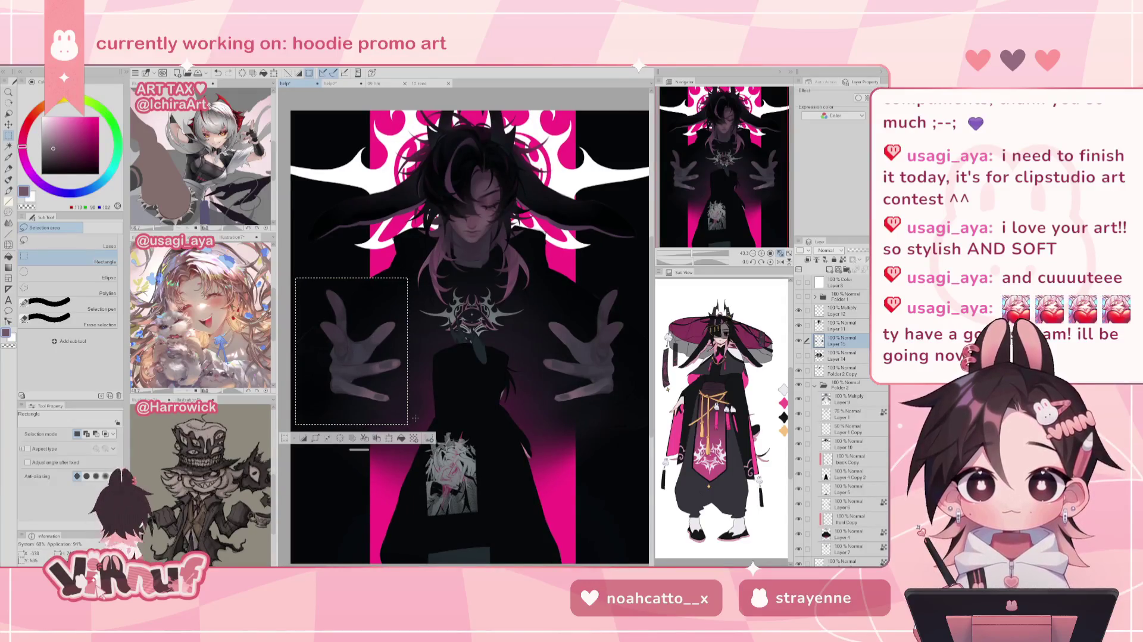
key("ctrl+c")
key("ctrl+v")
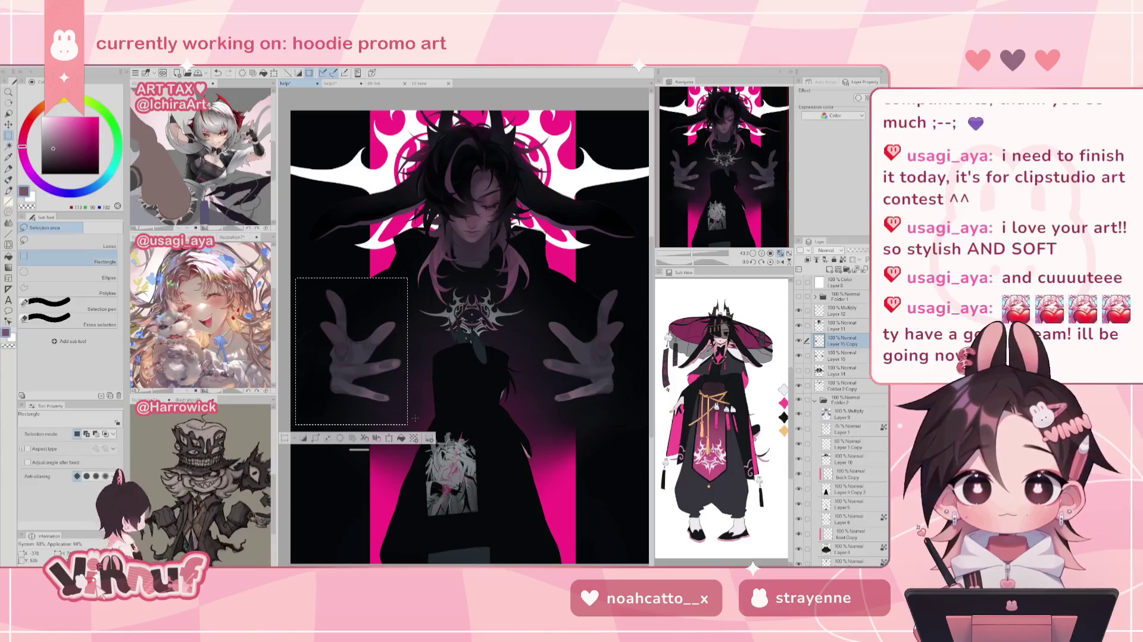
key("ctrl+t")
key("h")
left_click_drag(353, 398, 591, 400)
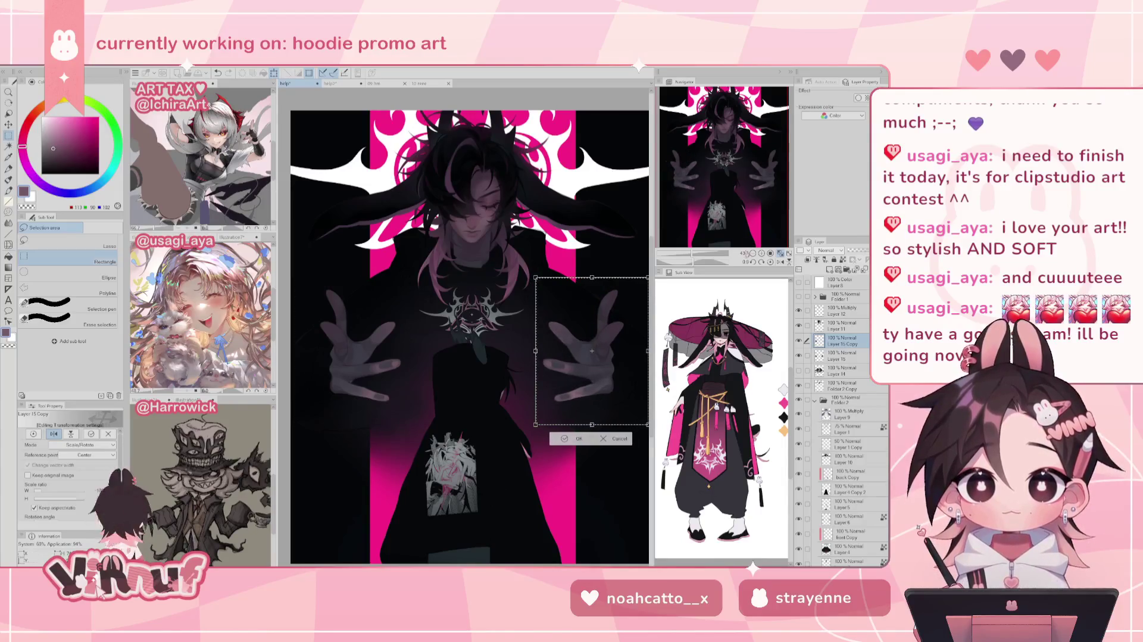
Make Layer 15 active, clear the selection, add a new layer and fit the view
scroll(767, 180, "up", 5)
left_click(767, 181)
left_click_drag(768, 180, 758, 175)
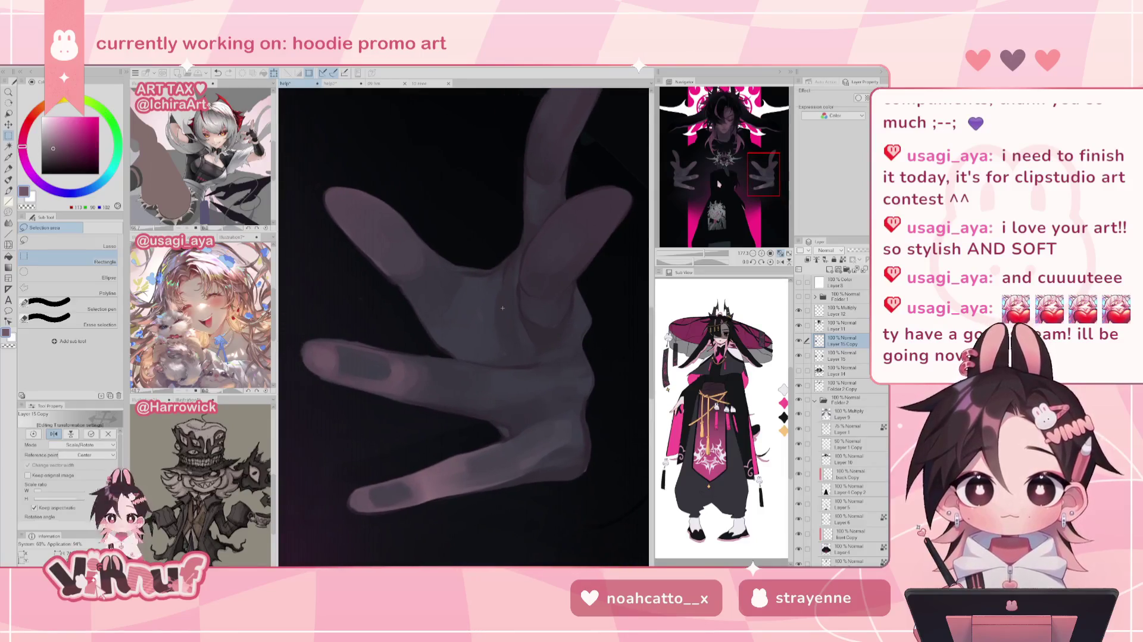
key("Return")
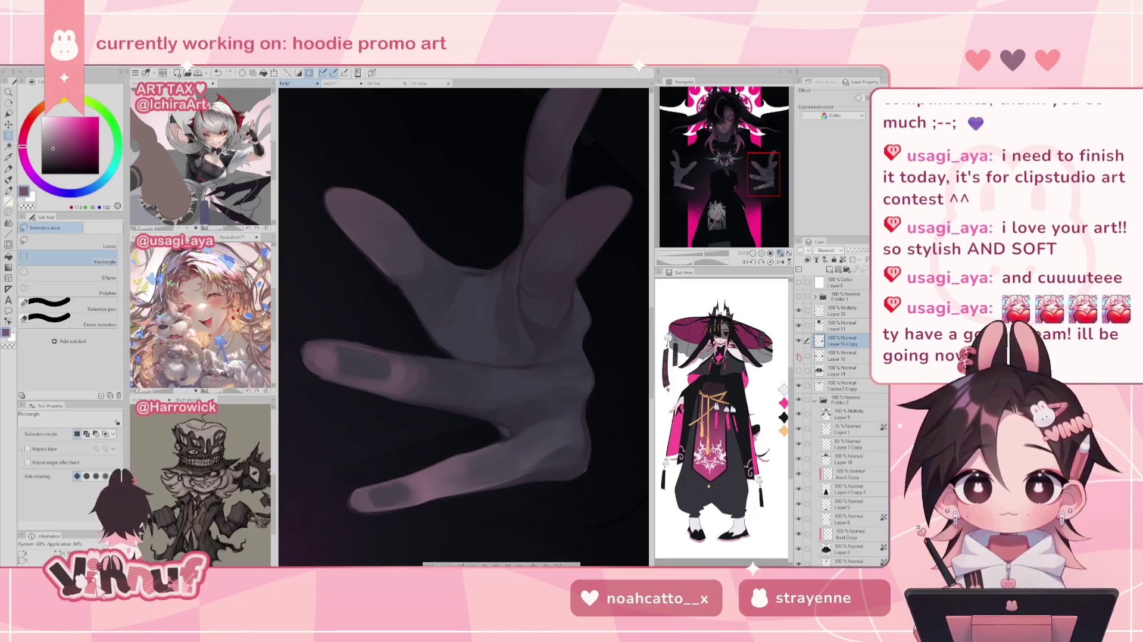
left_click(827, 356)
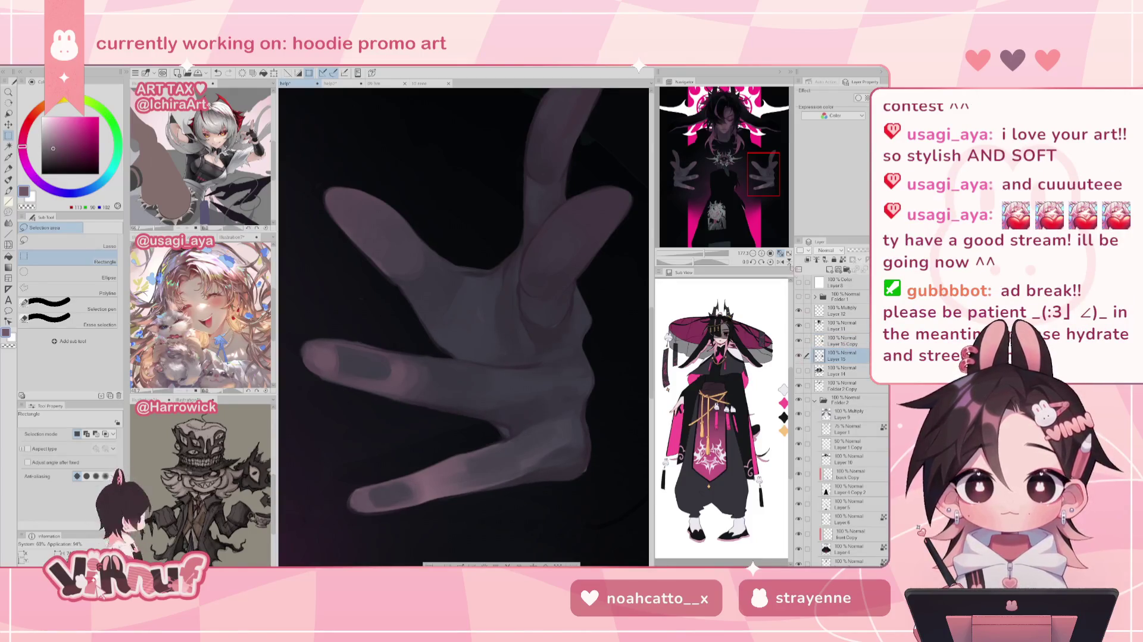
key("ctrl+minus")
key("ctrl+minus")
key("ctrl+minus")
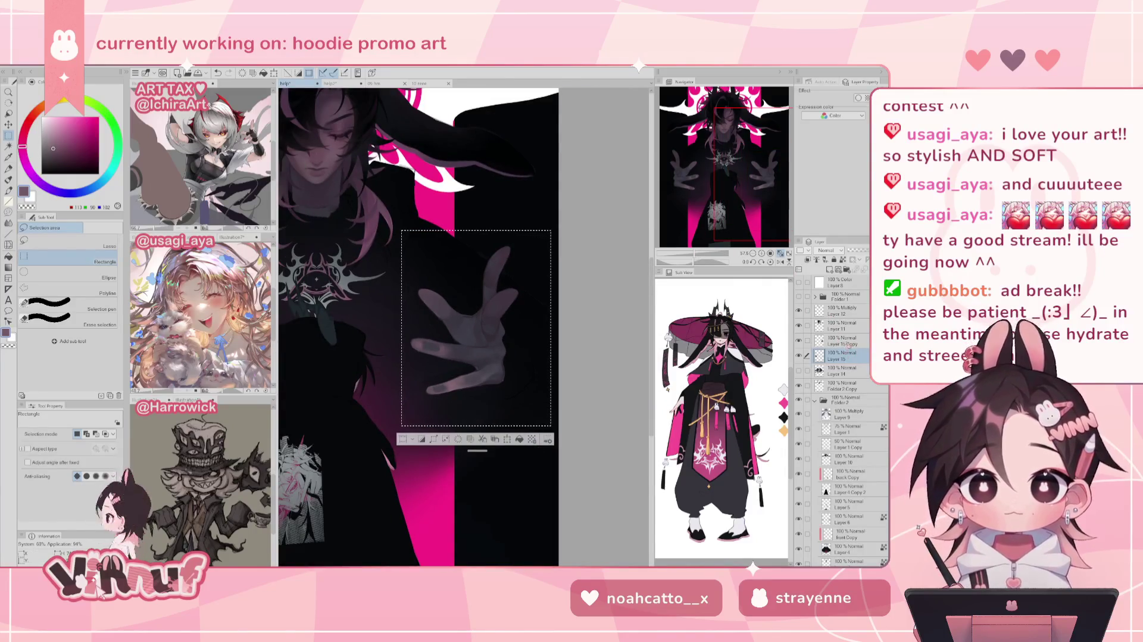
key("ctrl+d")
left_click(854, 266)
key("ctrl+0")
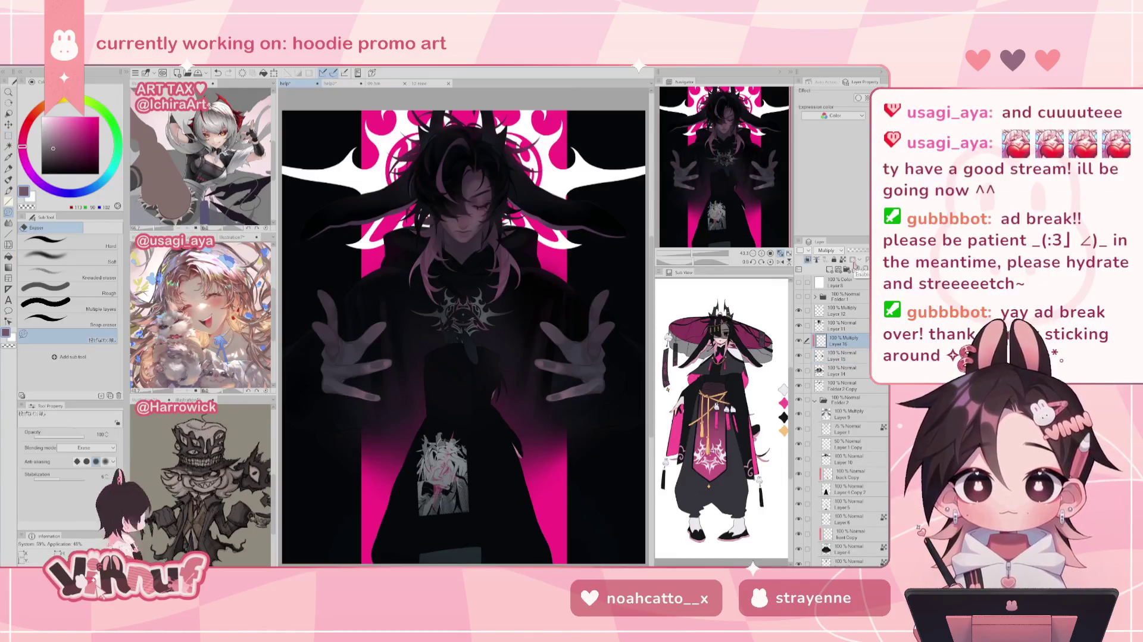
Delete the empty Multiply layer and select both hands' shape from Layers 6 and 15
key("b")
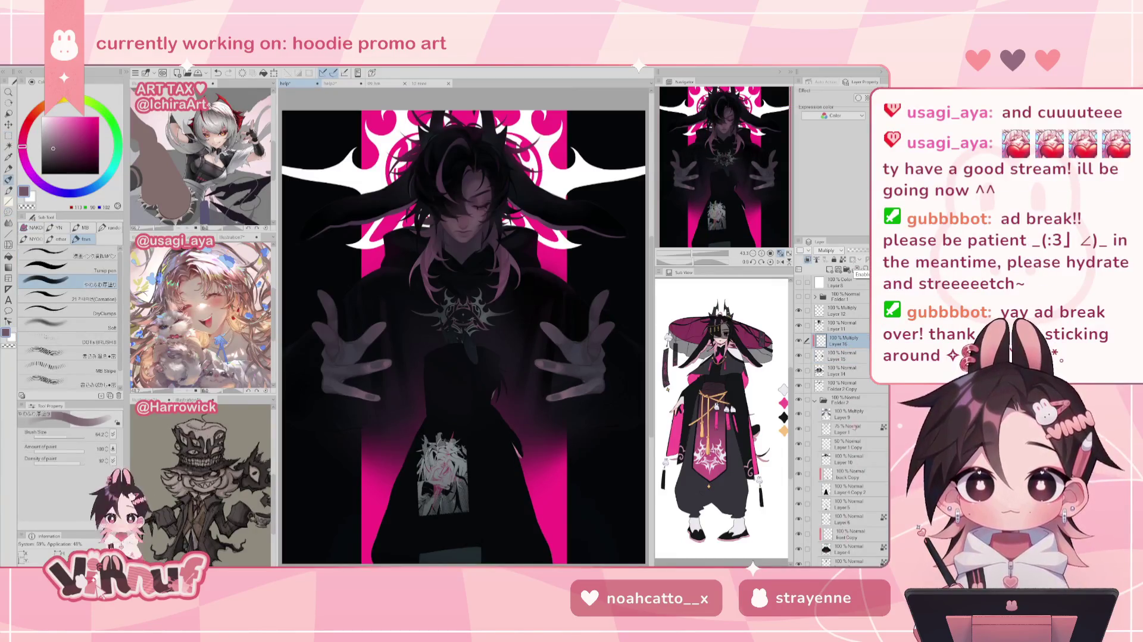
left_click(851, 269)
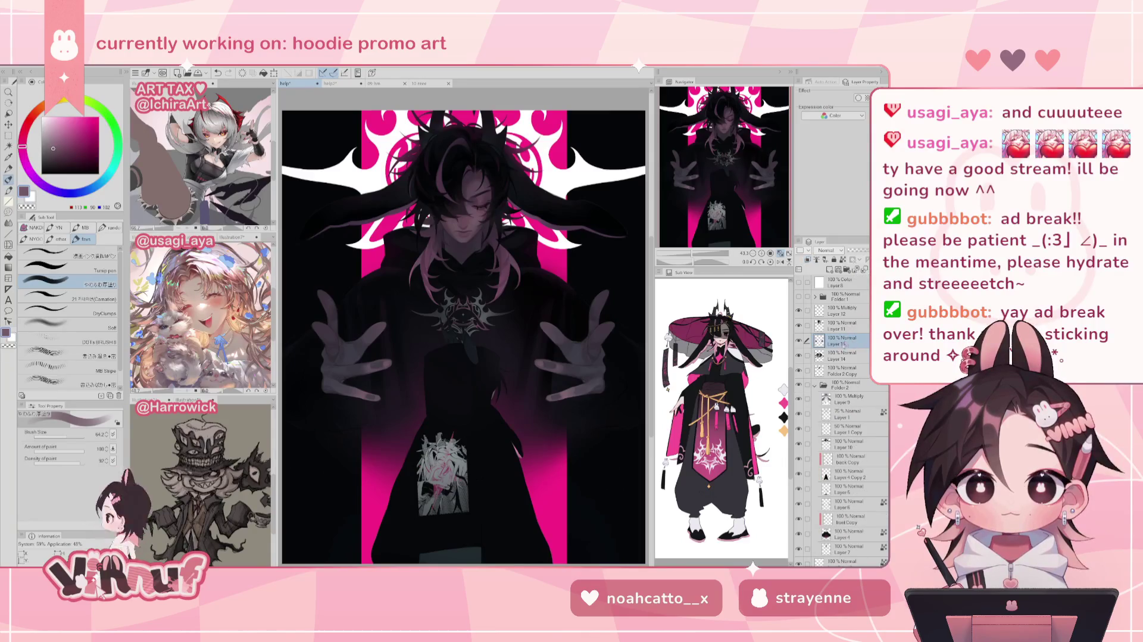
left_click(801, 505)
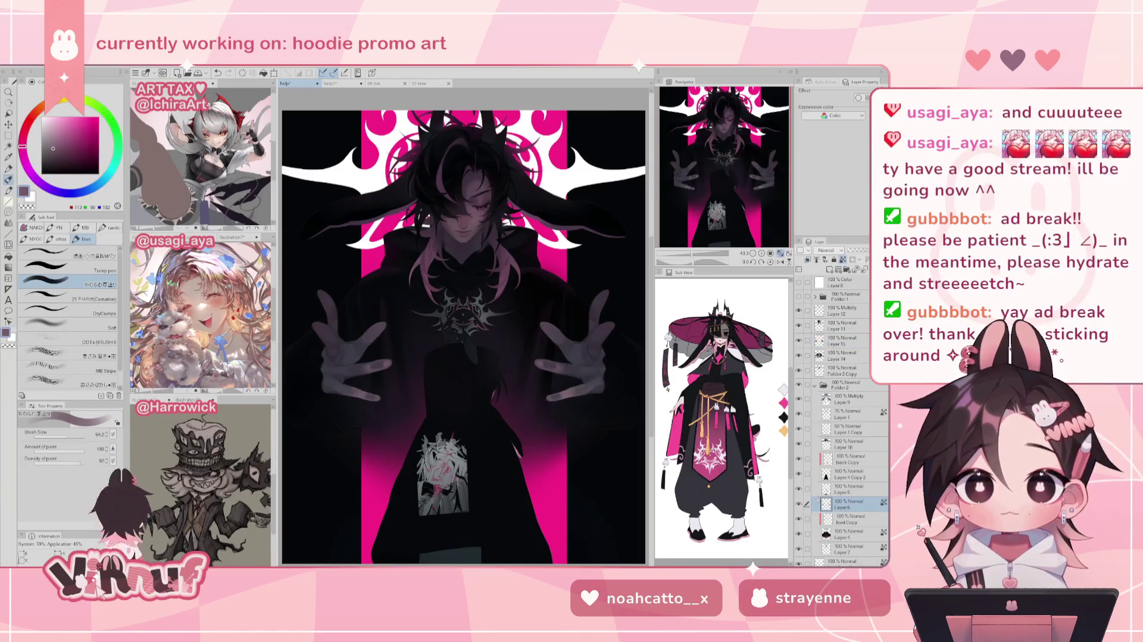
right_click(801, 504)
left_click(838, 493)
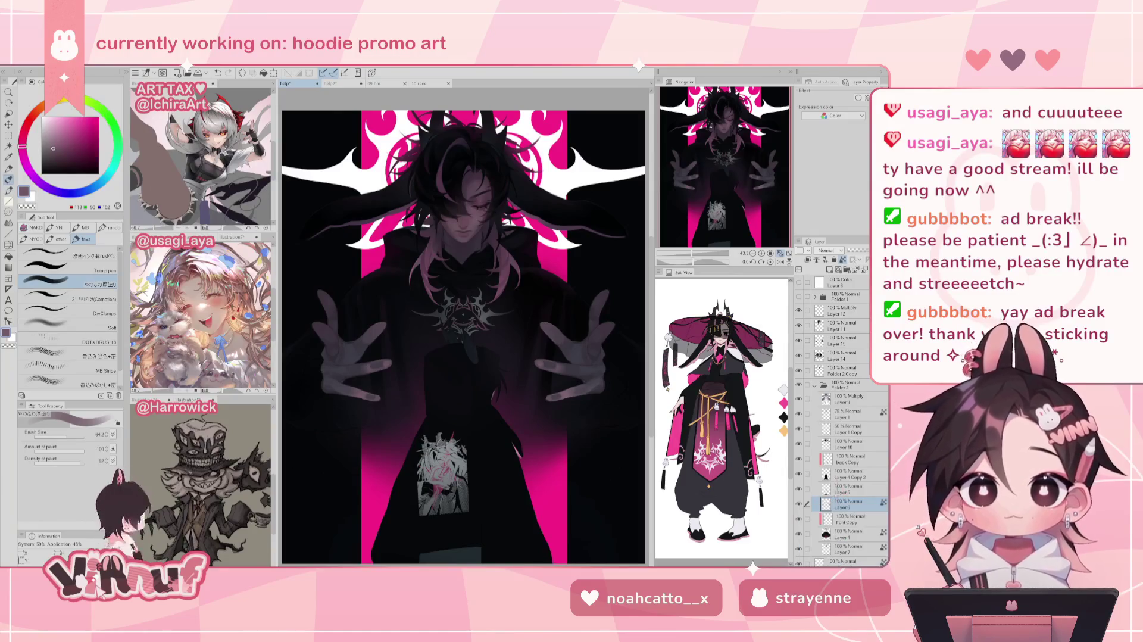
left_click(845, 340, "ctrl")
right_click(845, 339)
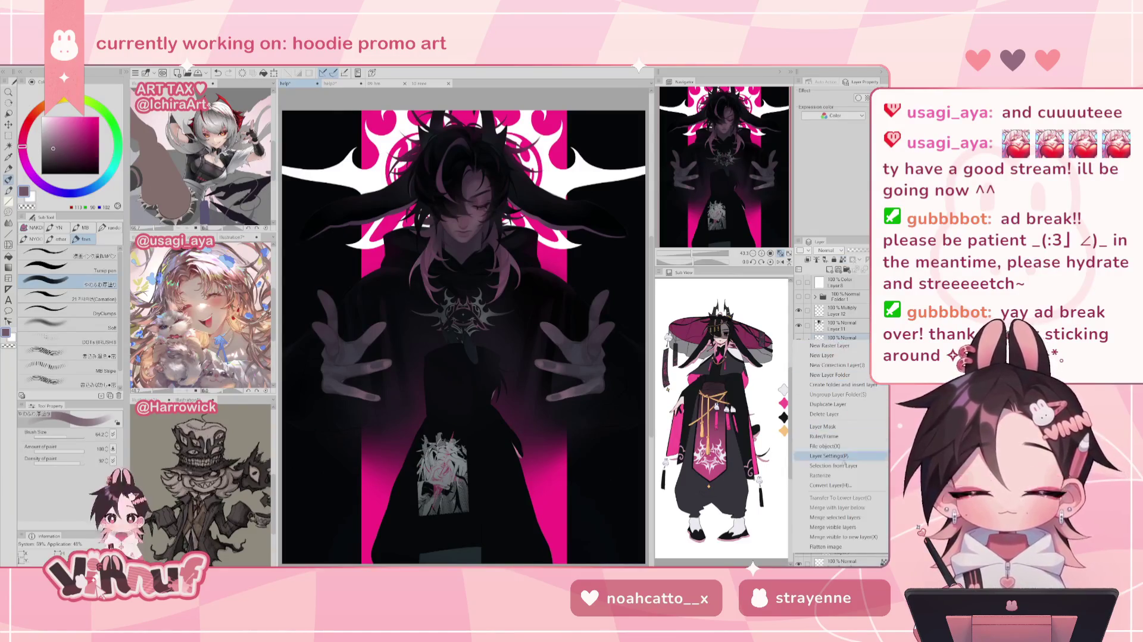
left_click(744, 465)
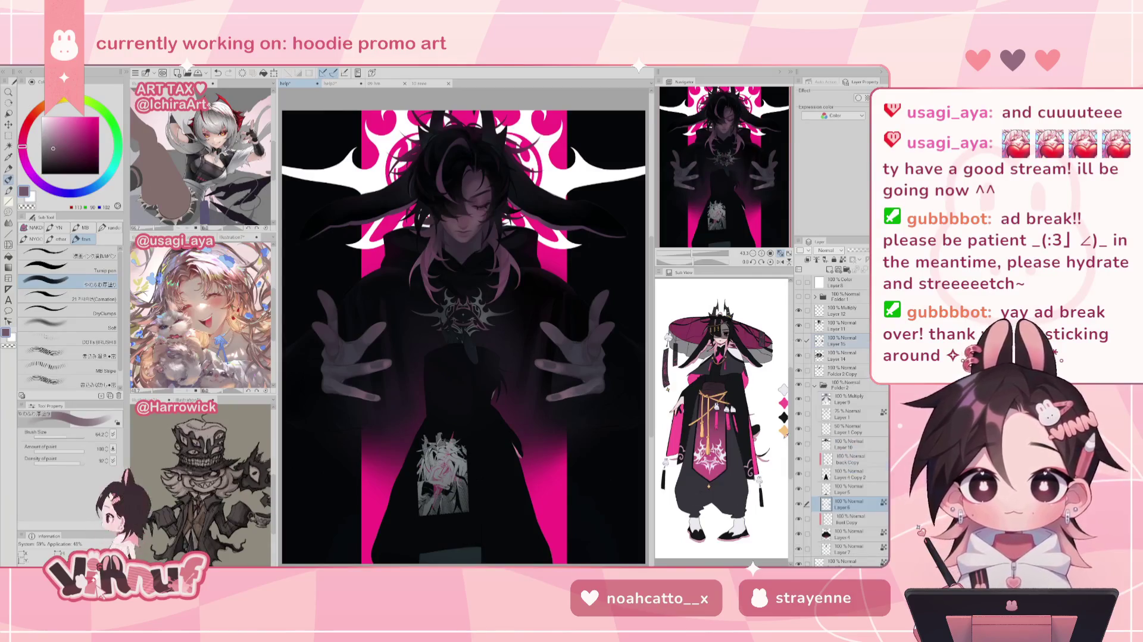
left_click(842, 343)
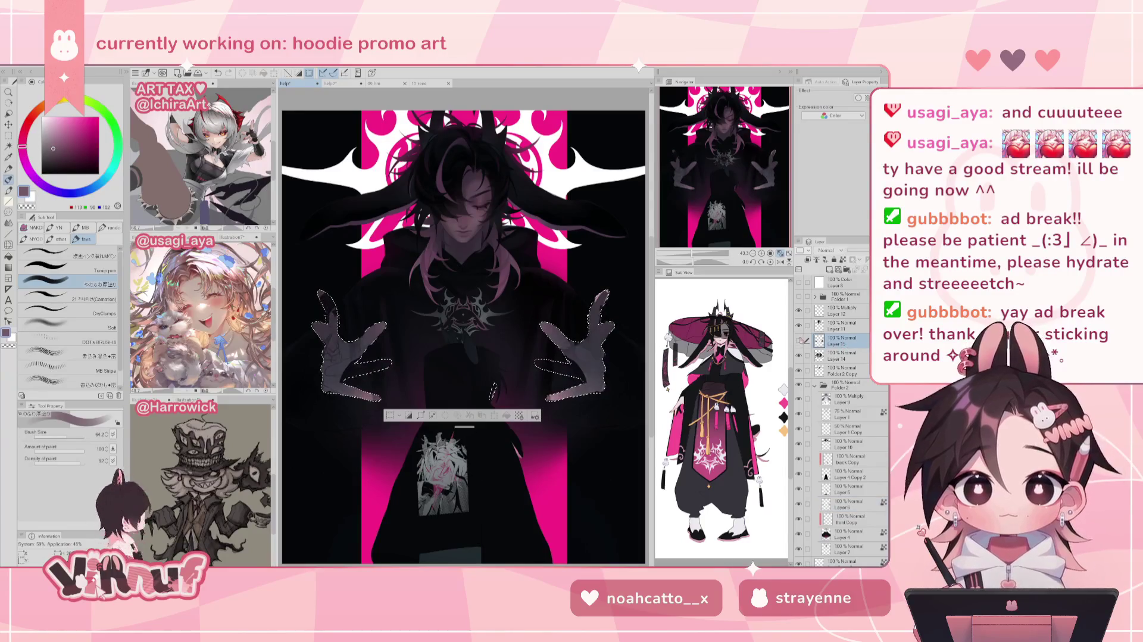
Add a new raster layer above Layer 15 set to Multiply
left_click(830, 269)
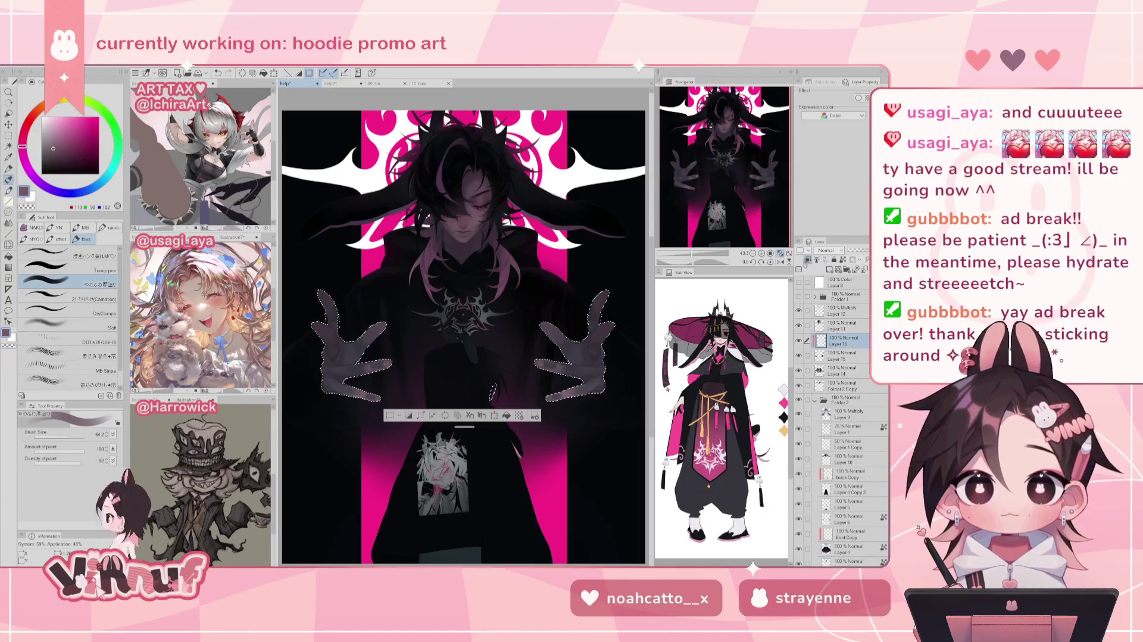
left_click(827, 250)
left_click(824, 276)
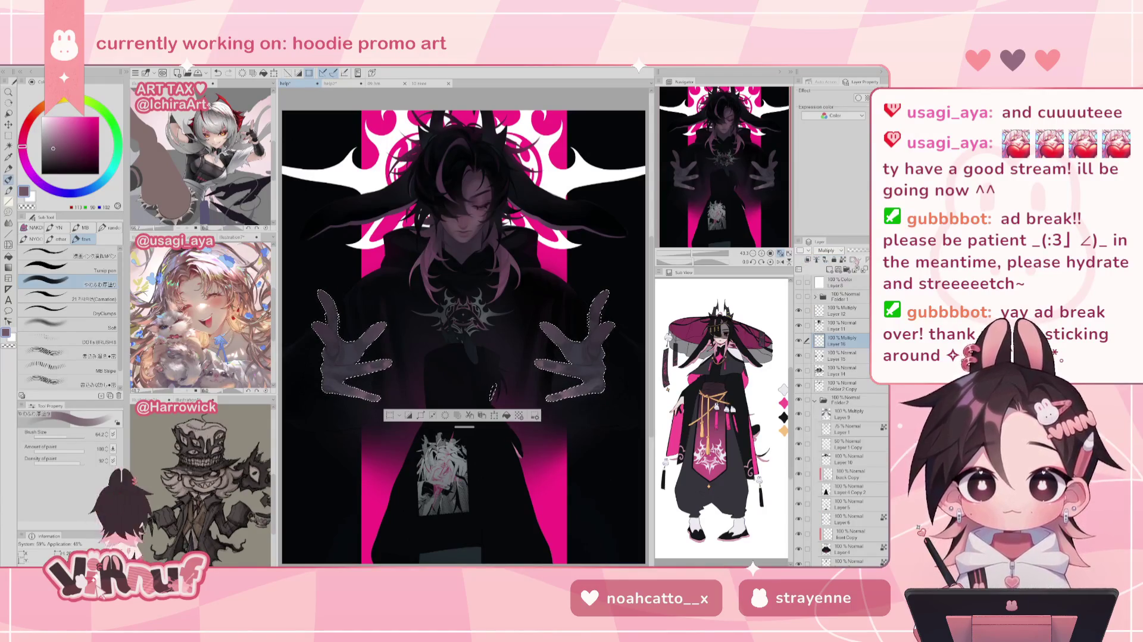
left_click_drag(704, 257, 714, 258)
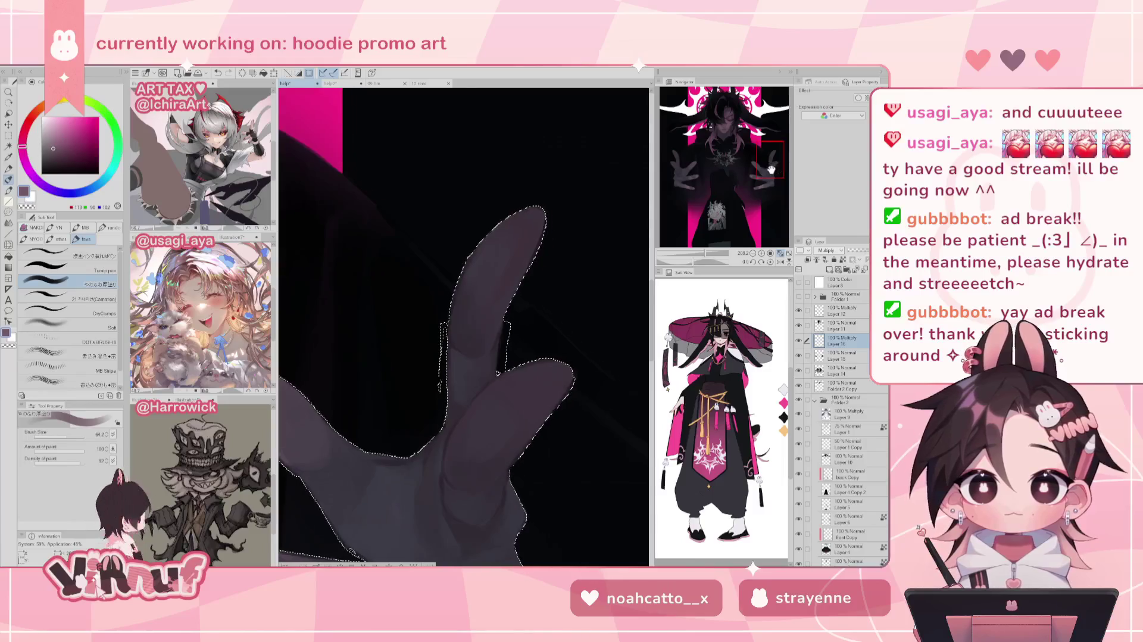
Refine the hand selection edge with the freehand lasso while zoomed in
left_click_drag(732, 154, 766, 172)
key("m")
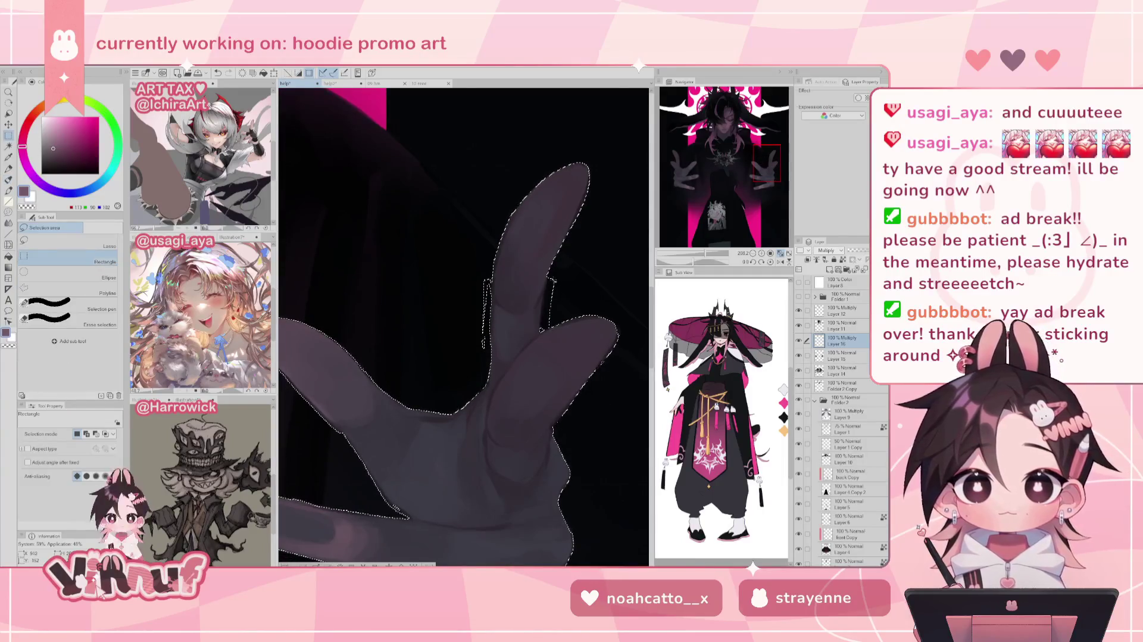
key("m")
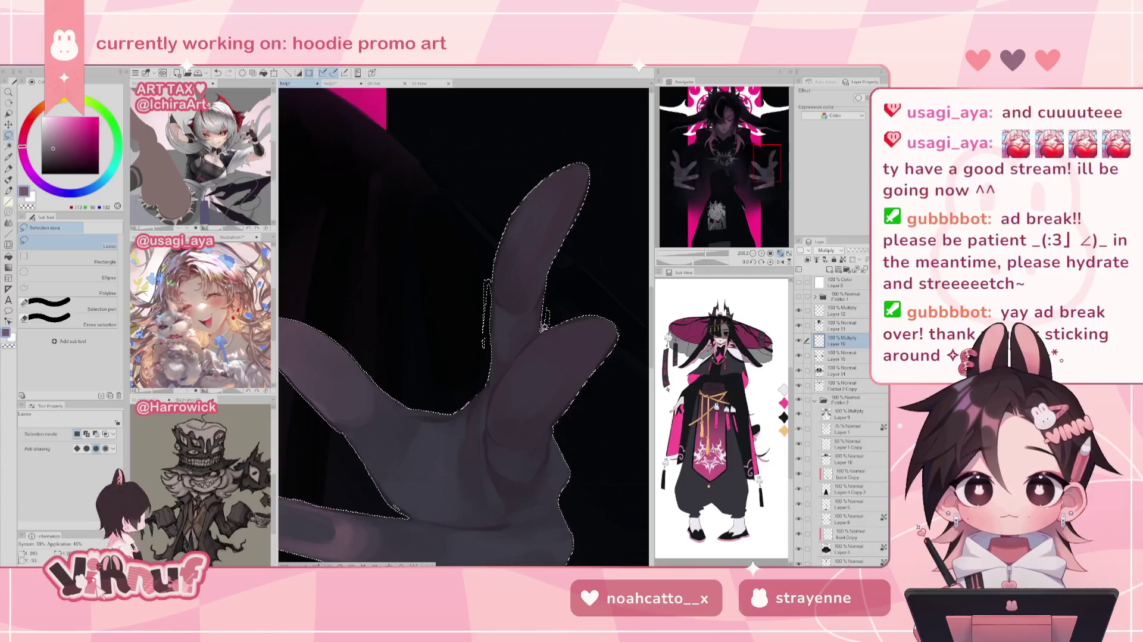
left_click_drag(481, 333, 490, 340)
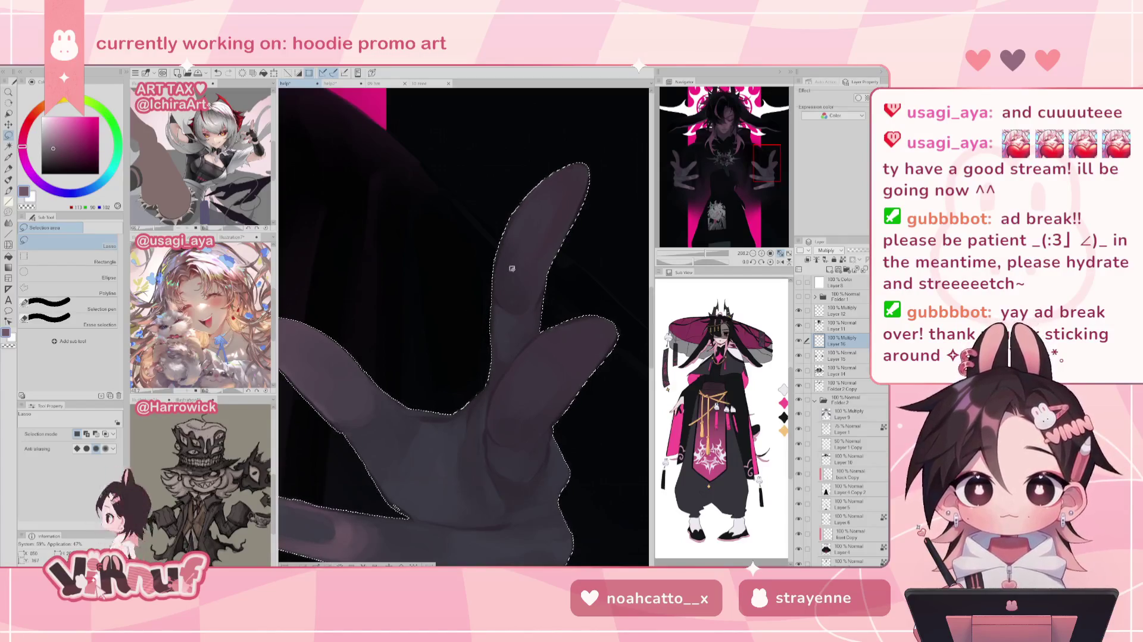
left_click_drag(753, 161, 759, 176)
left_click_drag(740, 182, 732, 181)
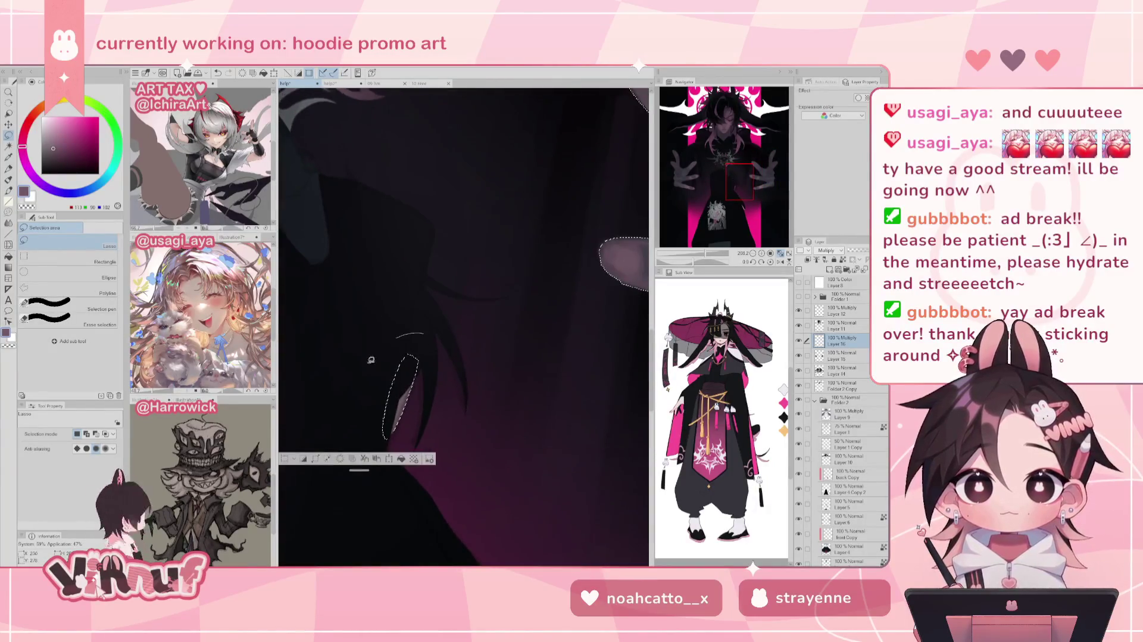
left_click_drag(733, 182, 721, 189)
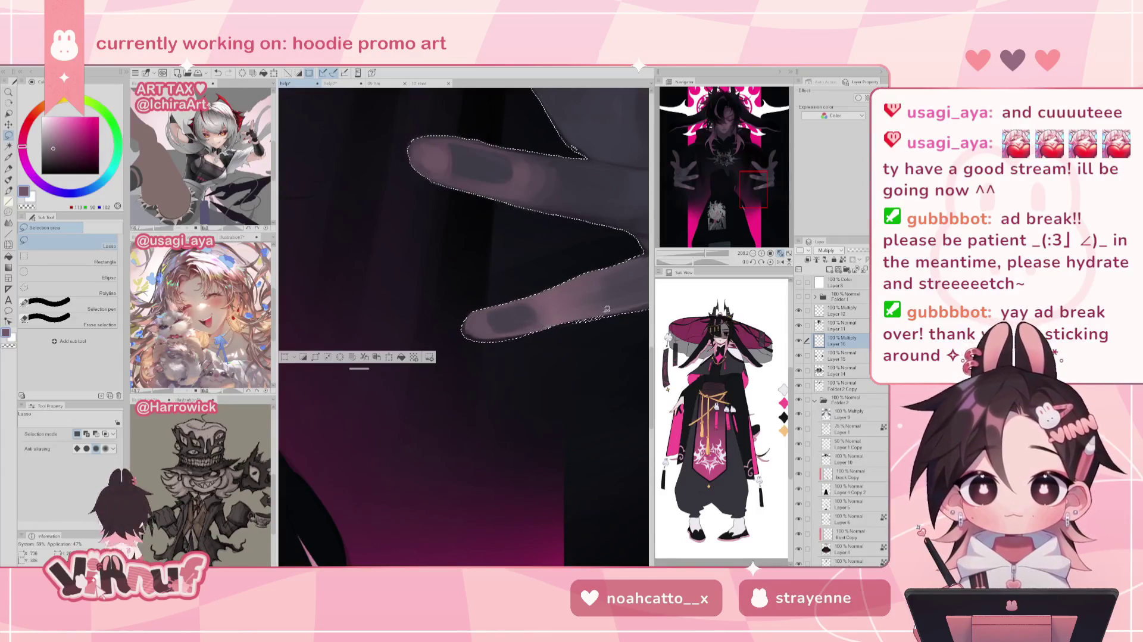
key("h")
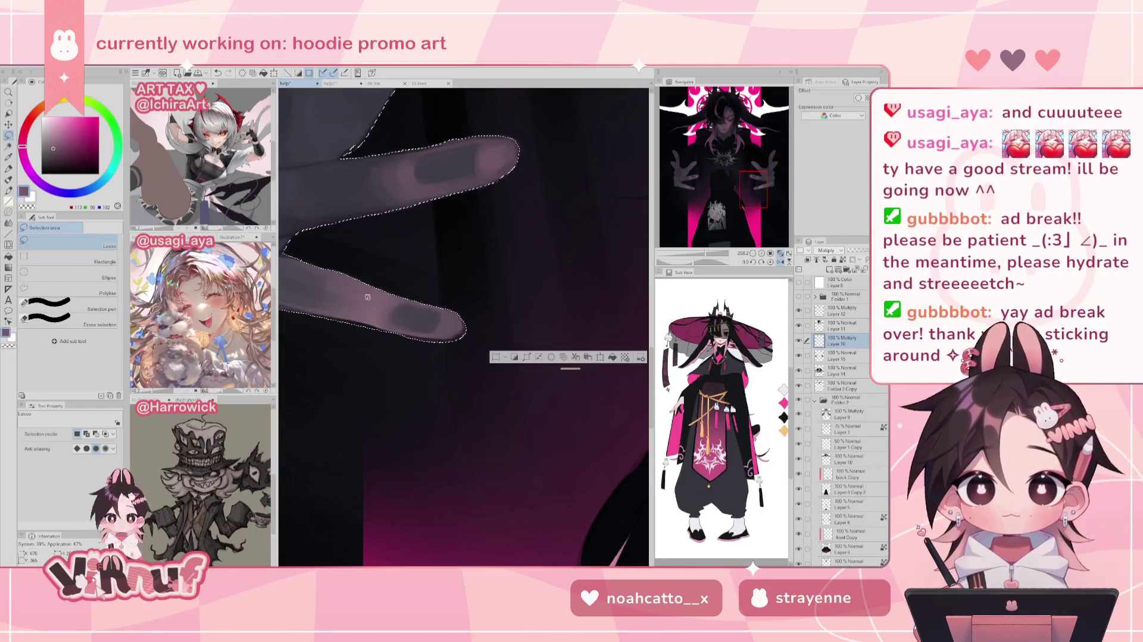
left_click(744, 154)
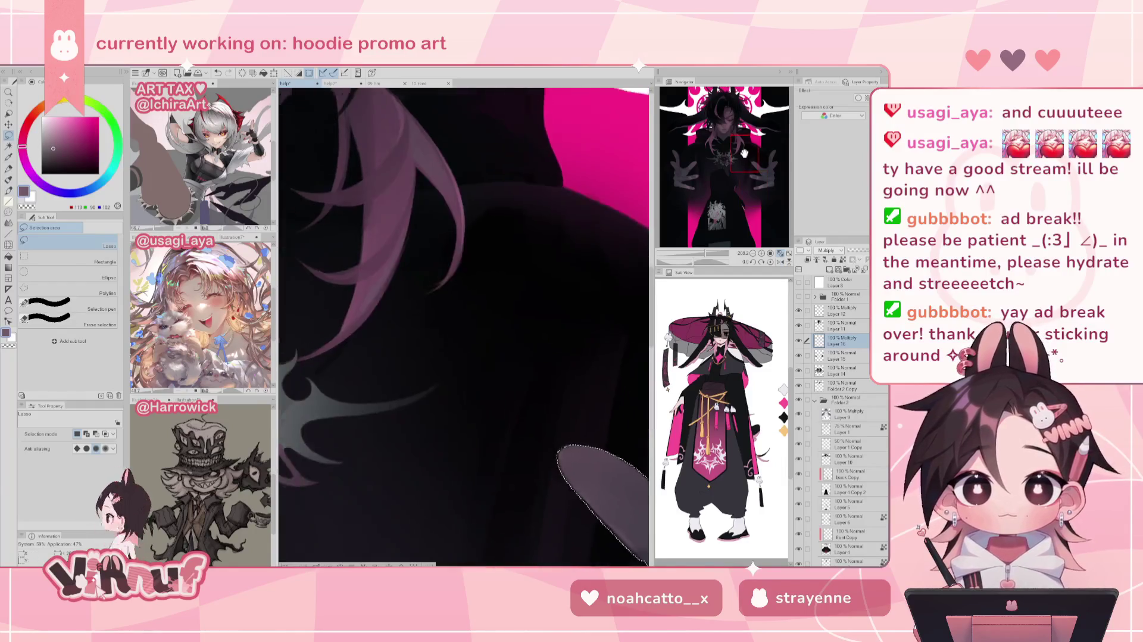
left_click_drag(744, 154, 677, 159)
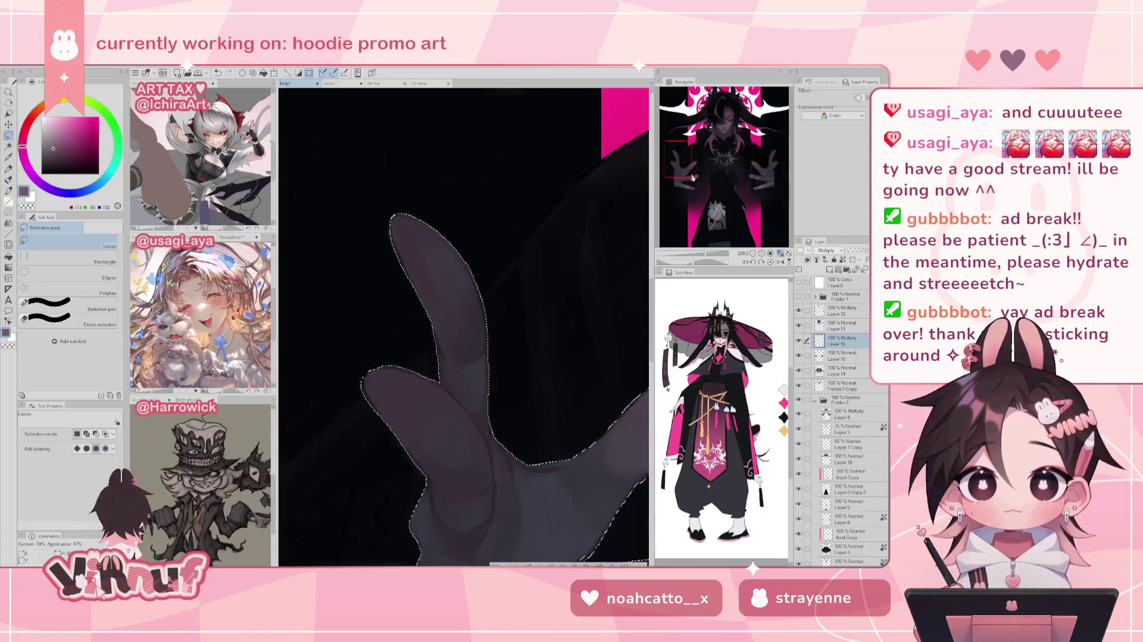
left_click_drag(694, 177, 708, 205)
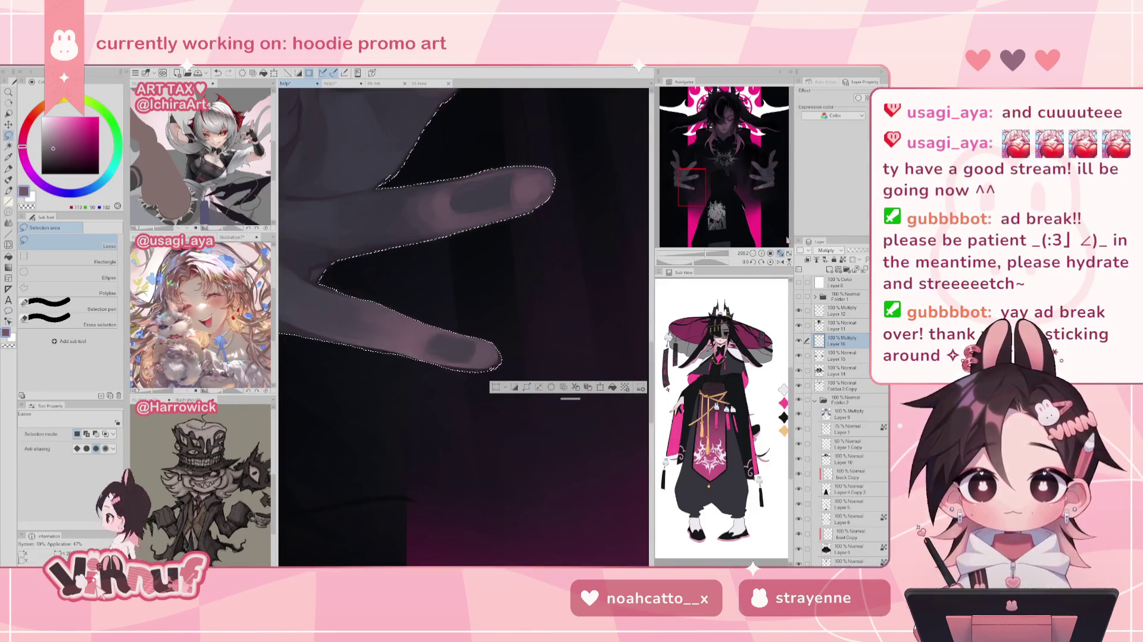
key("ctrl+0")
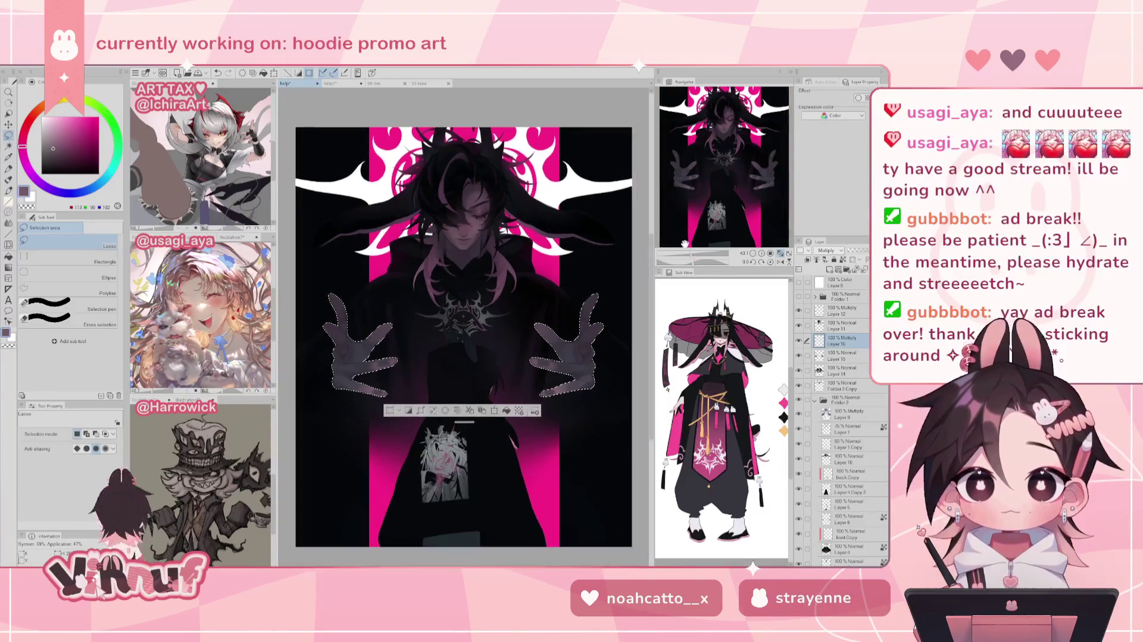
Pick a light violet colour and the Soft airbrush for shading
key("b")
left_click(48, 155)
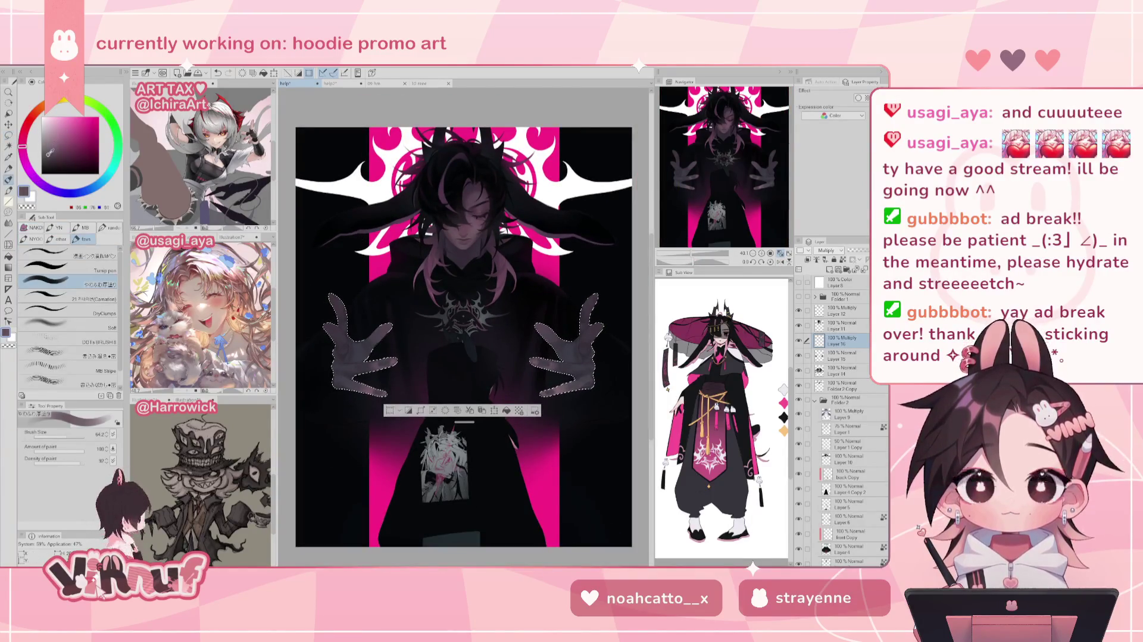
left_click_drag(23, 190, 50, 189)
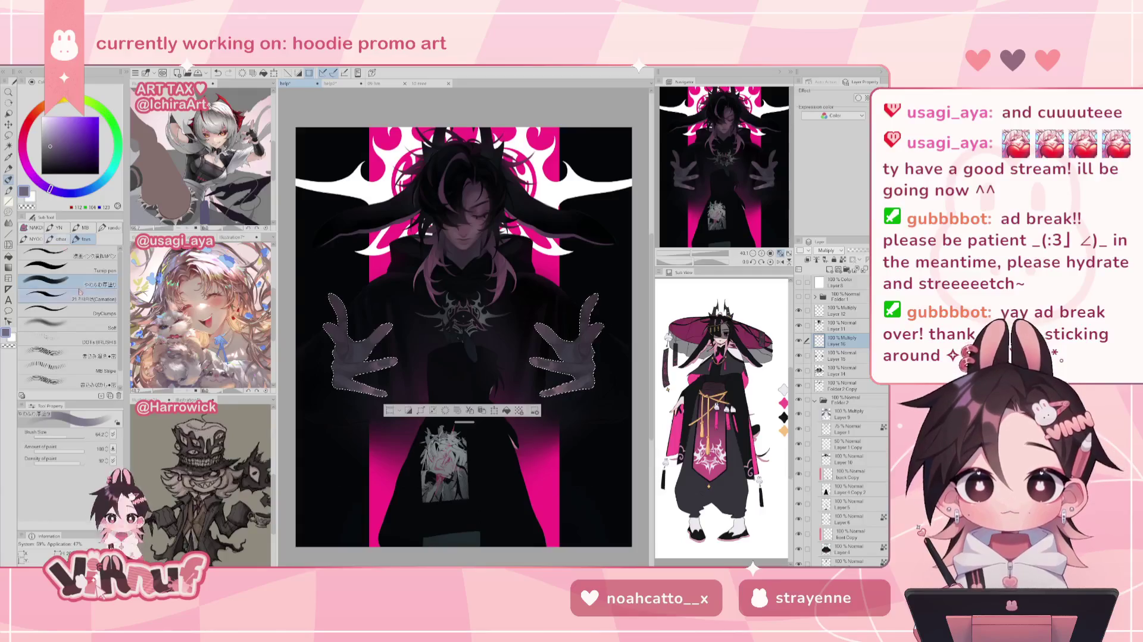
left_click(50, 131)
left_click(70, 367)
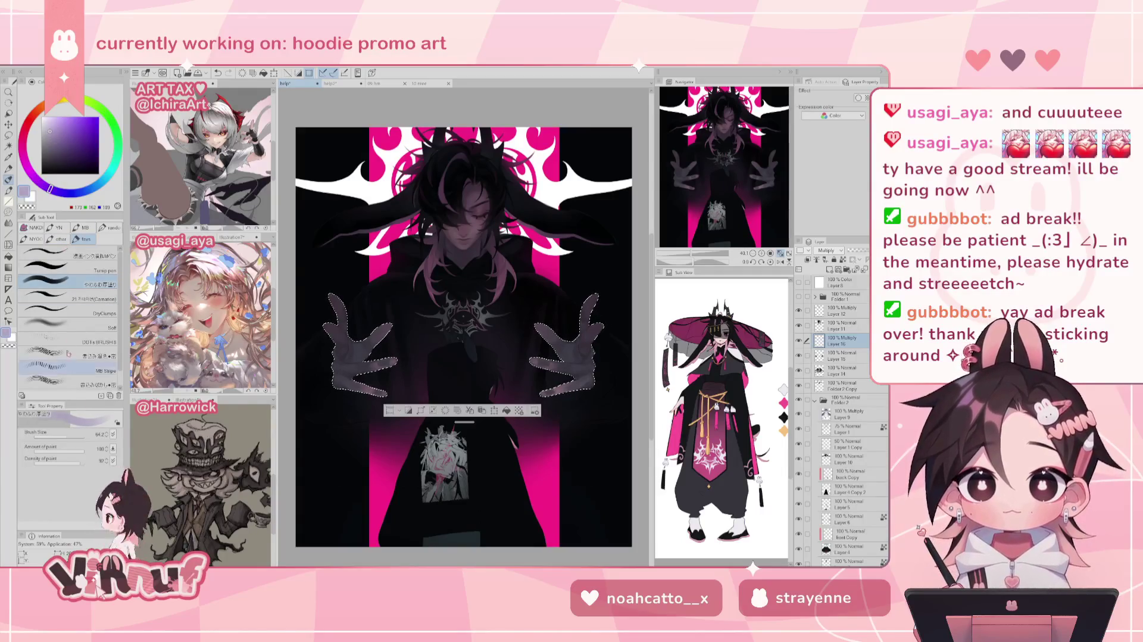
left_click(65, 325)
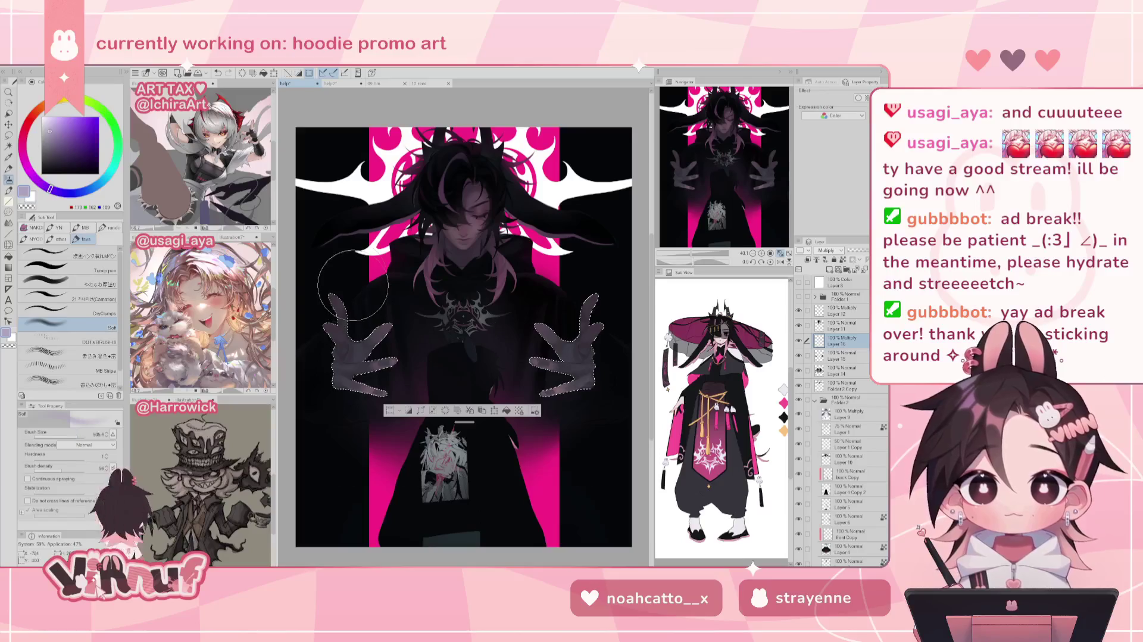
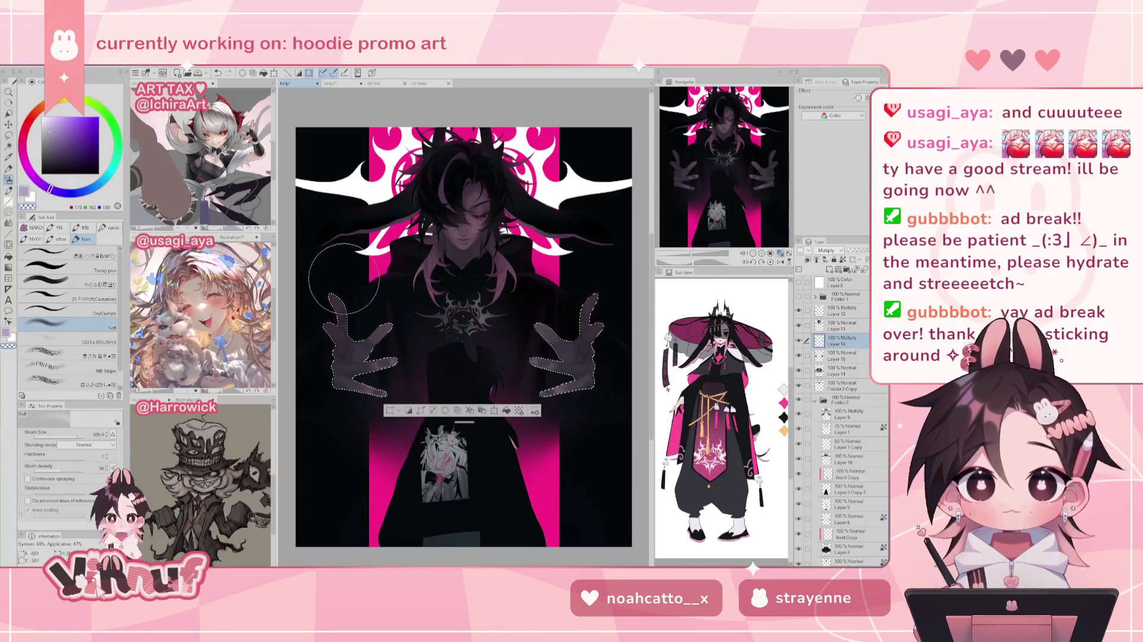
Halve the brush, deselect the hands, and try merging the hand shading layer, undo it, then clip it
left_click_drag(78, 436, 68, 436)
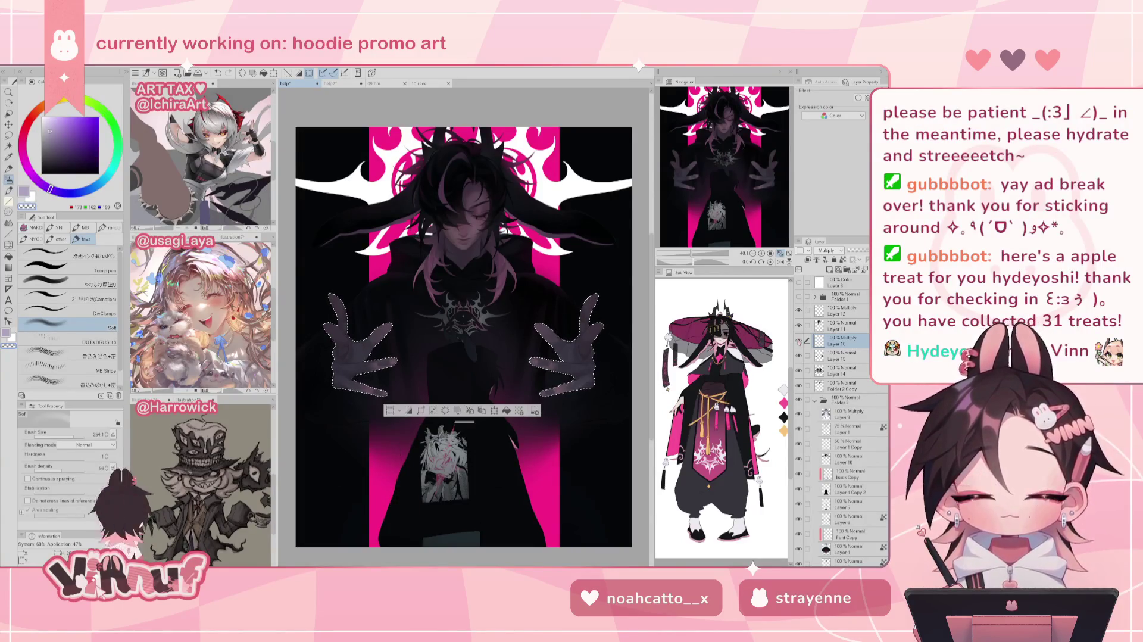
scroll(717, 196, "up", 3)
scroll(716, 196, "up", 2)
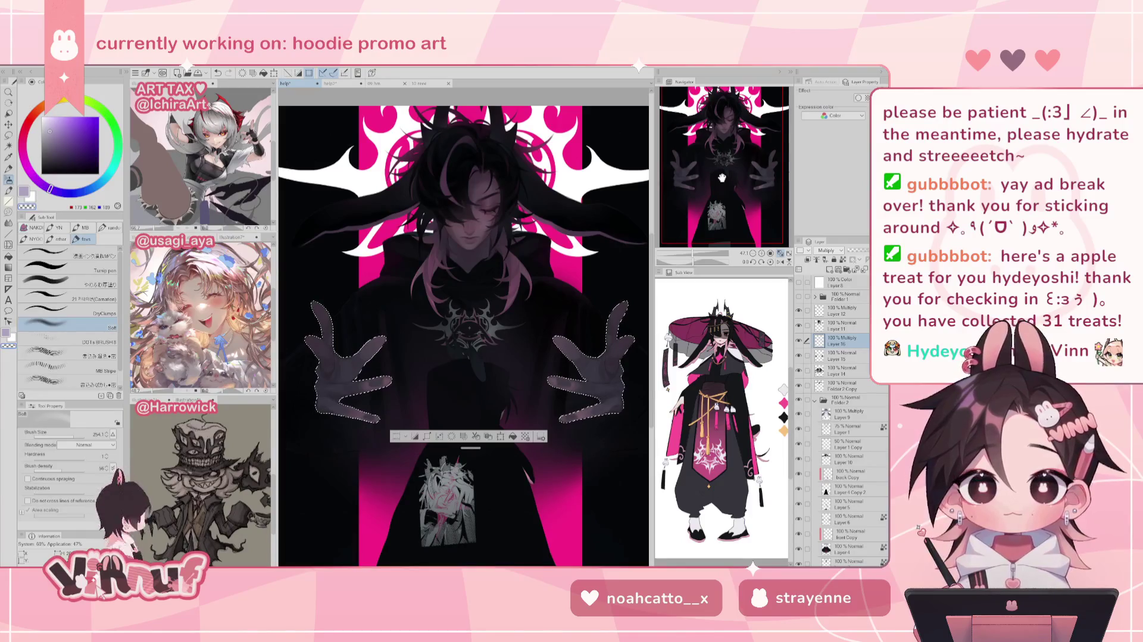
key("ctrl+d")
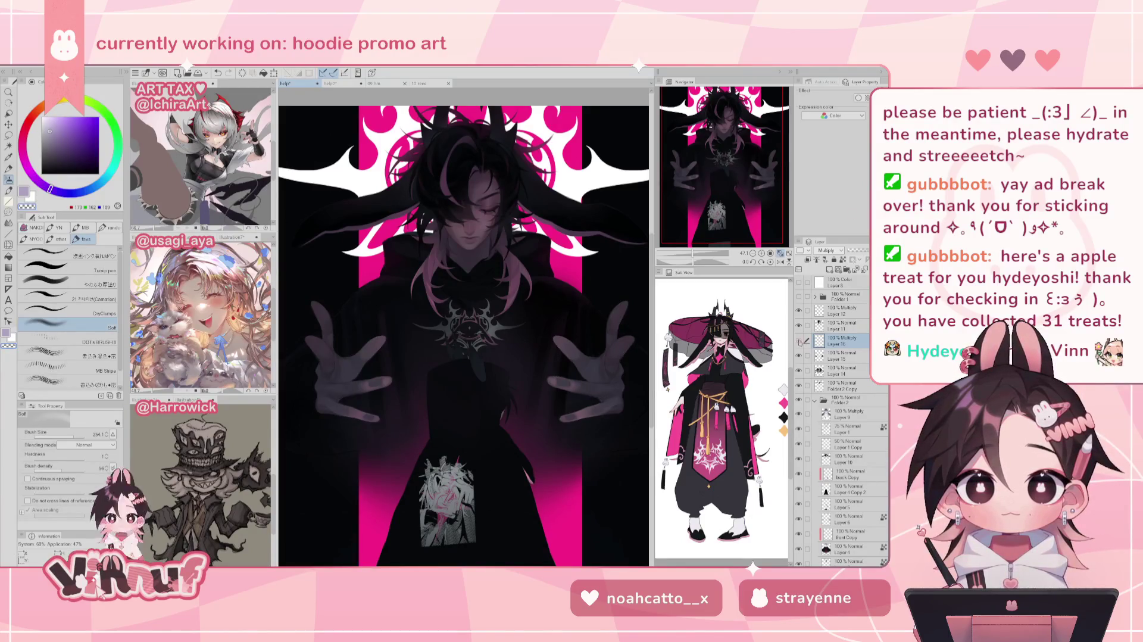
key("ctrl+e")
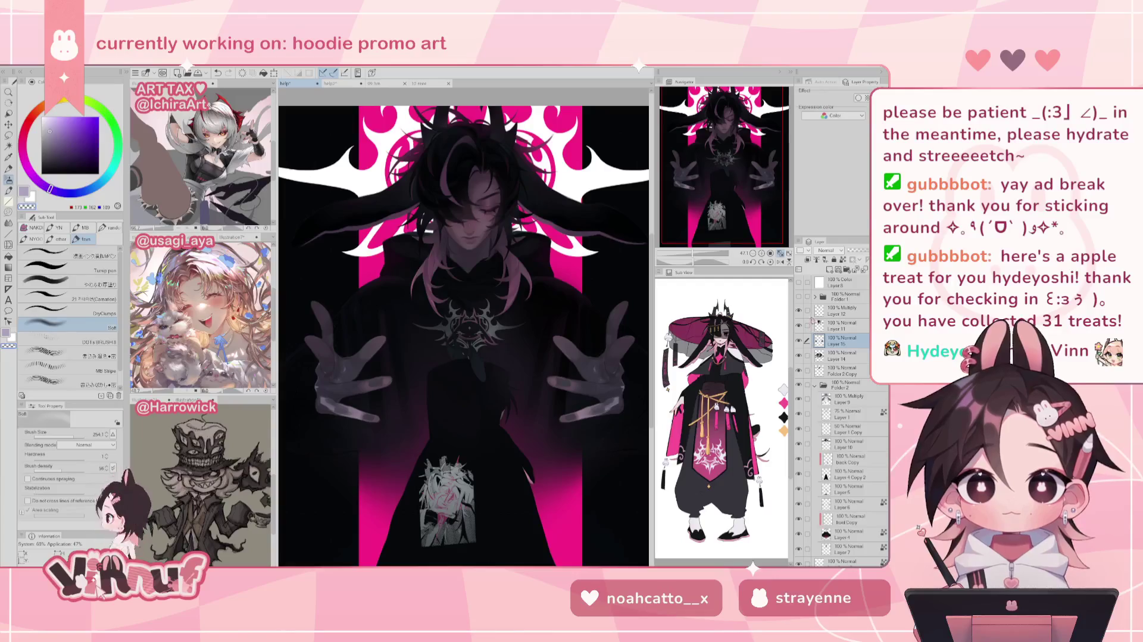
key("ctrl+z")
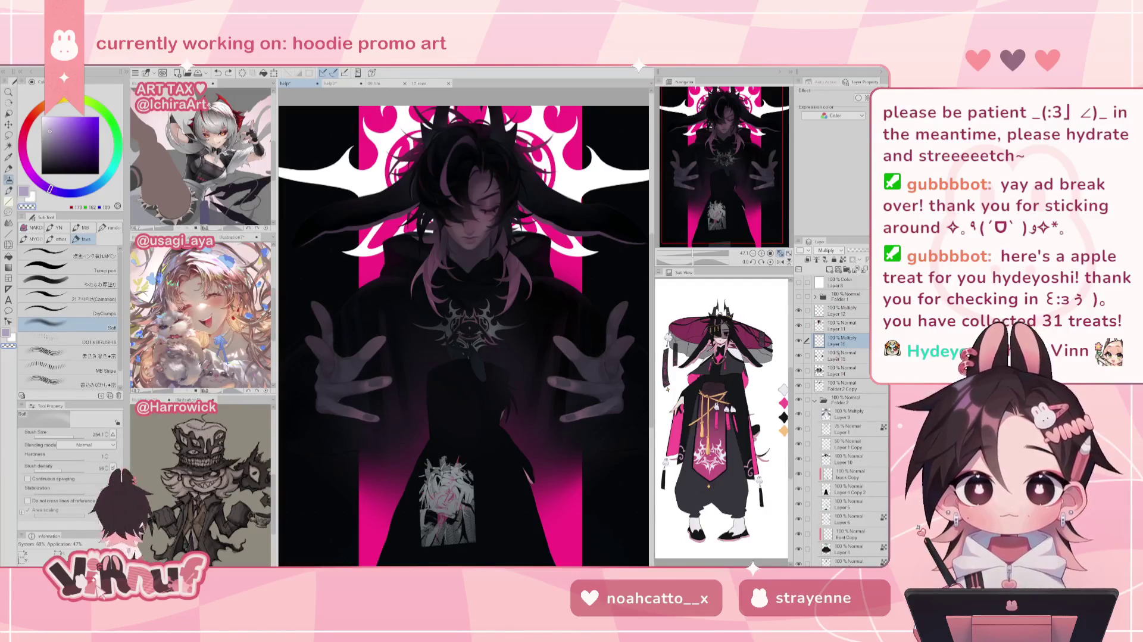
left_click(807, 261)
Unclip the hand shading layer and try merging and moving it below Layer 15, undoing both
left_click(808, 262)
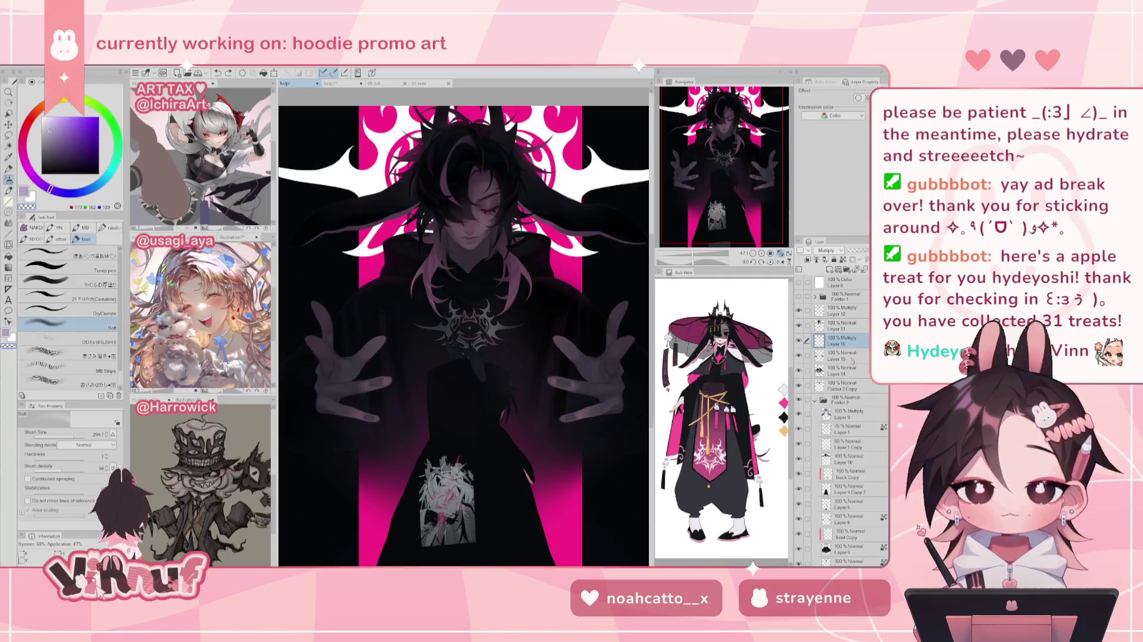
key("Delete")
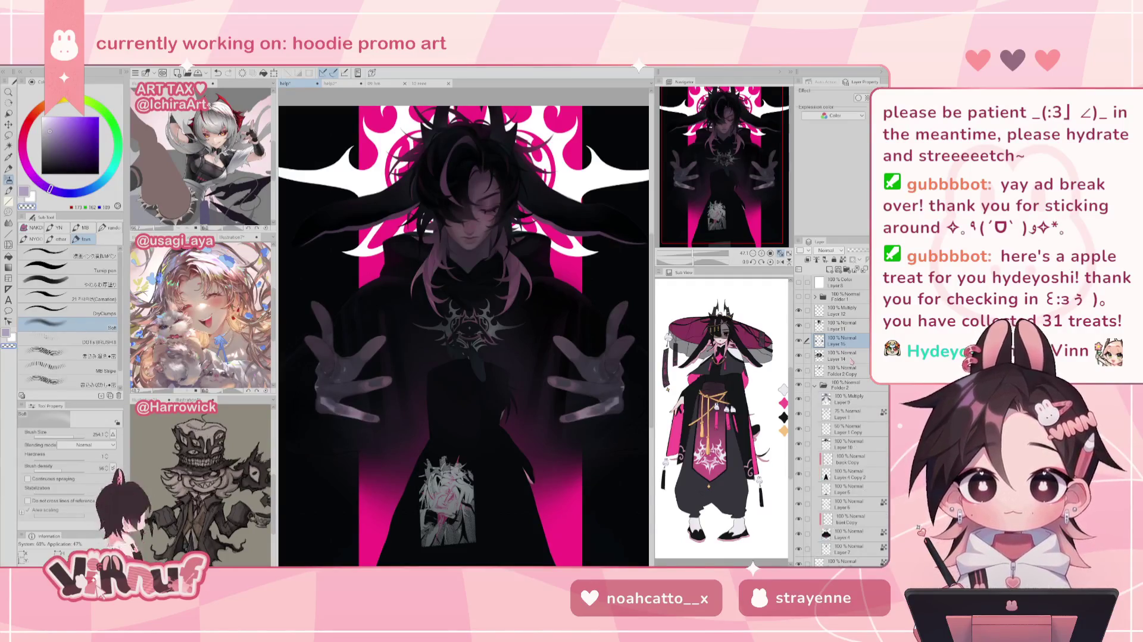
key("ctrl+z")
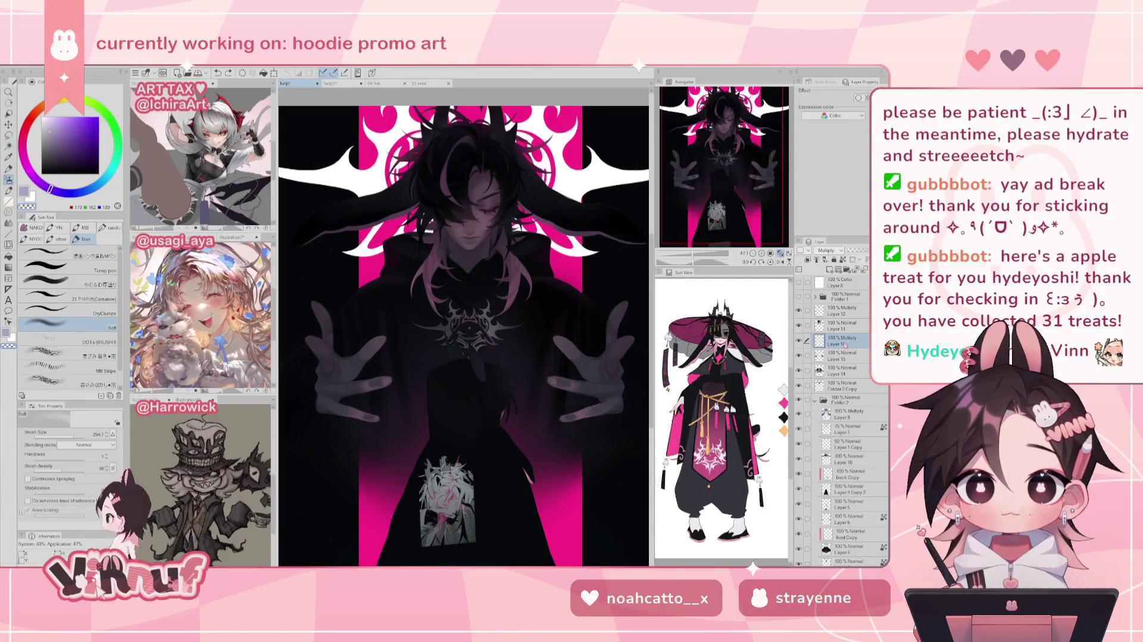
left_click_drag(848, 358, 847, 367)
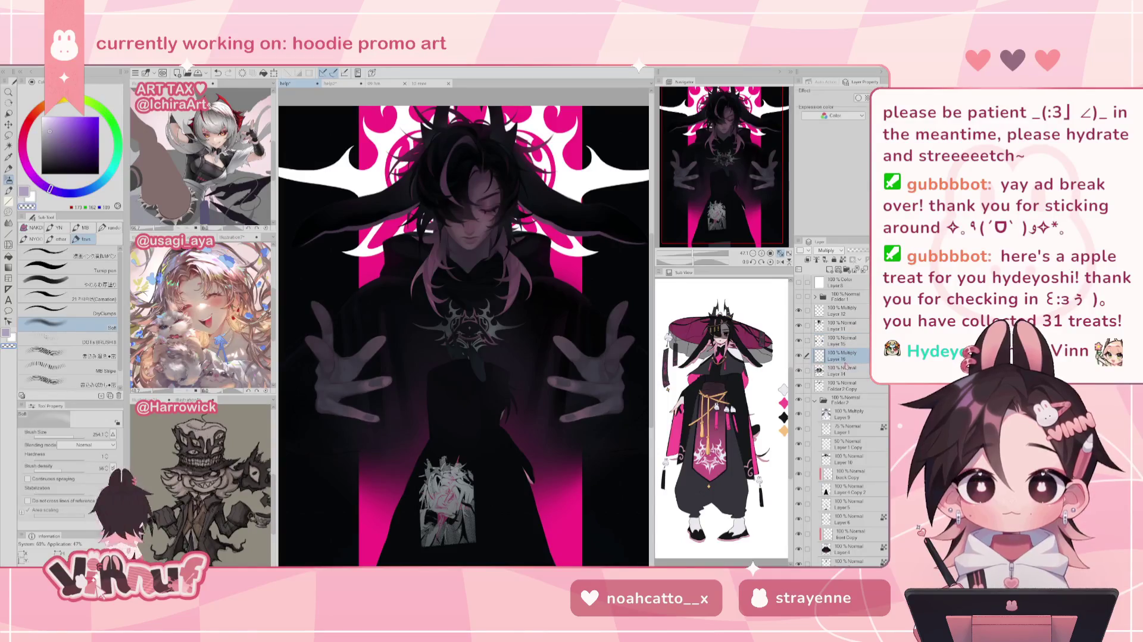
key("ctrl+z")
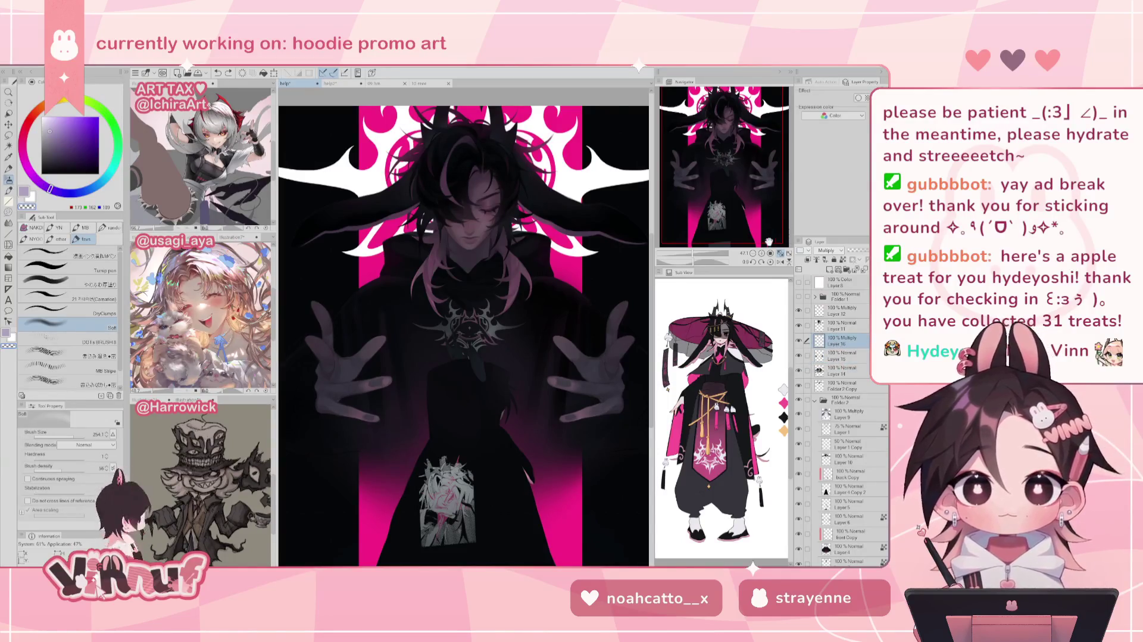
Toggle Layer 11's visibility, select the Folder 2 Copy group, and zoom in on the head
scroll(690, 250, "down", 3)
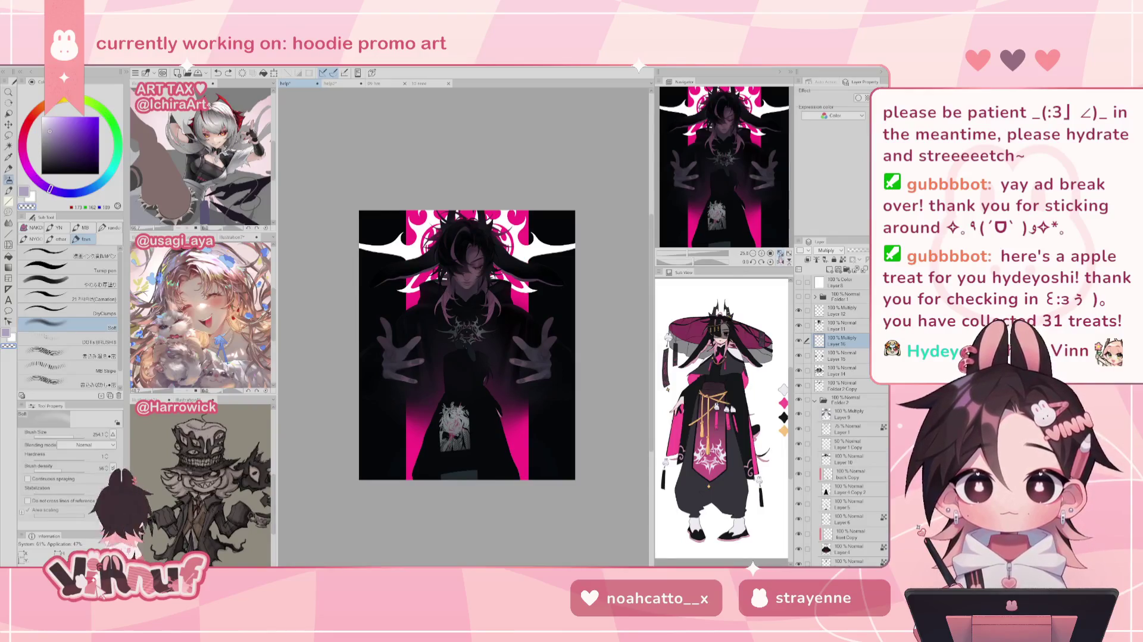
scroll(781, 256, "up", 2)
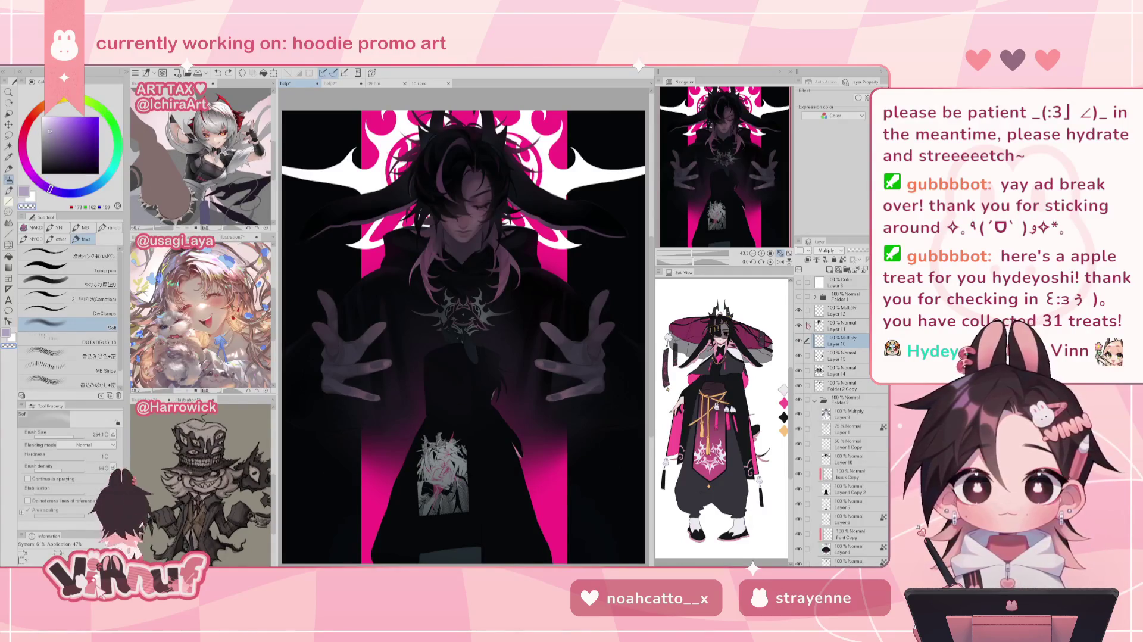
left_click(799, 326)
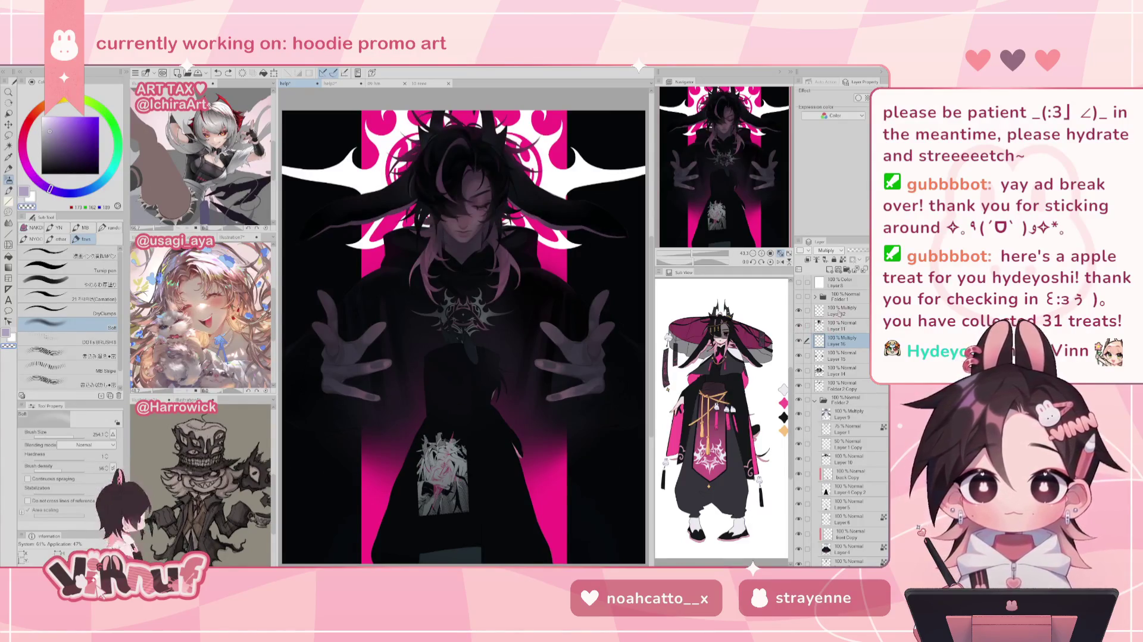
left_click(839, 312)
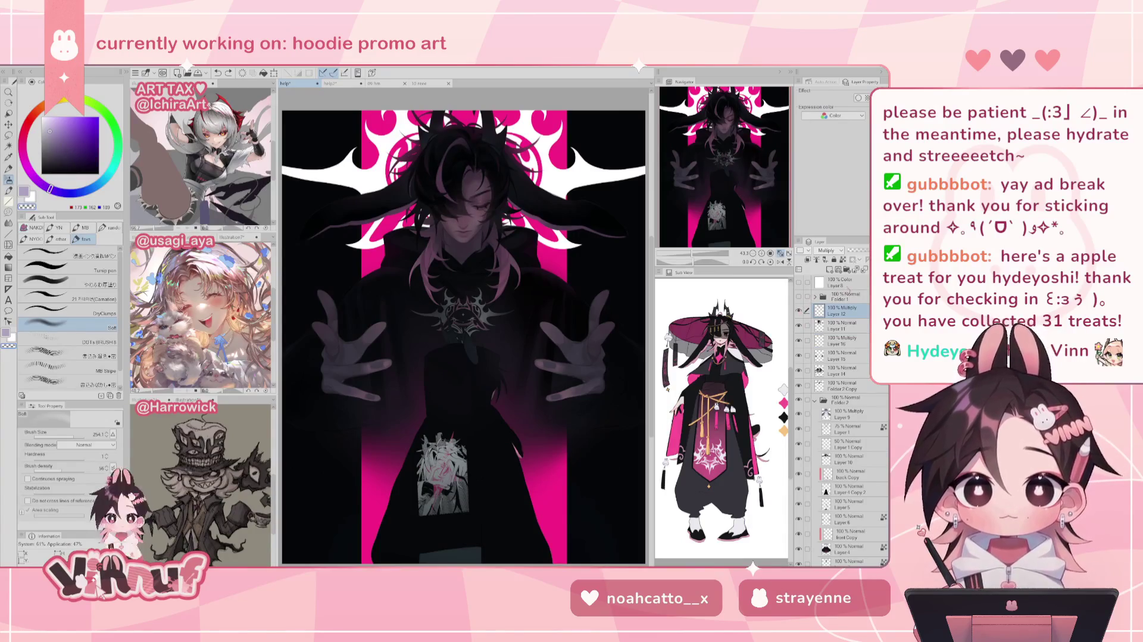
left_click(842, 386)
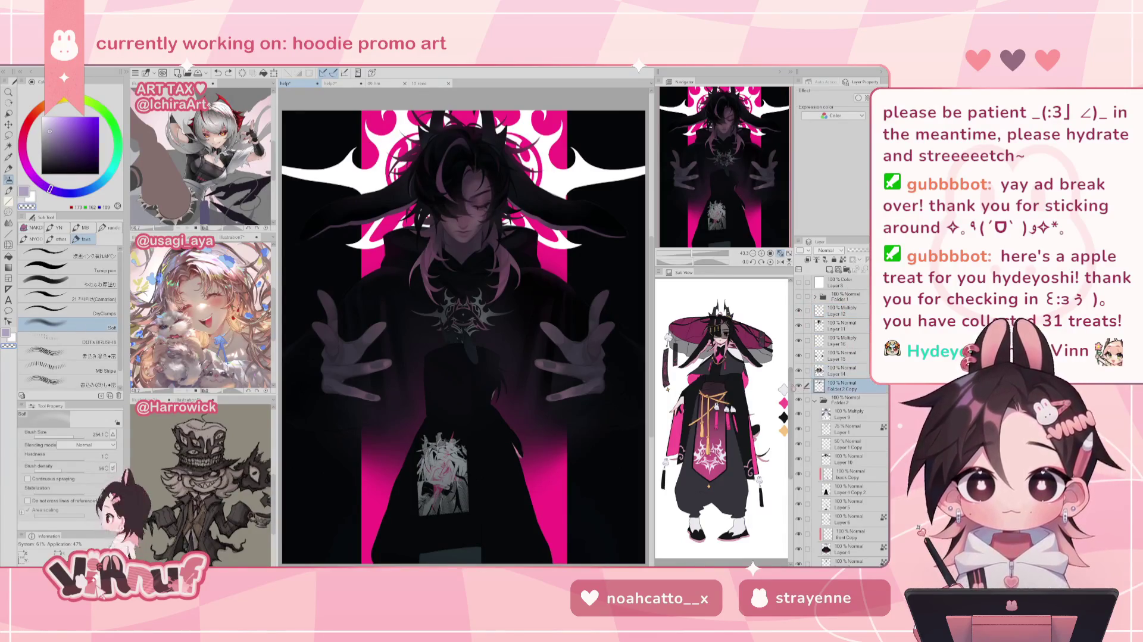
left_click(696, 260)
left_click(771, 262)
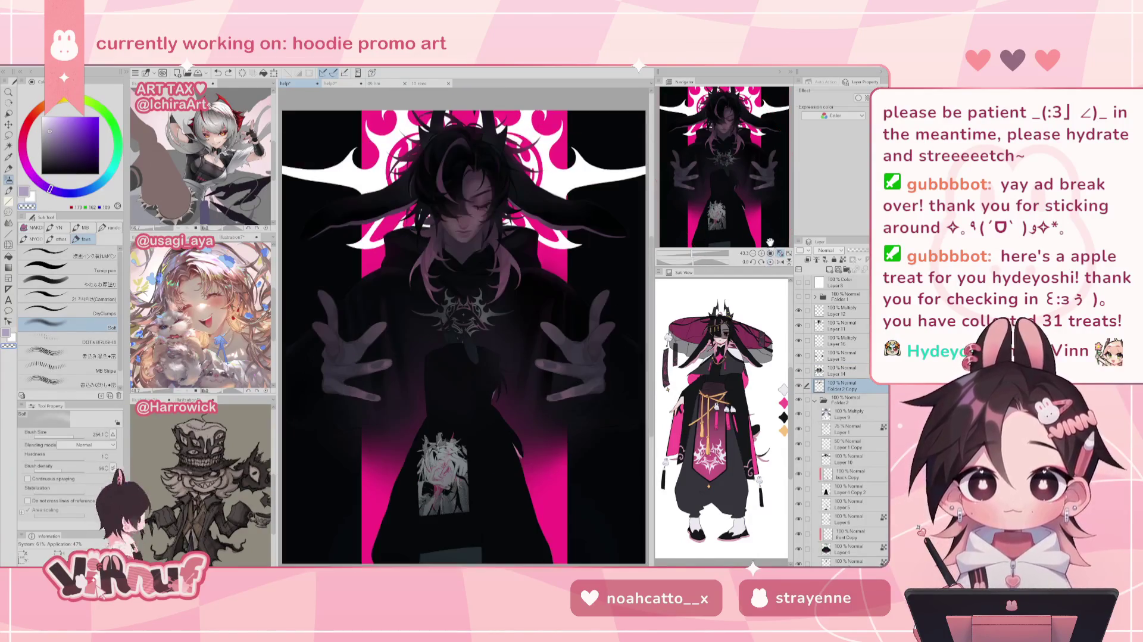
left_click_drag(684, 254, 698, 254)
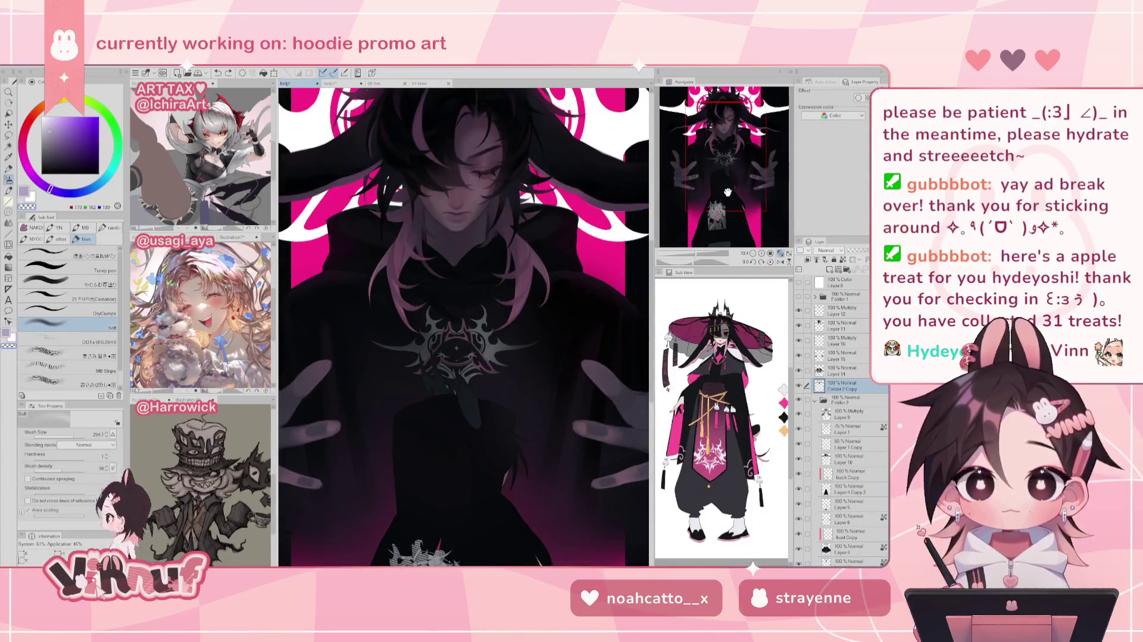
Sample pink from the artwork and switch to the やわらか厚塗り brush at size 26.3
left_click_drag(727, 194, 738, 143)
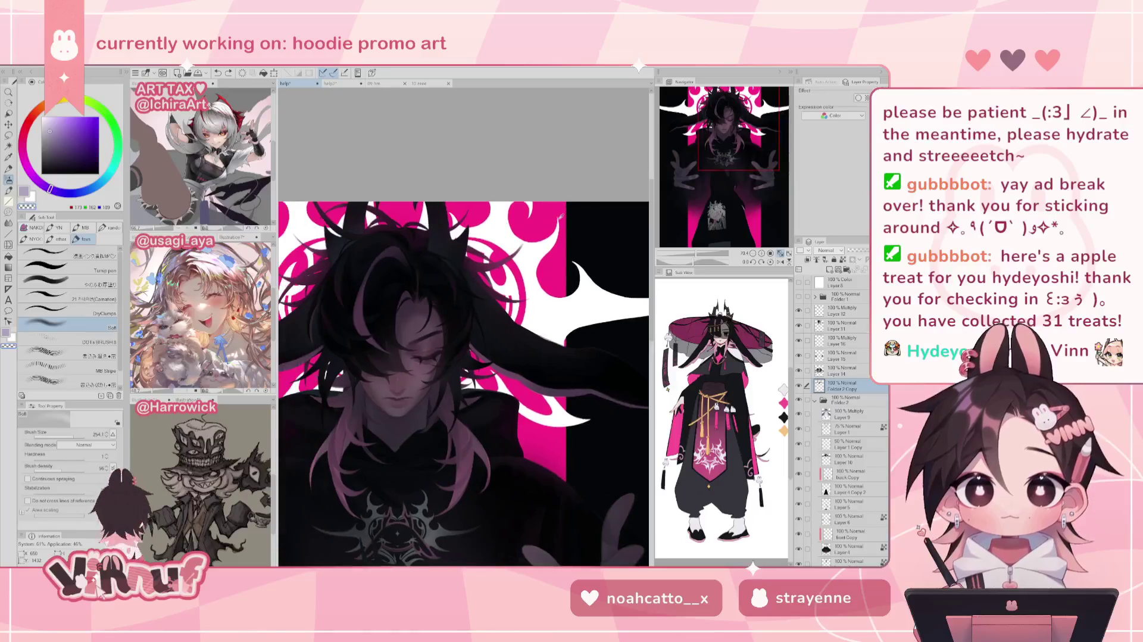
left_click(560, 218, "alt")
scroll(725, 128, "up", 3)
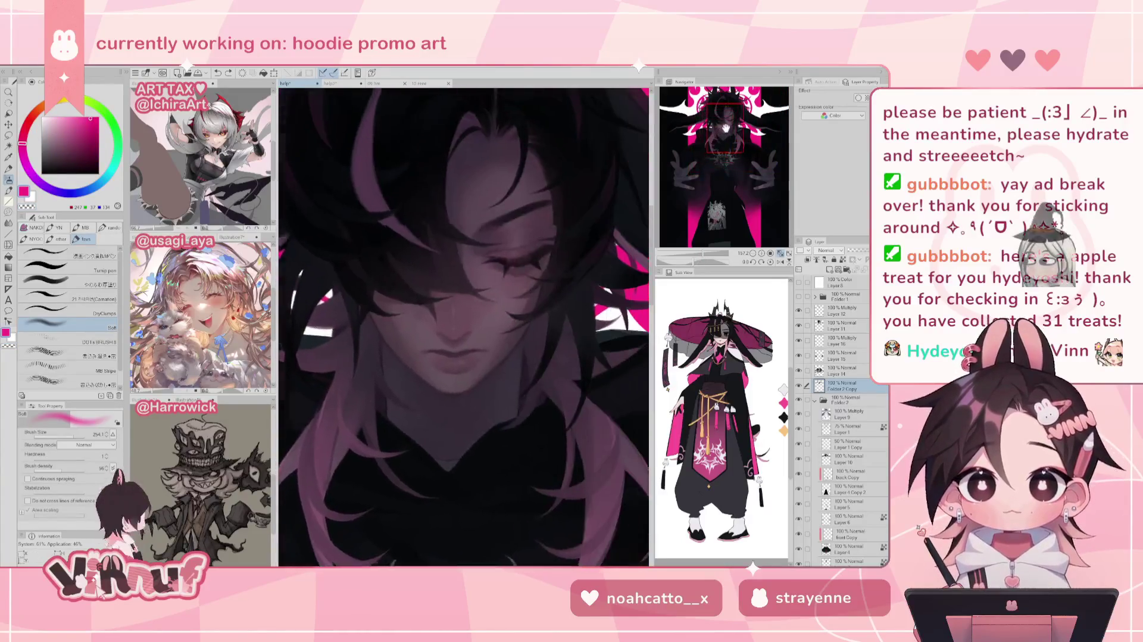
left_click_drag(725, 127, 727, 125)
left_click(86, 299)
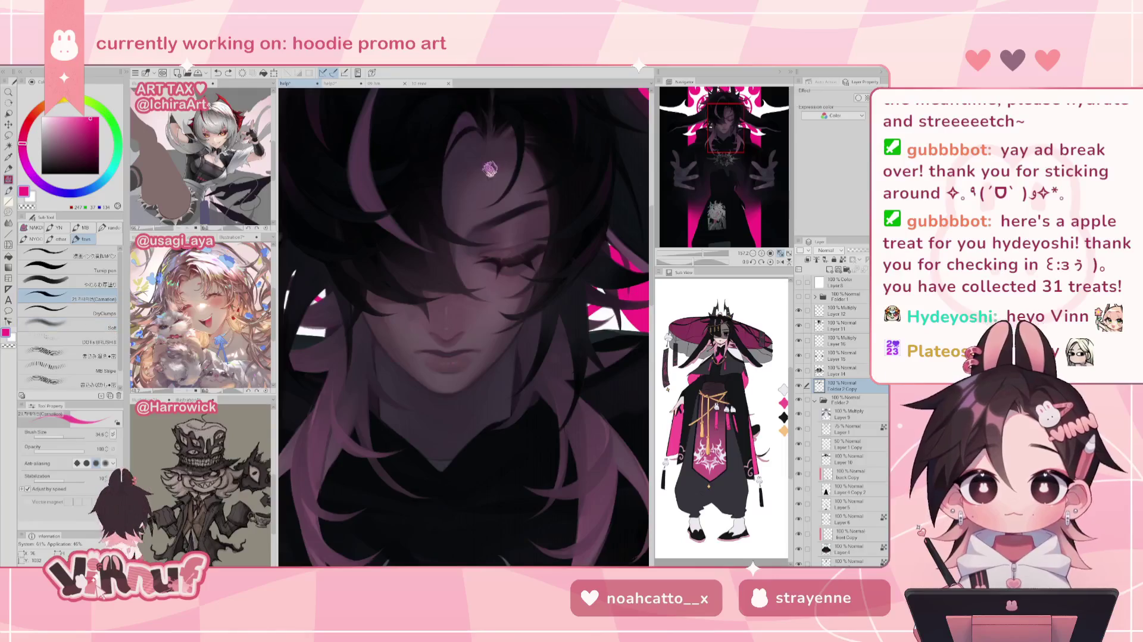
left_click_drag(499, 200, 535, 185)
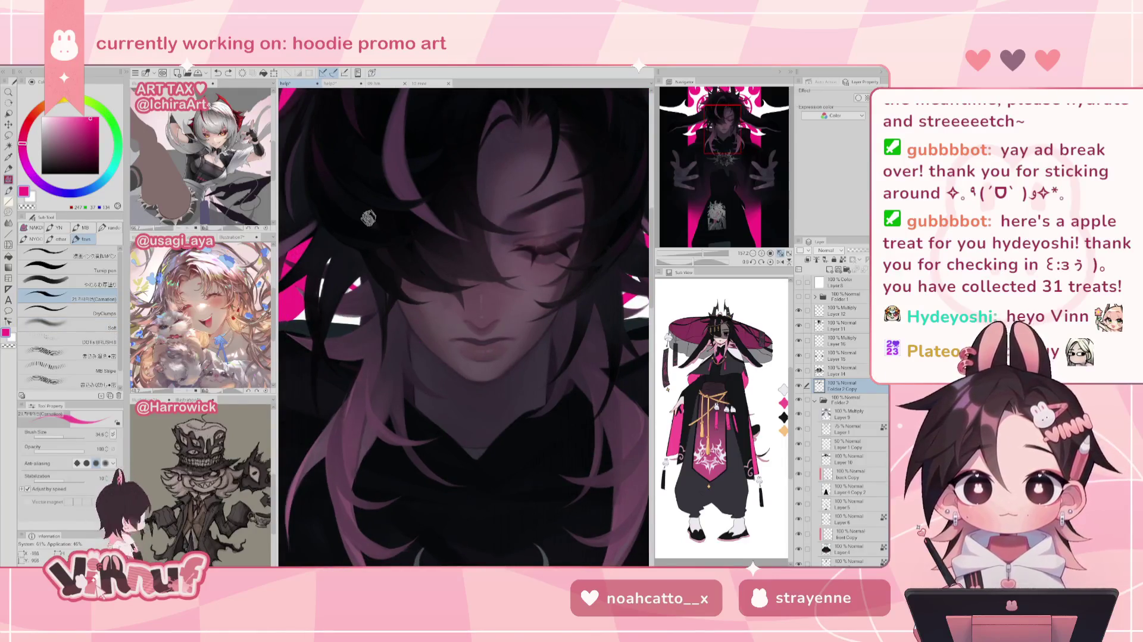
left_click(102, 279)
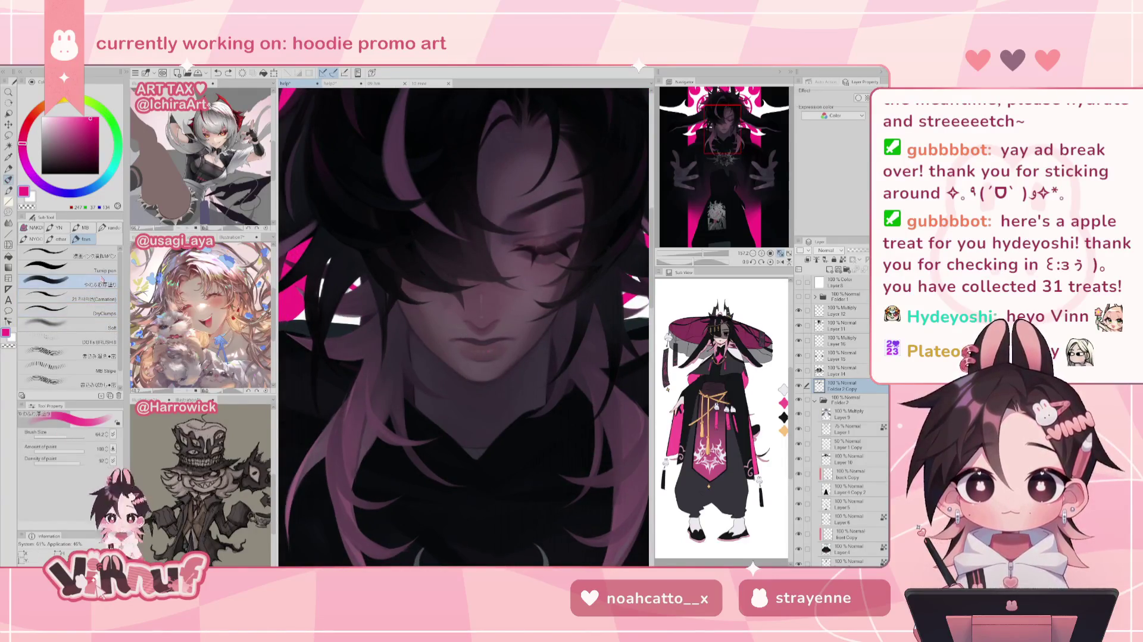
left_click_drag(470, 336, 456, 338)
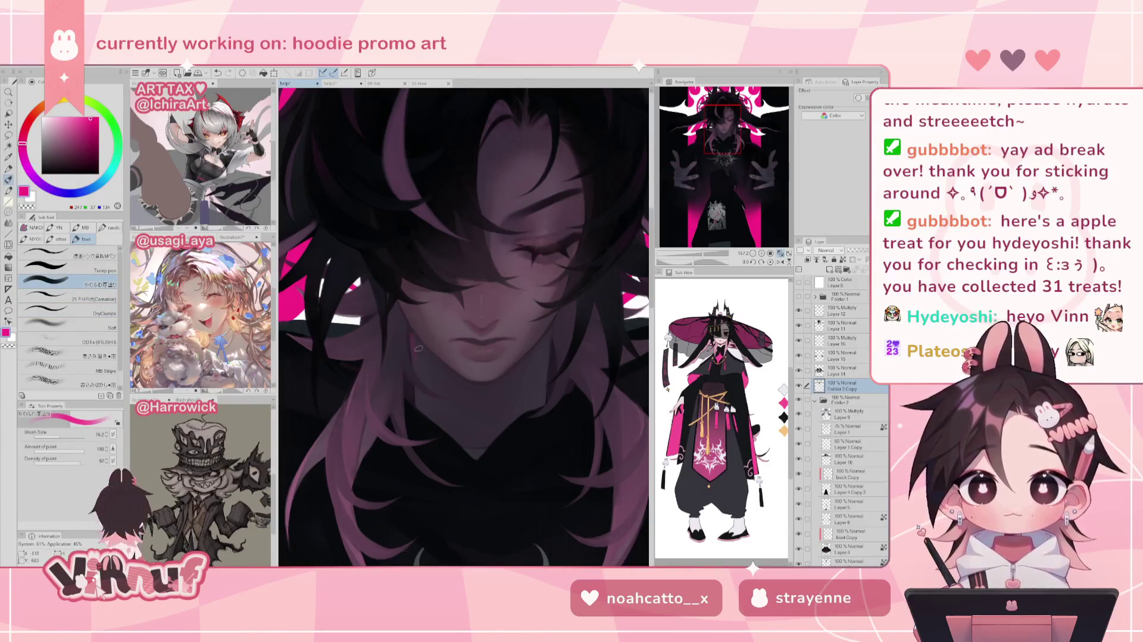
Lighten and saturate the pink, then sample dark purple from the face and zoom back in
left_click(78, 116)
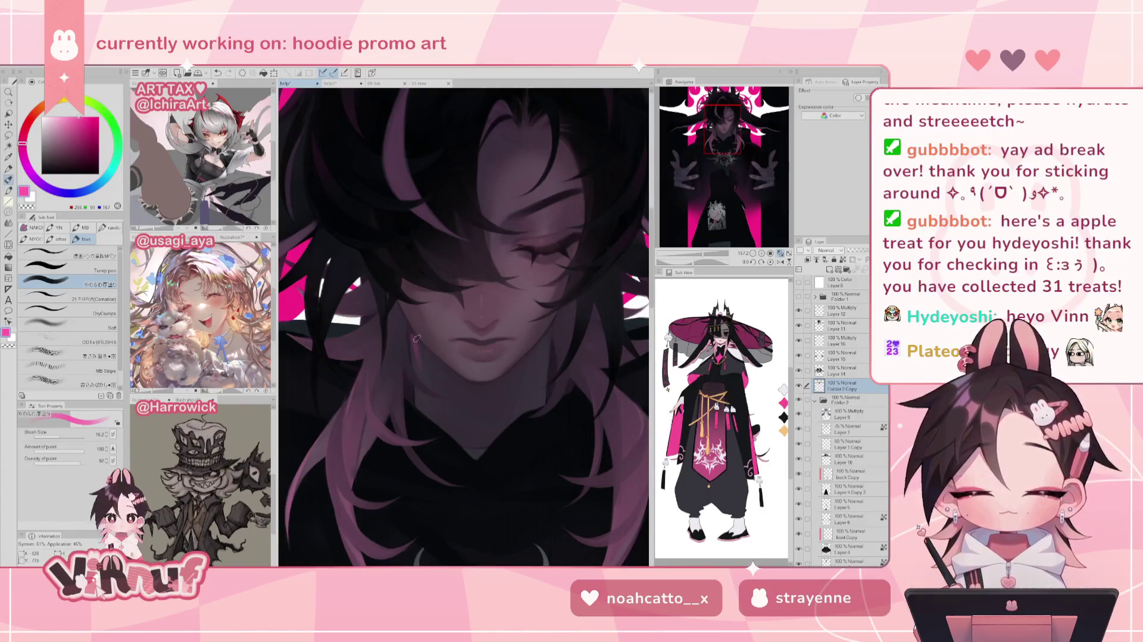
left_click(85, 115)
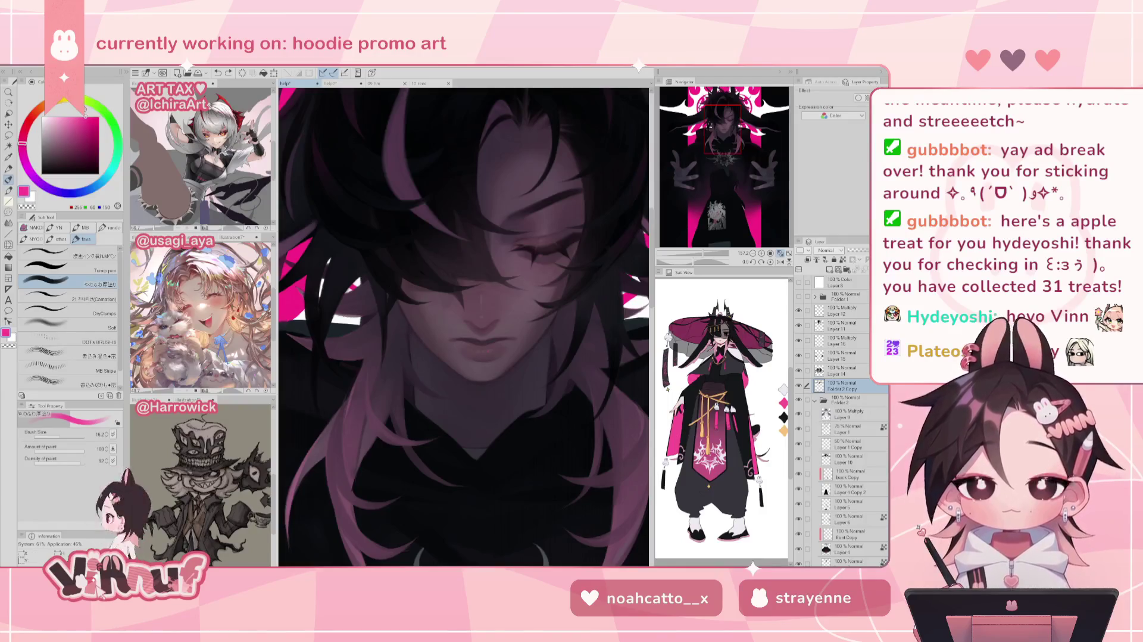
left_click(412, 343, "alt")
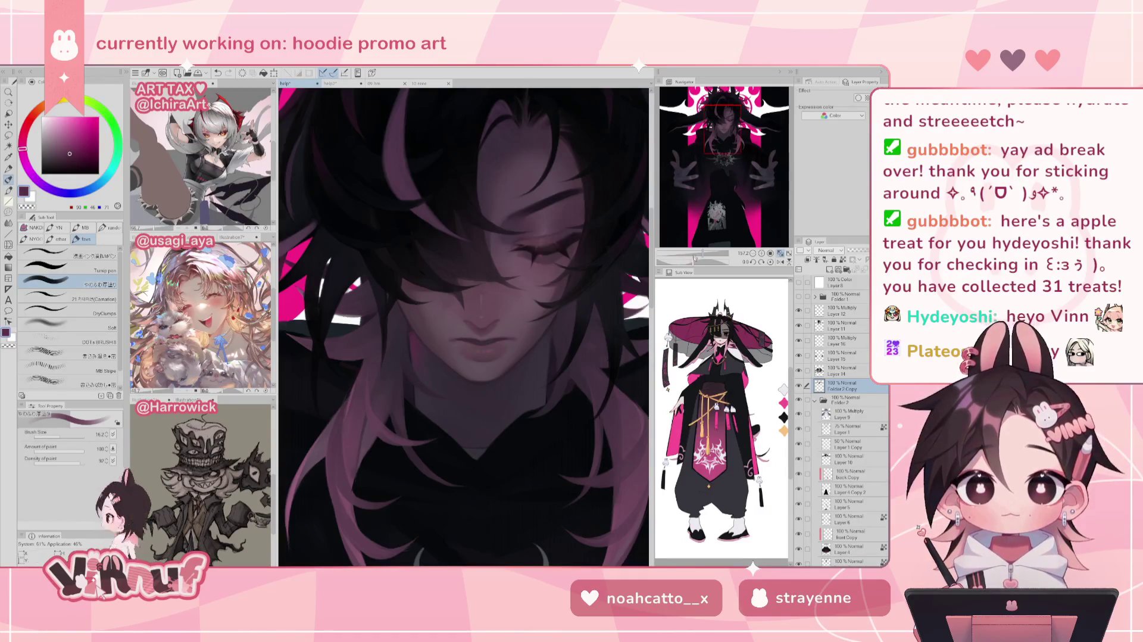
key("ctrl+0")
scroll(465, 267, "up", 3)
scroll(464, 268, "up", 2)
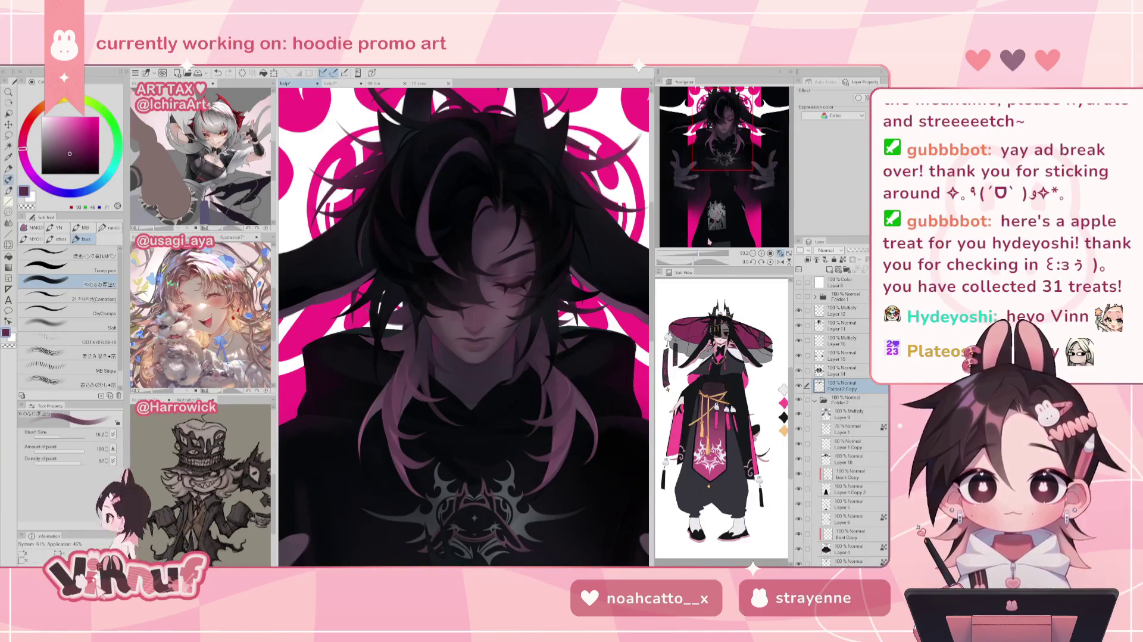
Switch back to the Carnation brush and zoom out to show the whole upper figure
scroll(457, 315, "up", 3)
key("period")
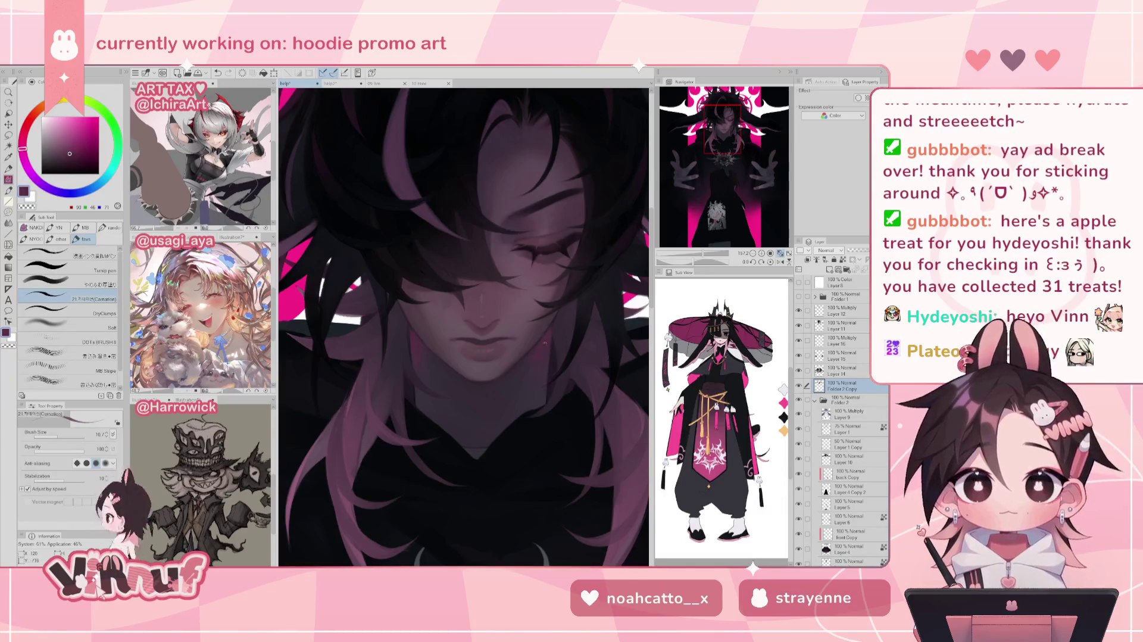
scroll(573, 288, "down", 2)
scroll(573, 288, "down", 3)
scroll(573, 289, "down", 2)
scroll(573, 288, "down", 1)
scroll(470, 262, "up", 2)
scroll(470, 262, "up", 1)
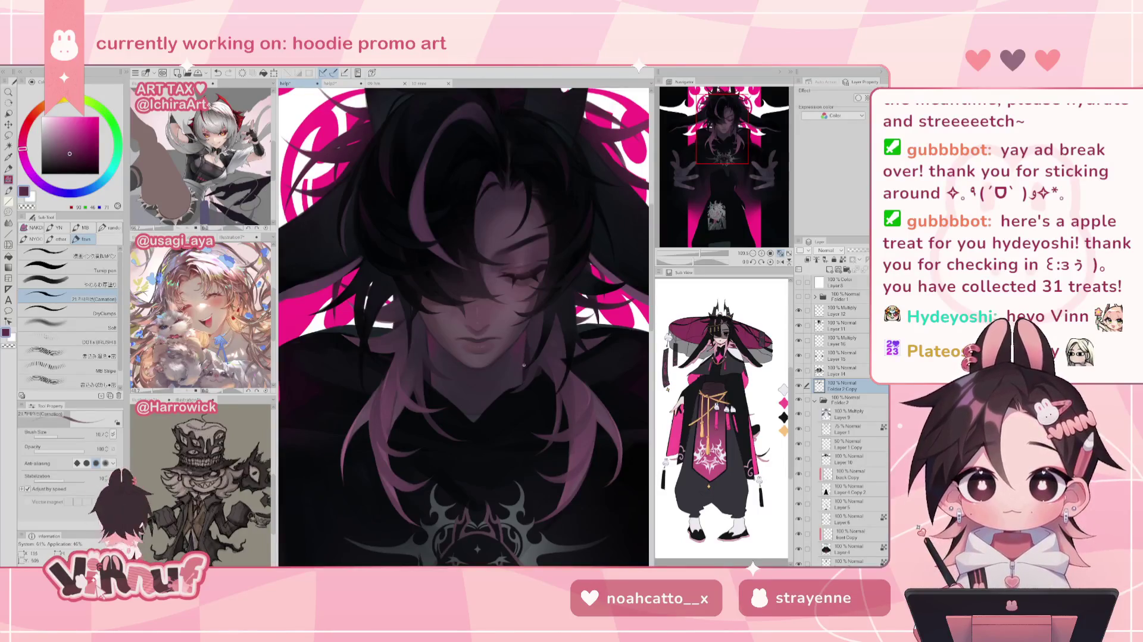
left_click_drag(698, 261, 697, 259)
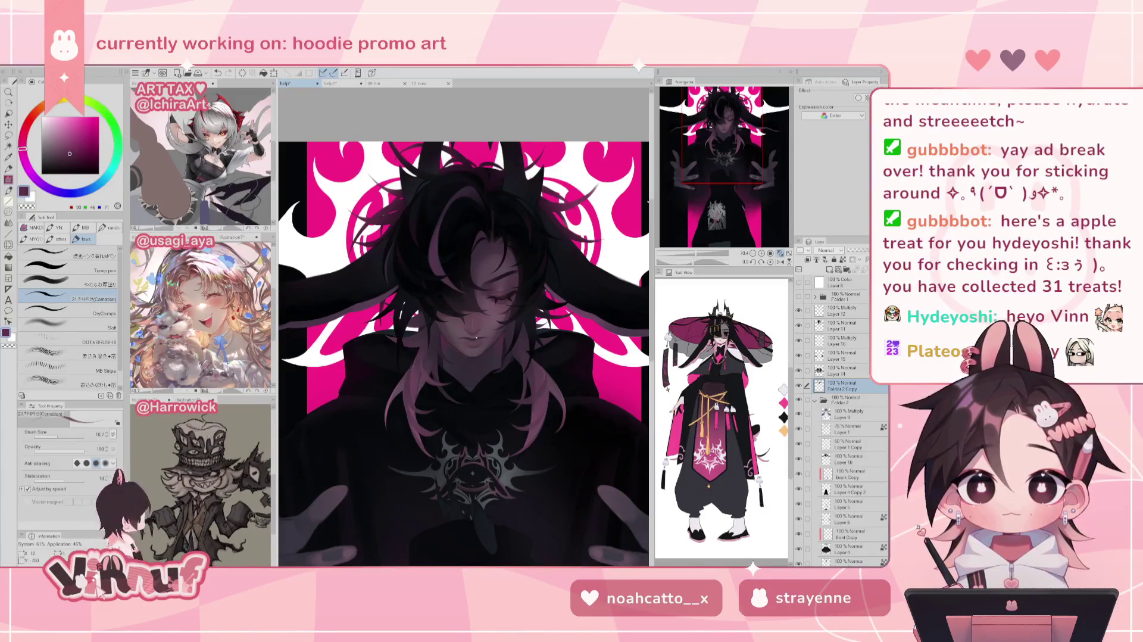
Pick the やわらか厚塗り soft brush and flip the canvas view horizontally to check the drawing
left_click(66, 284)
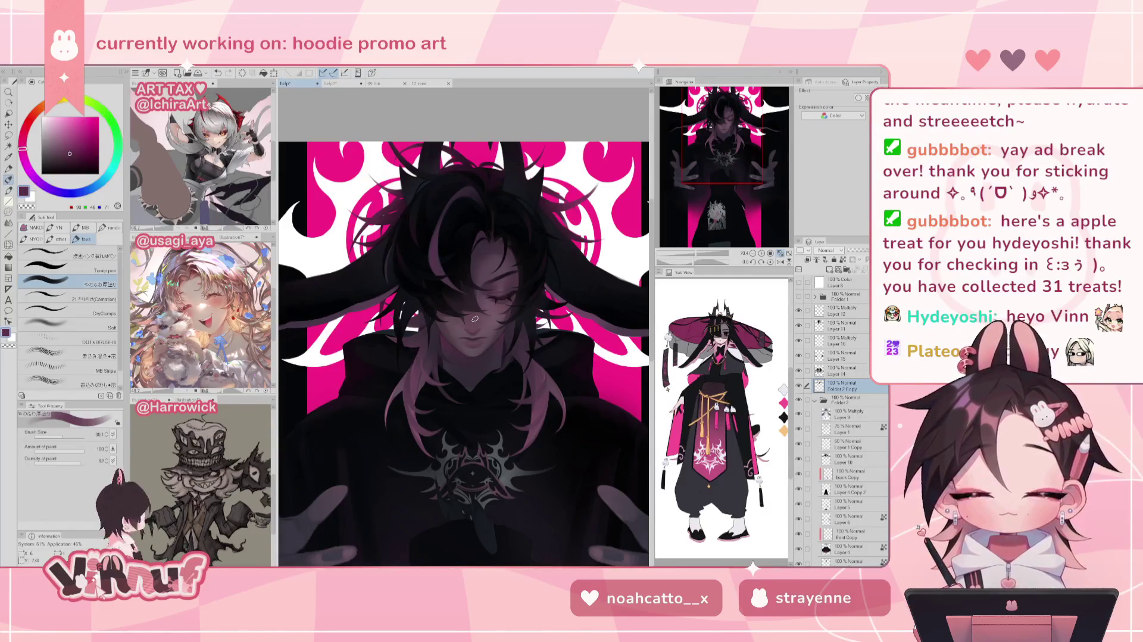
key("h")
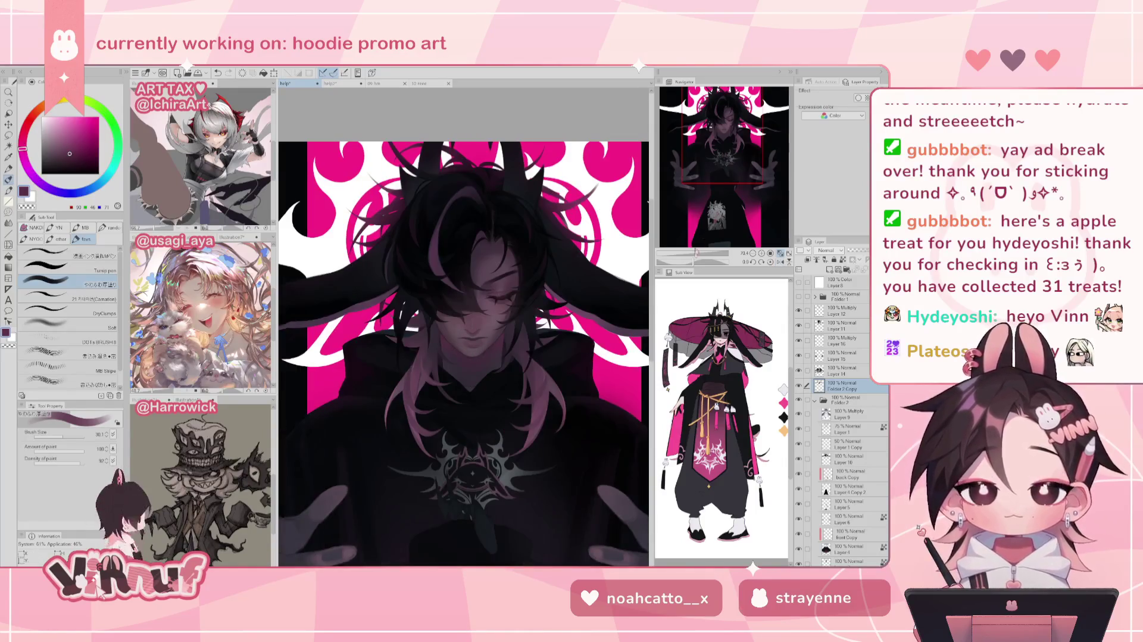
scroll(454, 291, "down", 2)
scroll(454, 291, "down", 3)
scroll(460, 334, "up", 3)
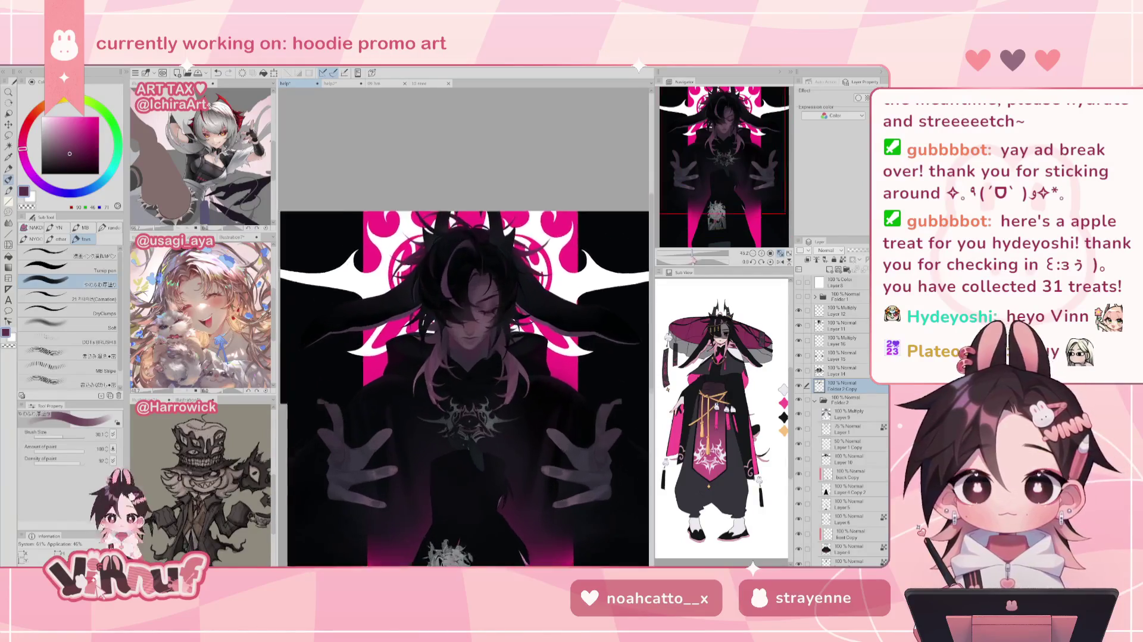
Set brush size to 16.2 and the paint colour to dark purple after trying pink, then fit the view
scroll(460, 334, "up", 2)
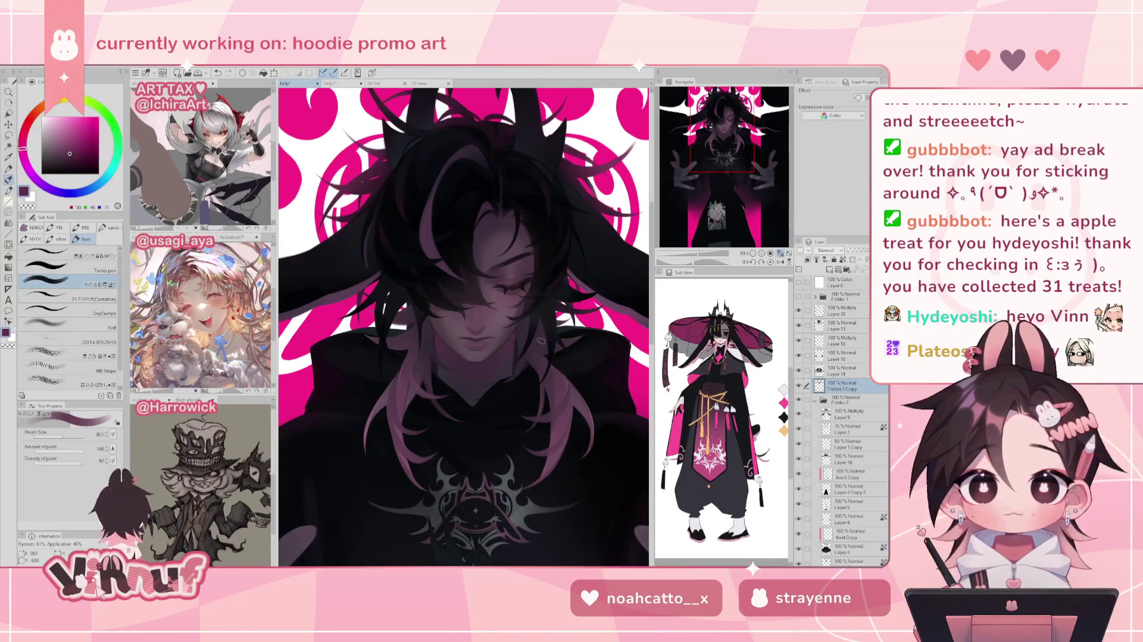
left_click_drag(699, 253, 693, 250)
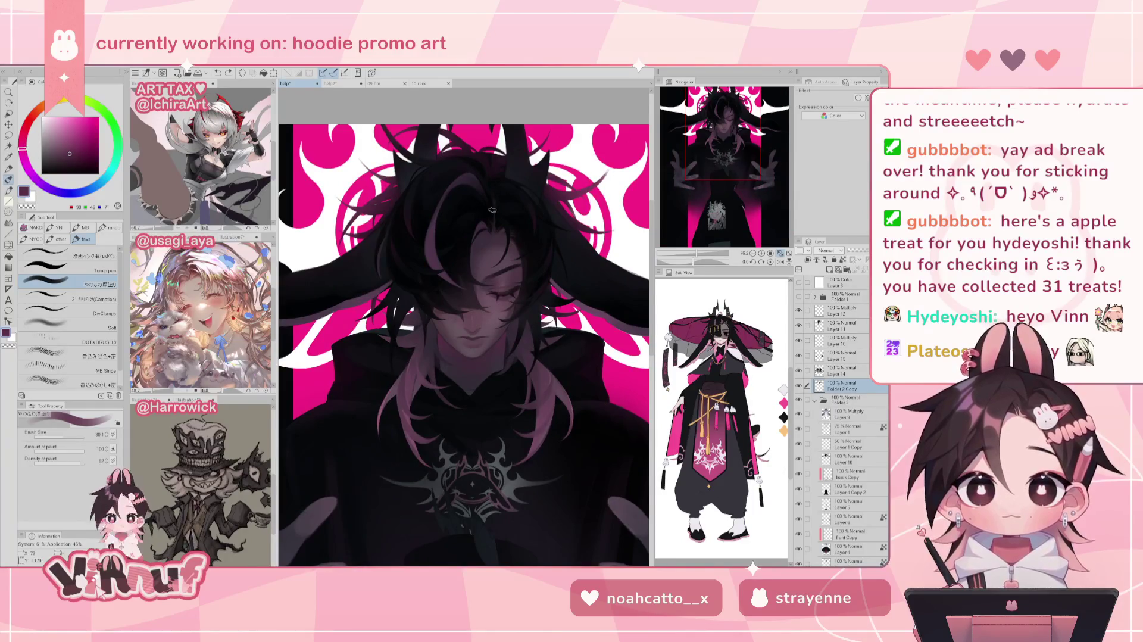
left_click(72, 114)
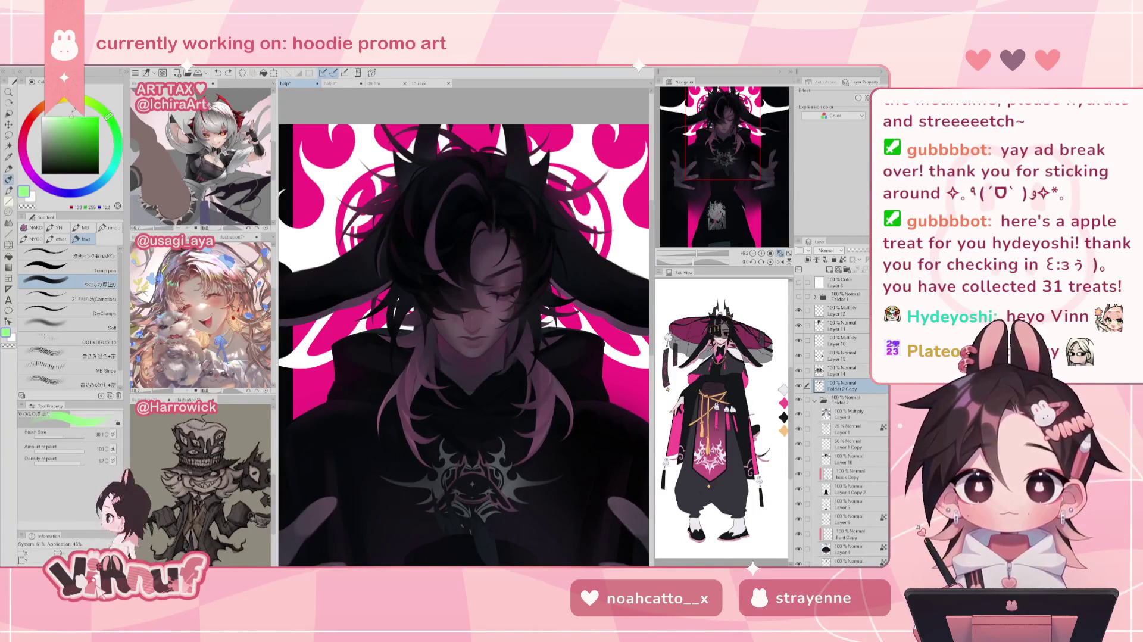
left_click(346, 310, "alt")
left_click_drag(67, 436, 62, 436)
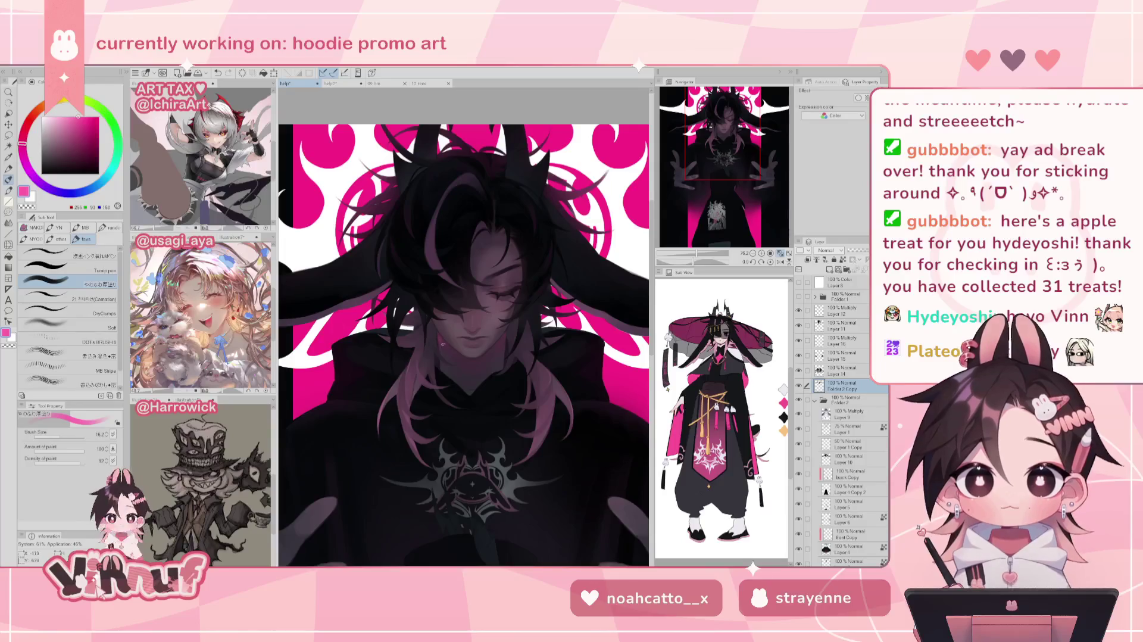
left_click(442, 344, "alt")
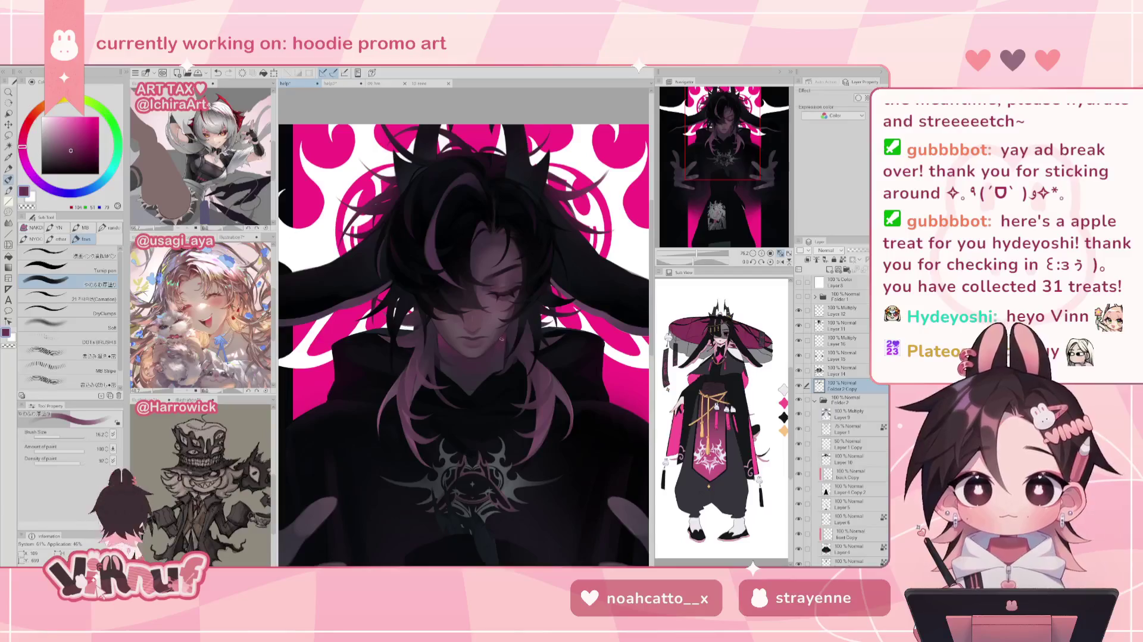
key("ctrl+0")
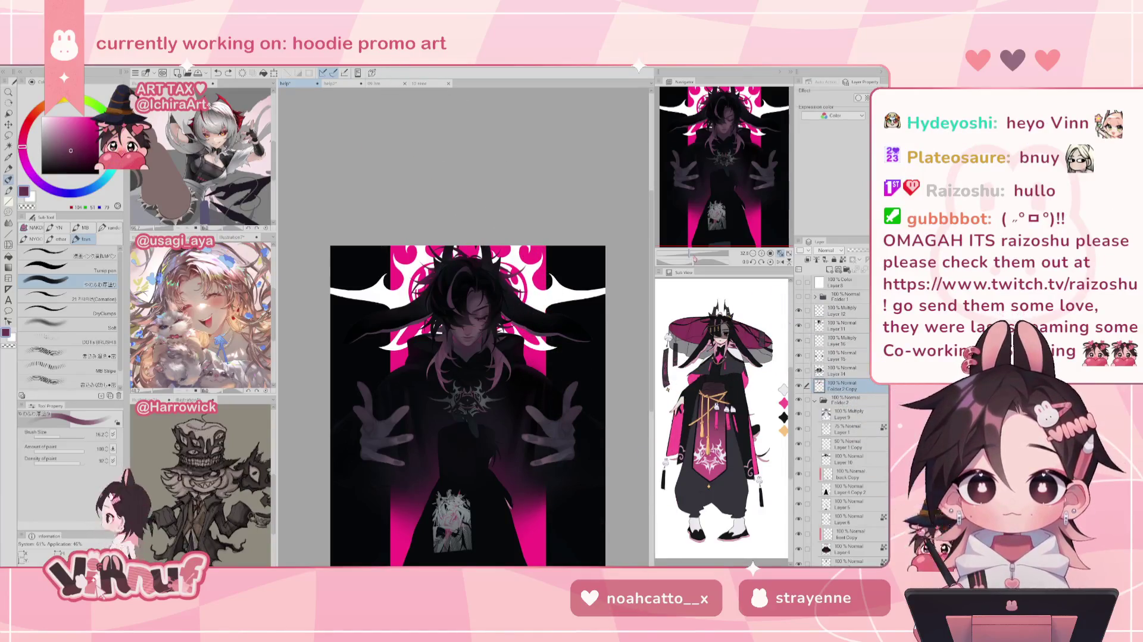
Eyedrop several dark navy, purple and pinkish shades from the face to find the right tone
scroll(471, 333, "up", 3)
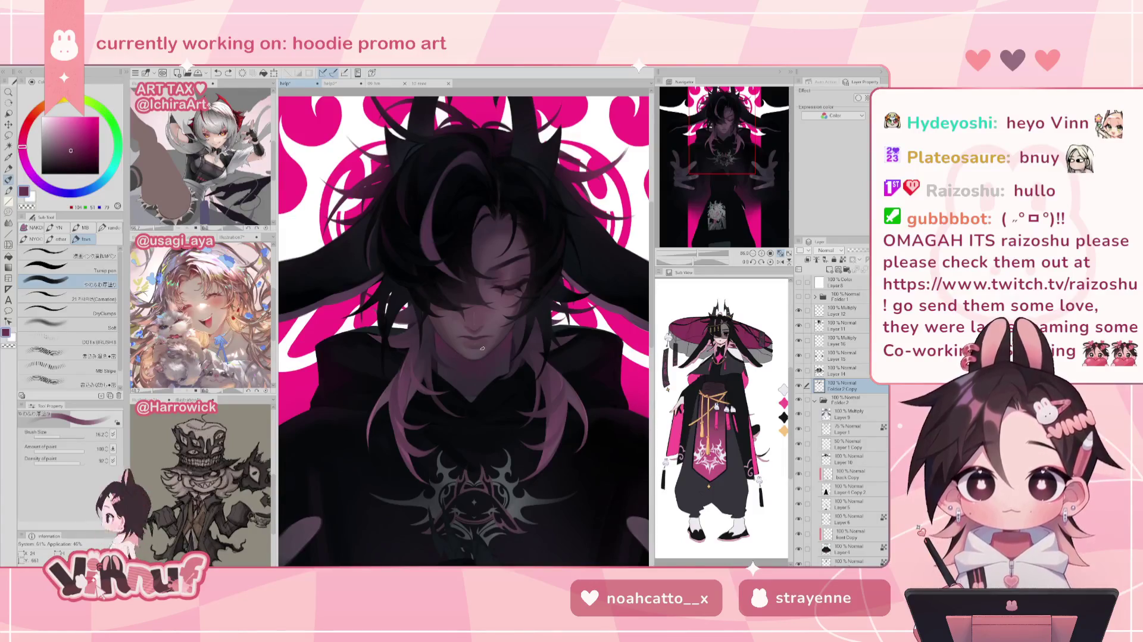
left_click(455, 375, "alt")
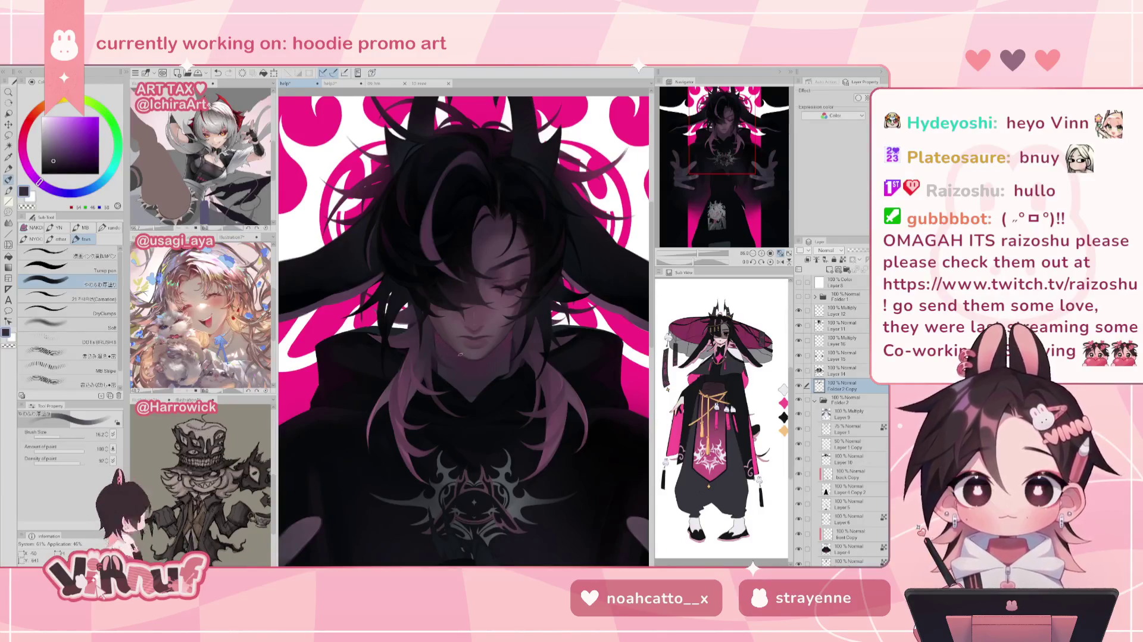
left_click(439, 346, "alt")
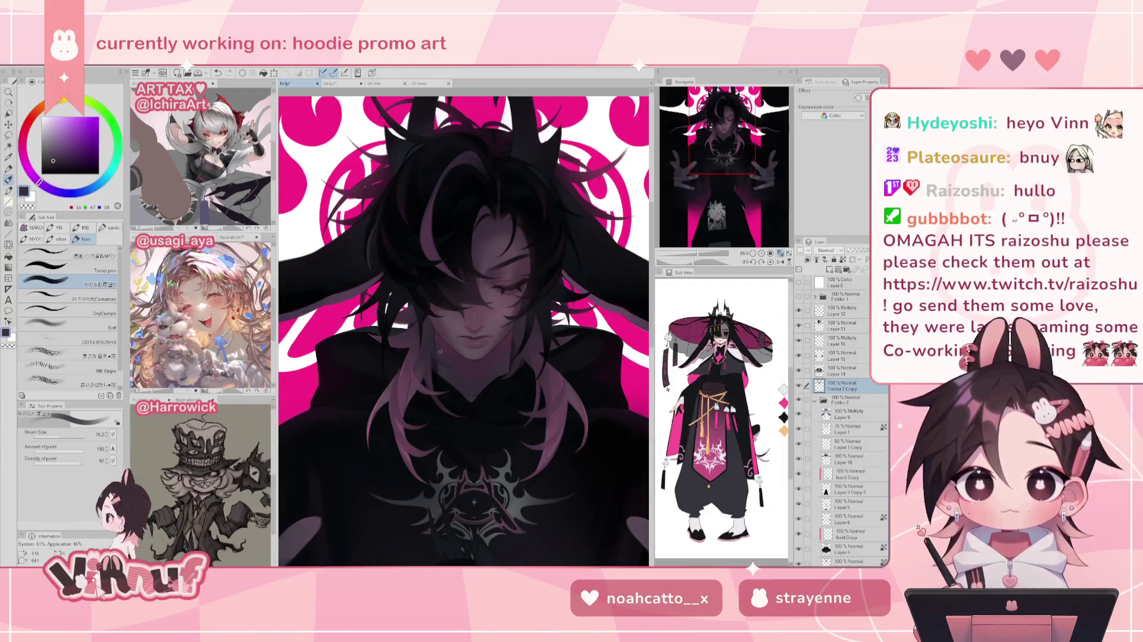
left_click(444, 347, "alt")
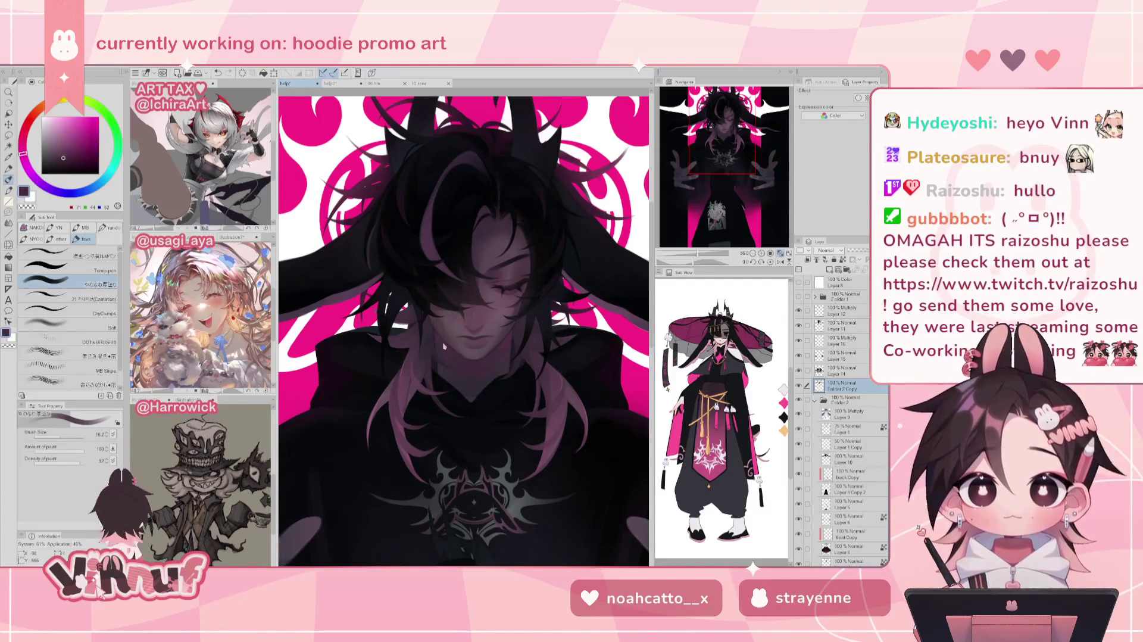
left_click(445, 348, "alt")
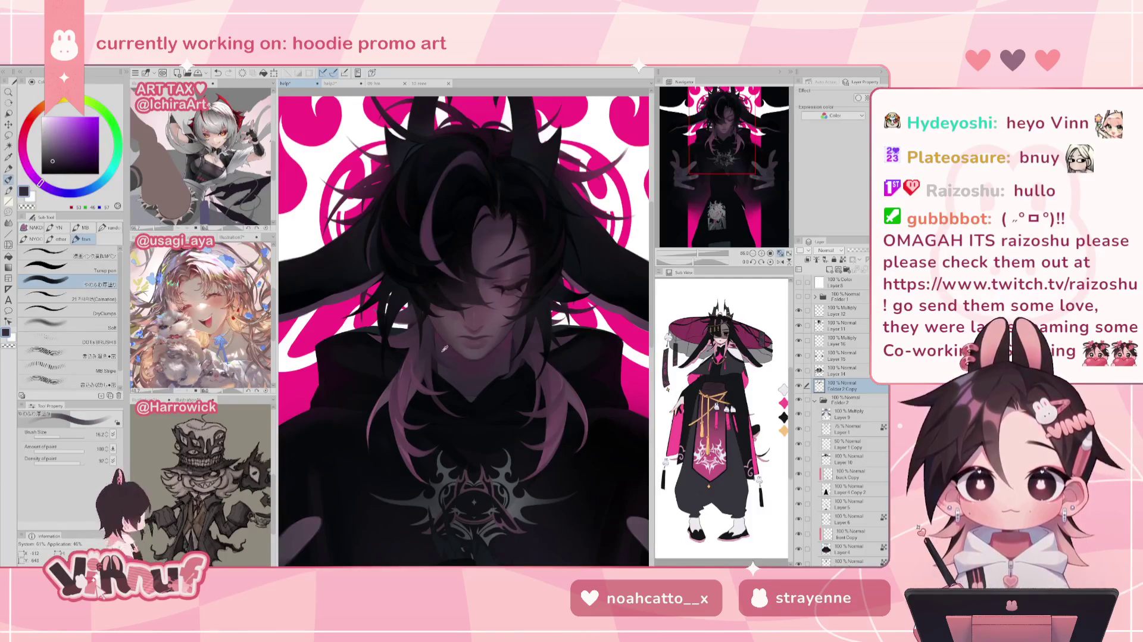
left_click(447, 348, "alt")
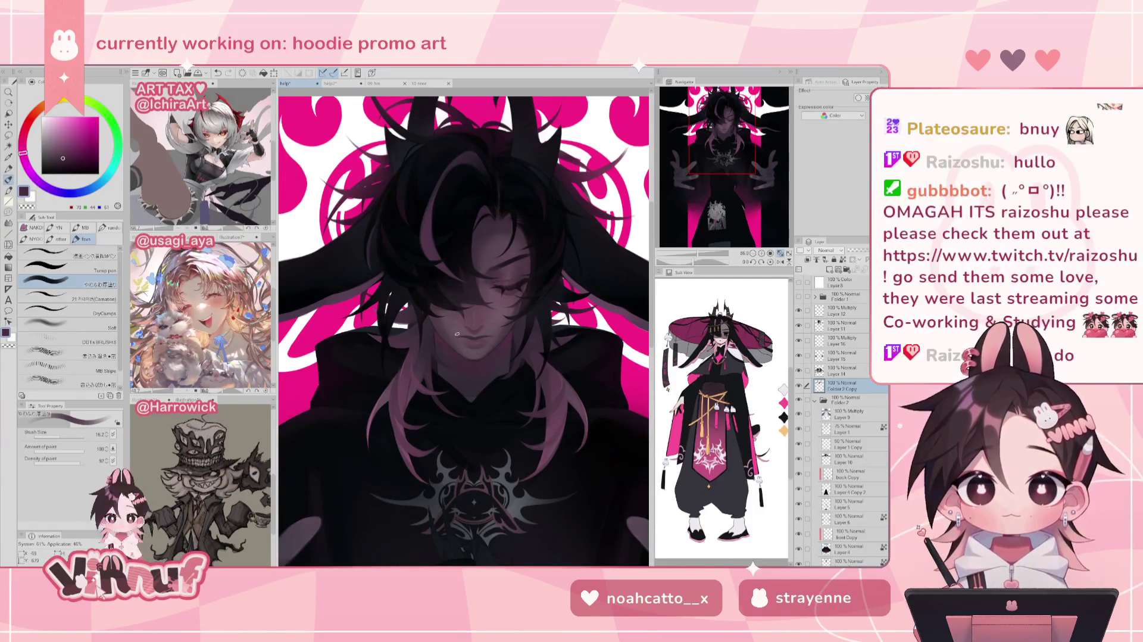
left_click(438, 336, "alt")
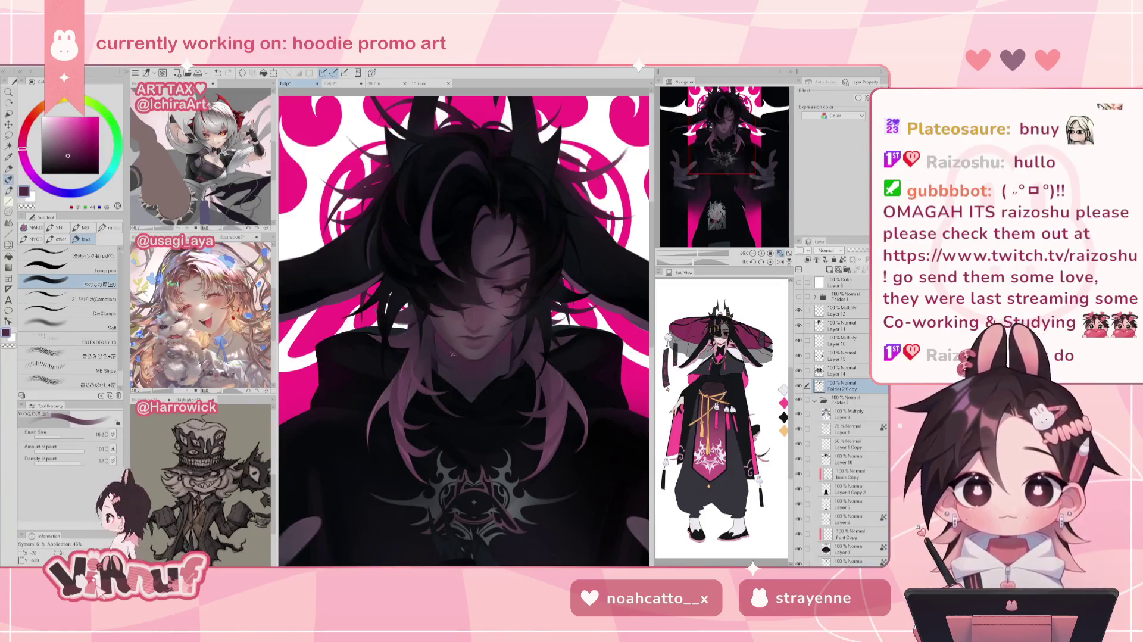
left_click(505, 358, "alt")
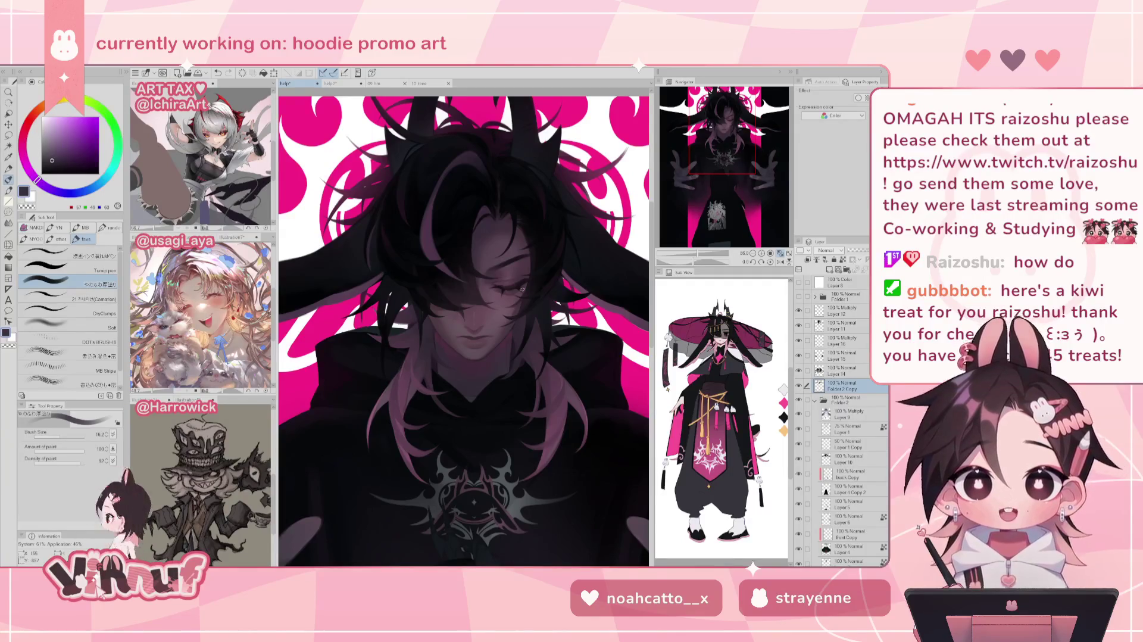
Zoom around the face and sample a dark shade from it
scroll(522, 288, "down", 2)
scroll(464, 345, "down", 3)
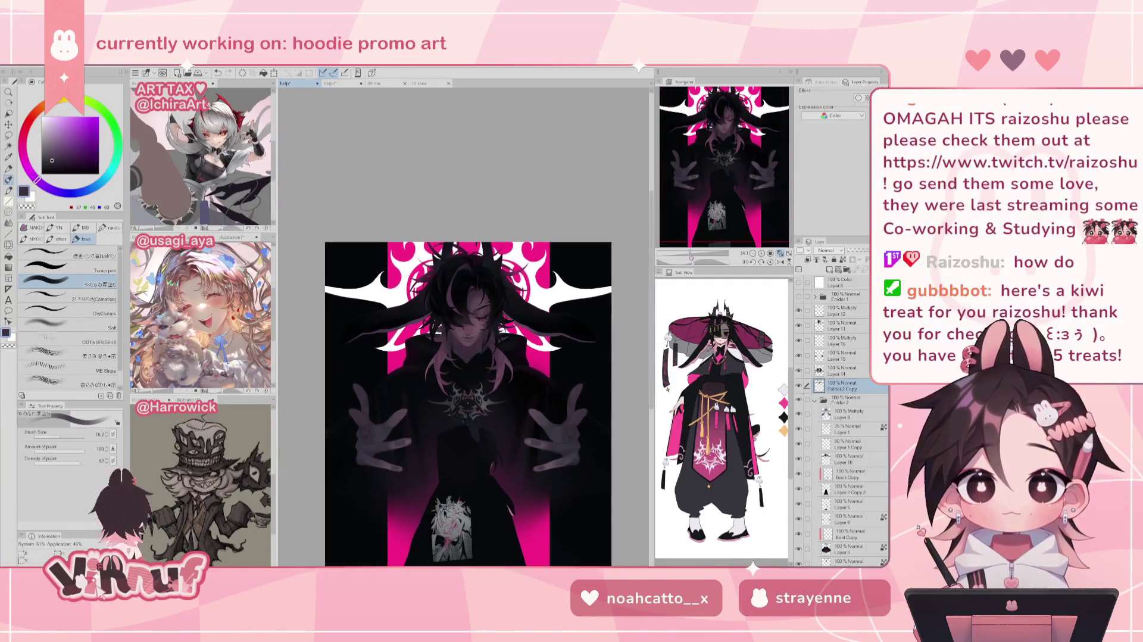
scroll(463, 346, "up", 4)
scroll(464, 339, "up", 1)
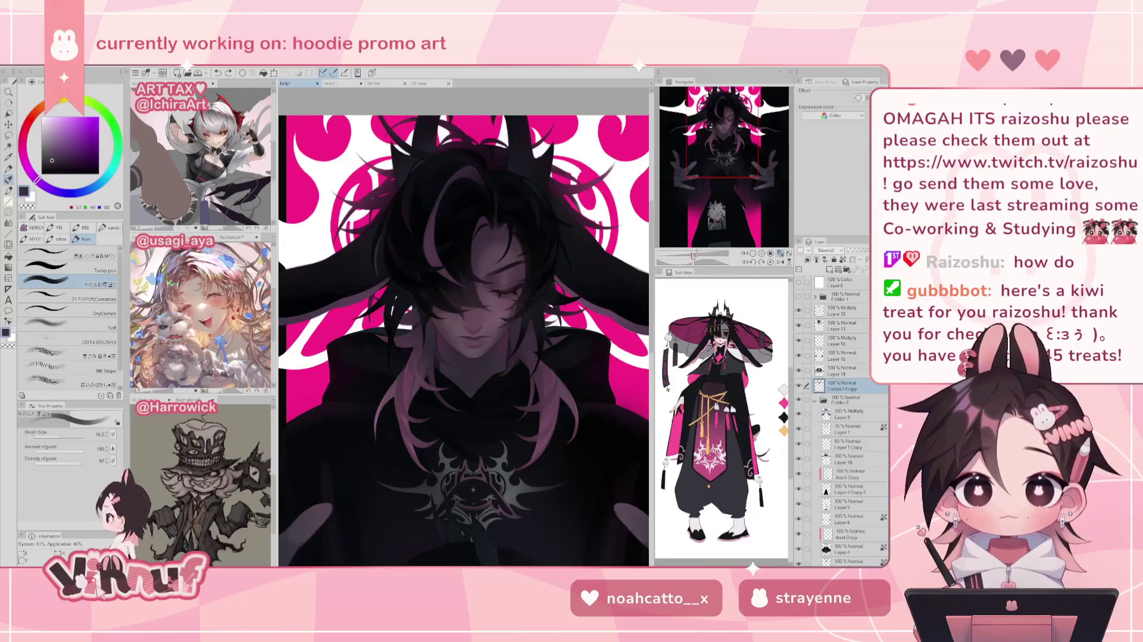
scroll(464, 327, "down", 3)
scroll(464, 327, "up", 1)
scroll(463, 328, "up", 1)
scroll(463, 327, "up", 3)
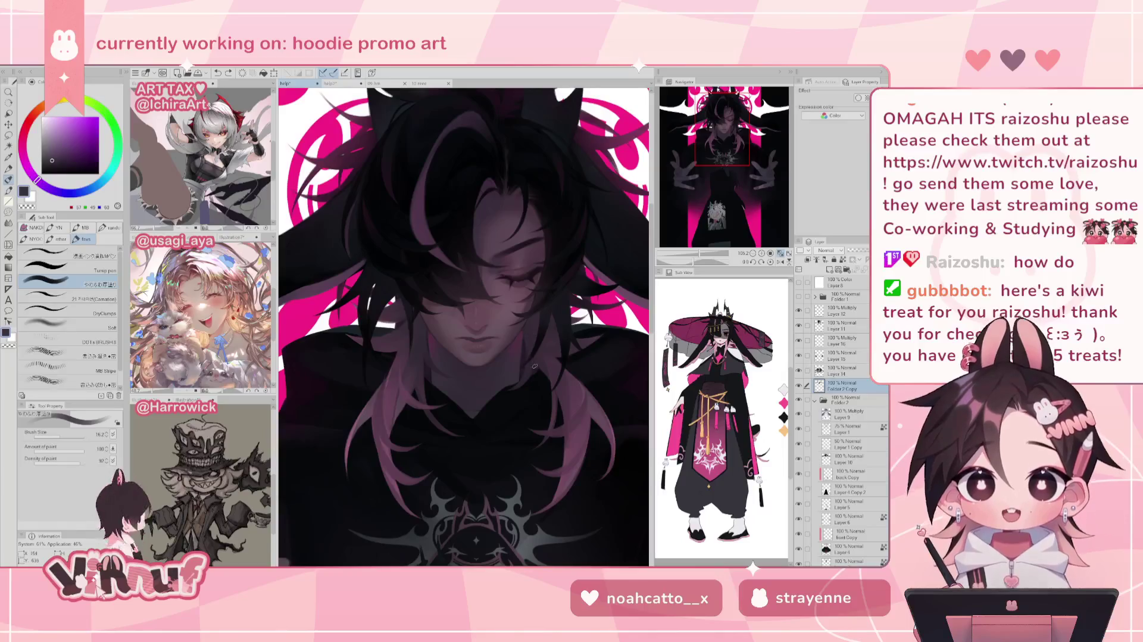
left_click(475, 366, "alt")
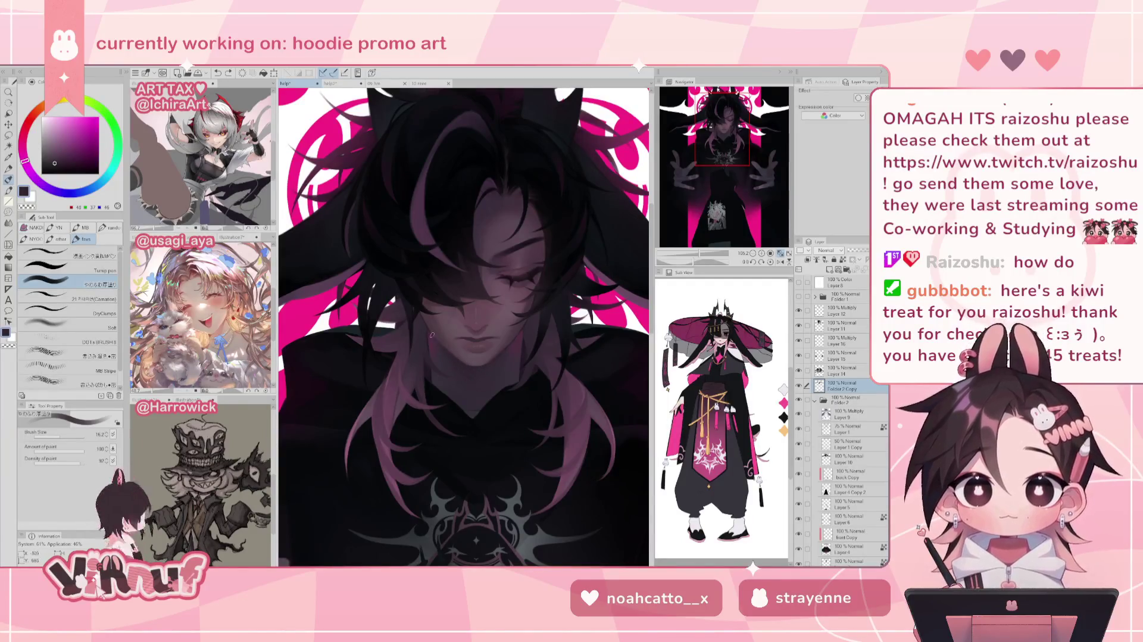
Reframe the view on the face and briefly hide then show a layer to compare
left_click_drag(485, 375, 448, 378)
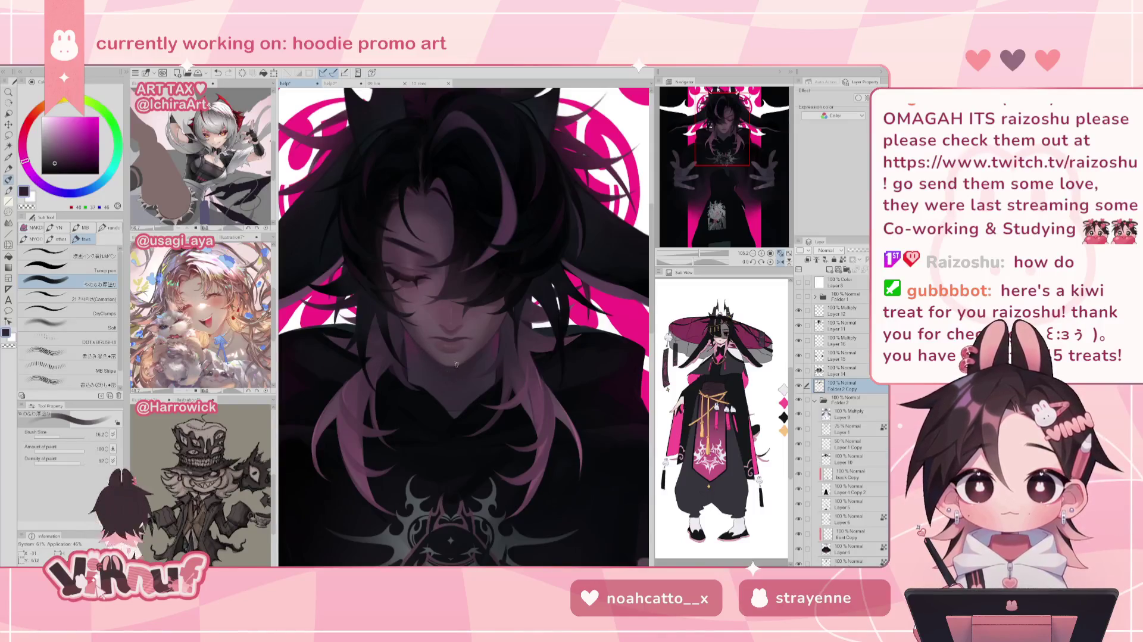
left_click_drag(462, 381, 447, 322)
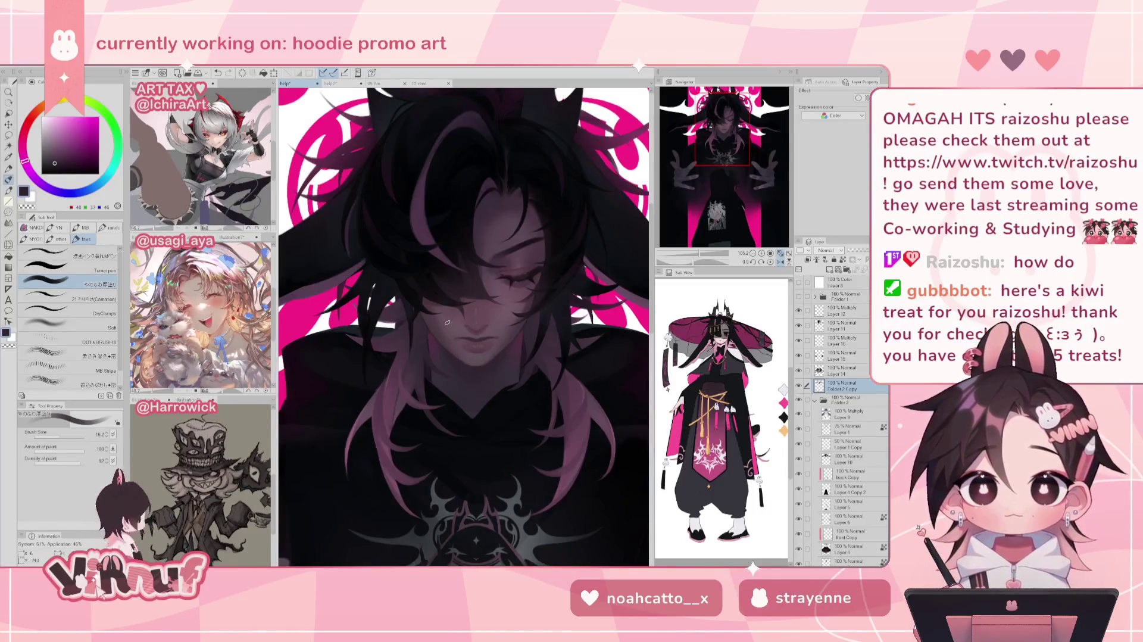
mouse_move(703, 252)
left_mouse_down()
mouse_move(690, 256)
mouse_move(700, 257)
left_mouse_up()
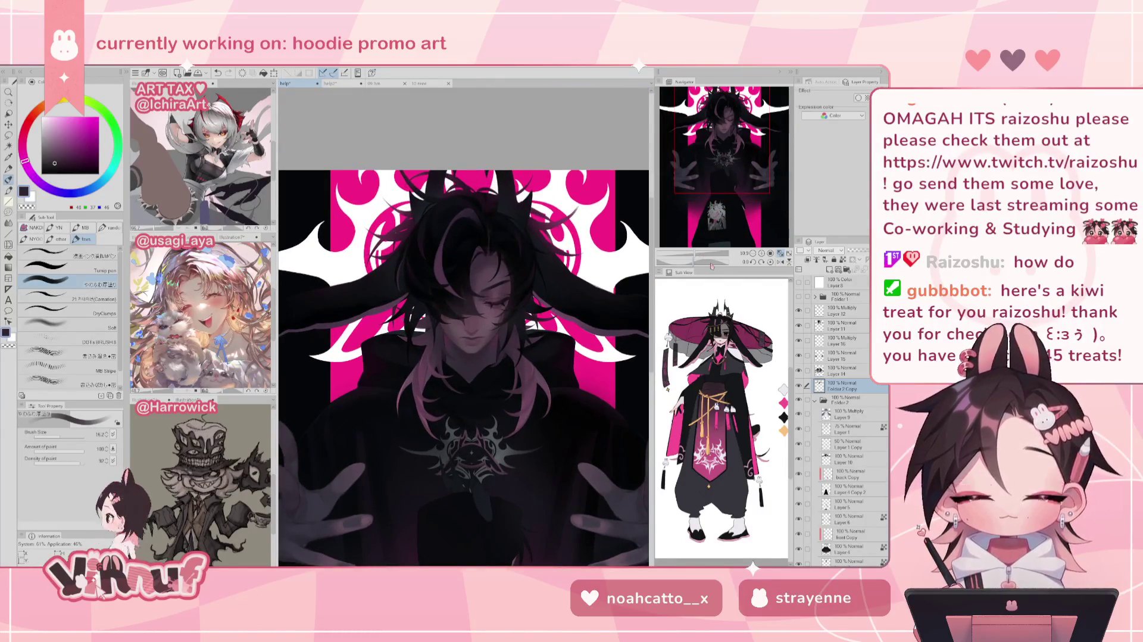
left_click_drag(695, 257, 699, 257)
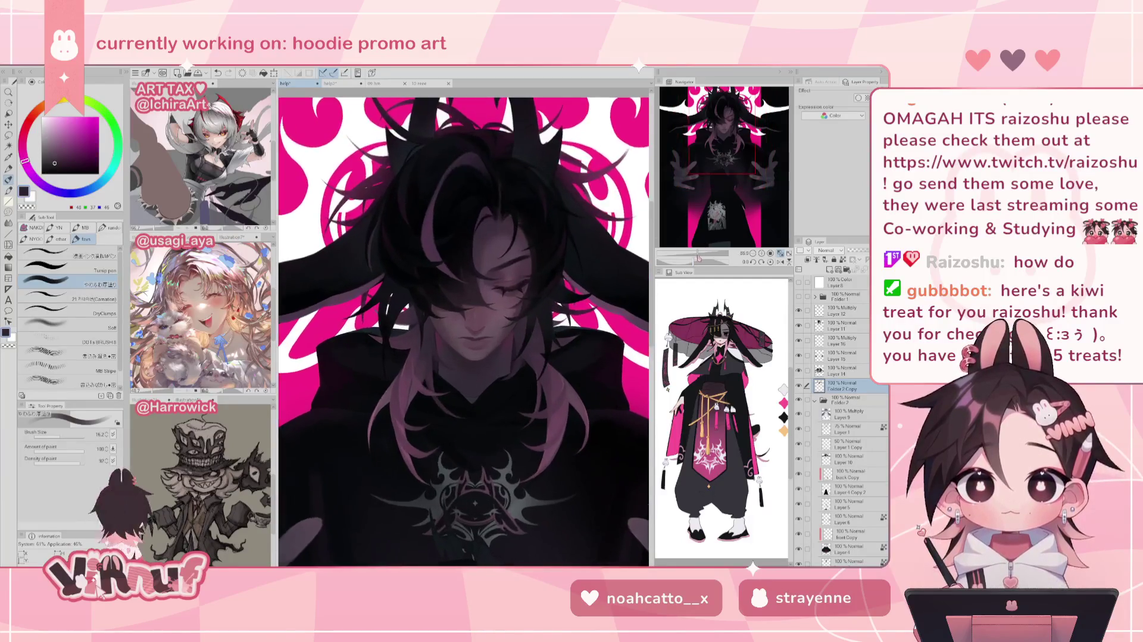
left_click_drag(723, 179, 726, 133)
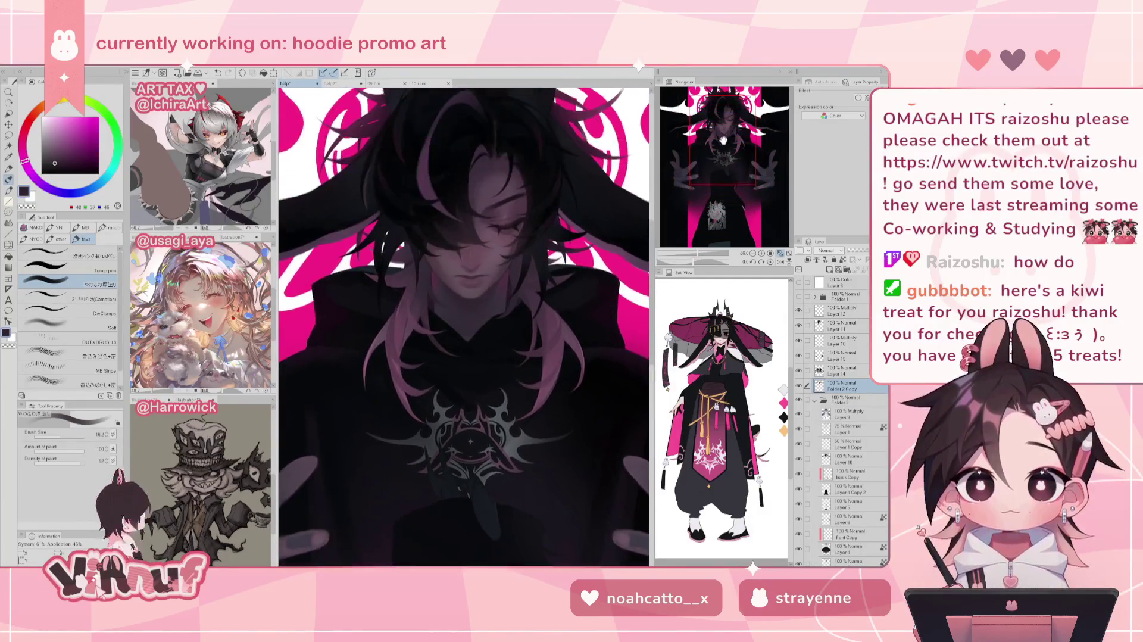
left_click(798, 385)
left_click(798, 386)
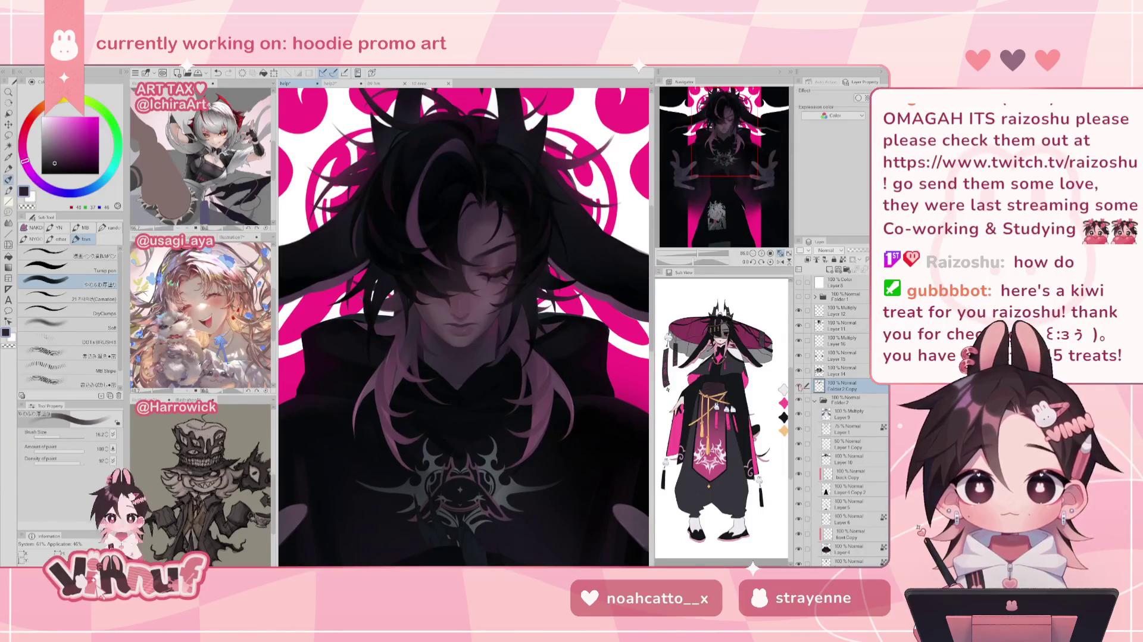
Liquify the pink hair strands near the chin and face on Layer 14, then halve the brush on Layer 11
key("j")
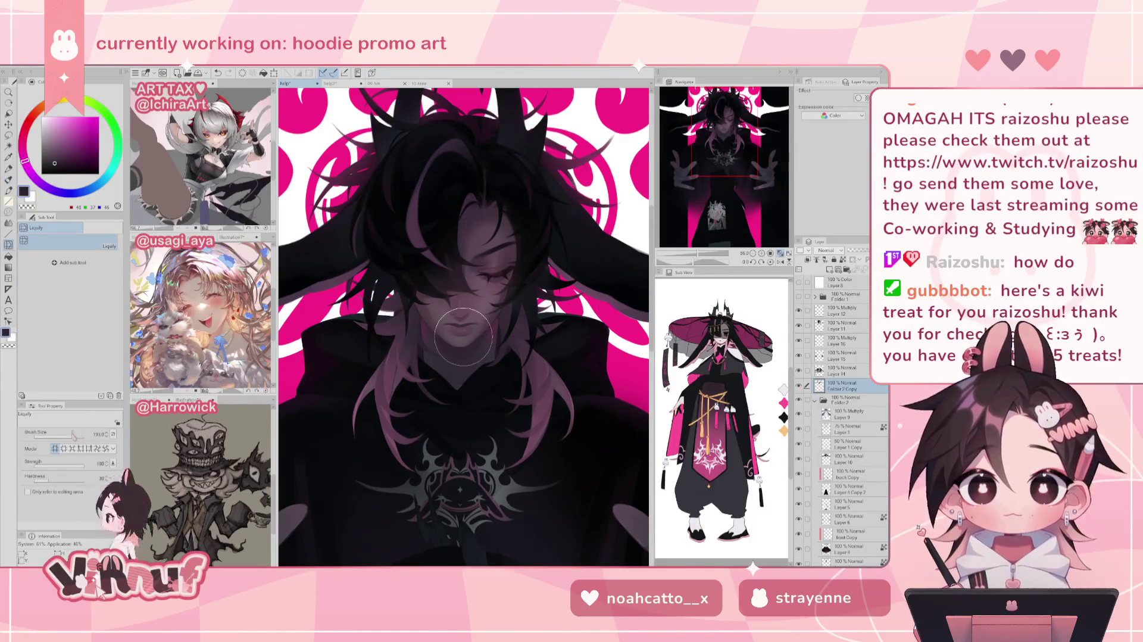
left_click_drag(463, 337, 411, 371)
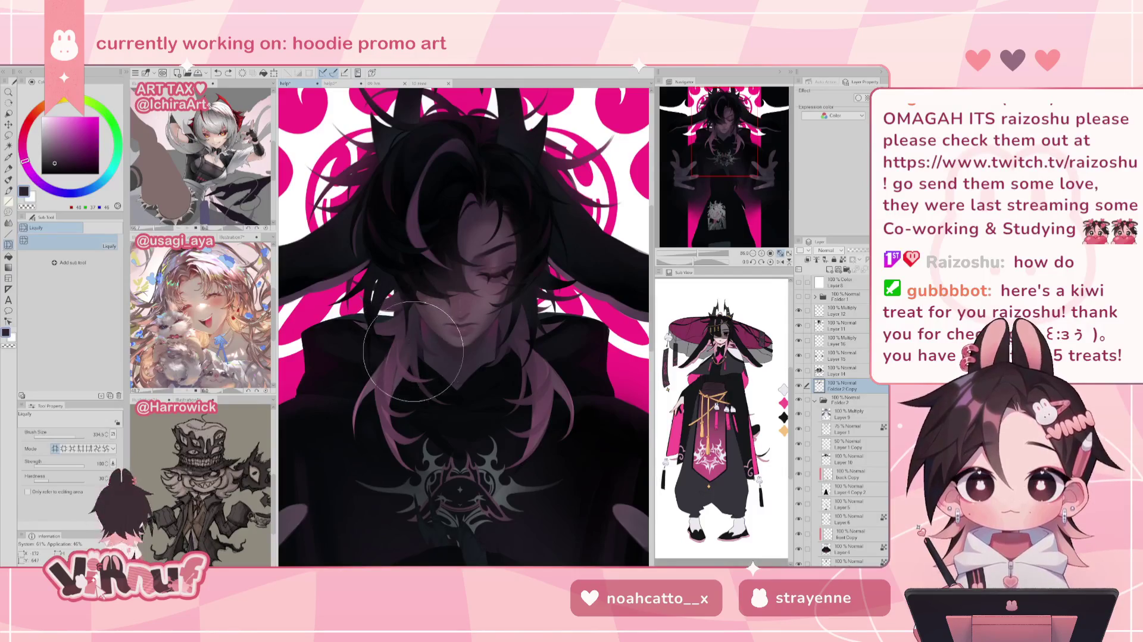
left_click(79, 435)
left_click(807, 370)
left_click_drag(381, 267, 464, 333)
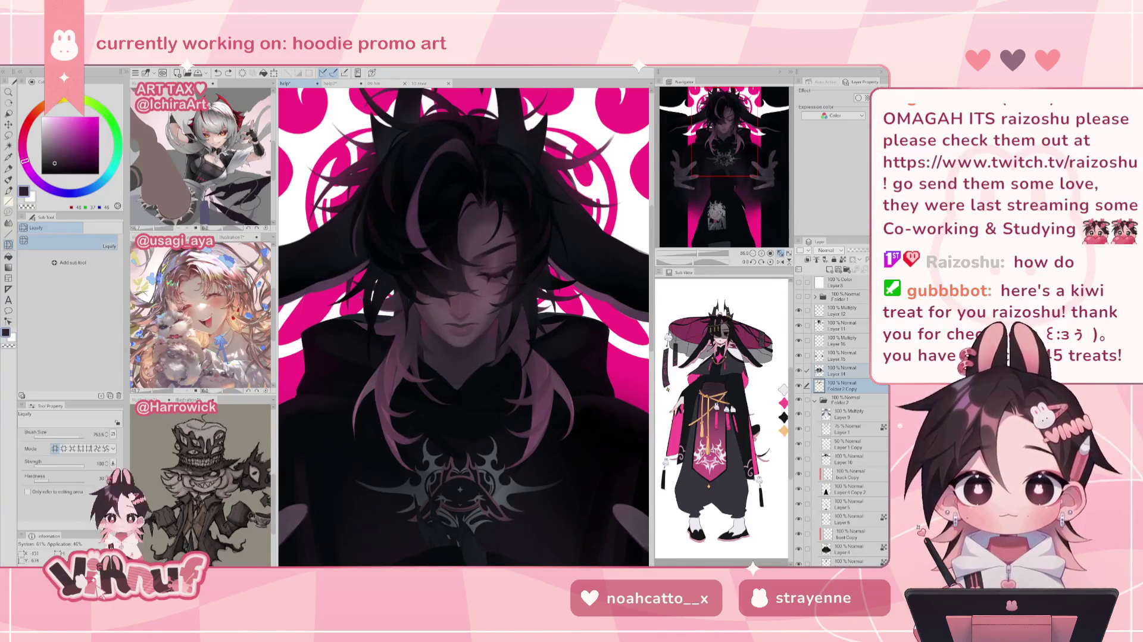
left_click(846, 326)
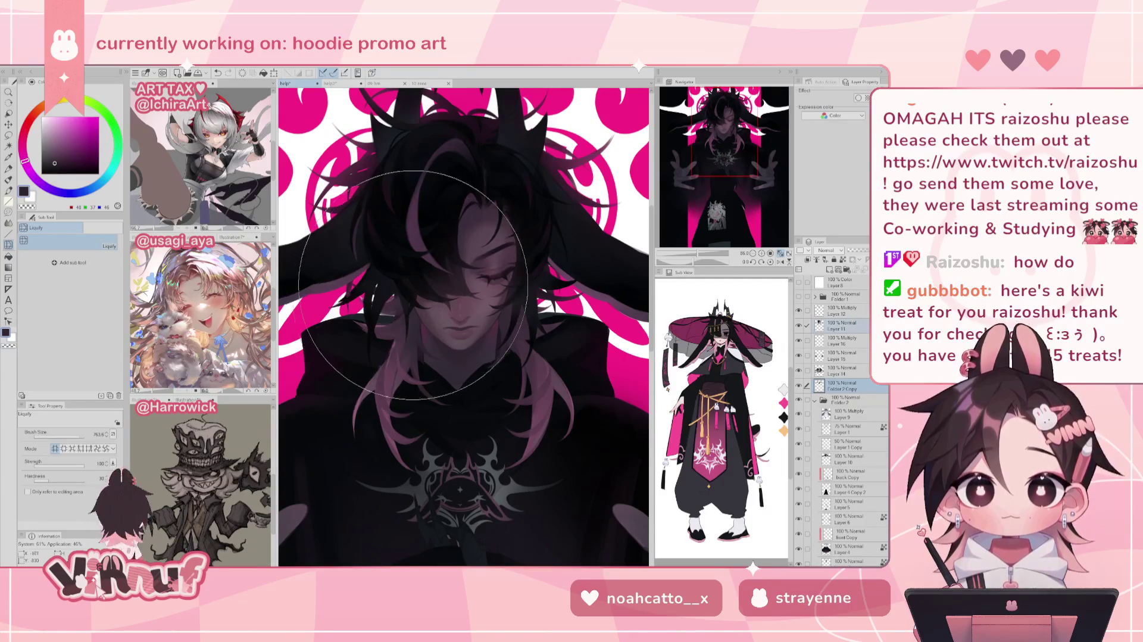
left_click_drag(527, 336, 464, 336)
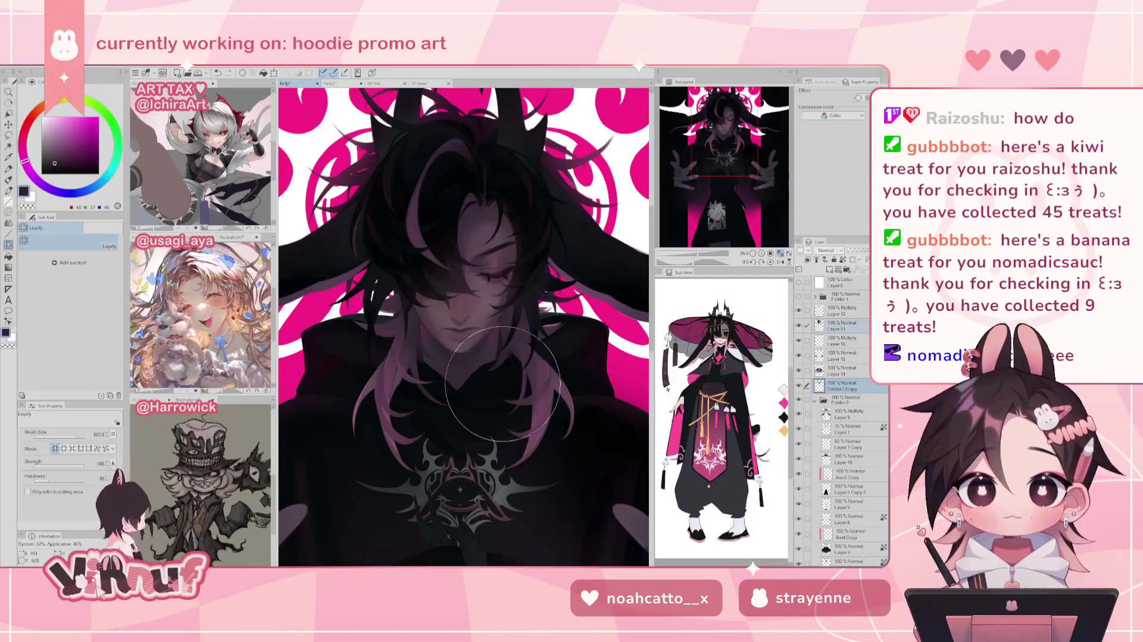
Zoom in on the face and warp the hair and face pixels downward, then fit the view
left_click(779, 253)
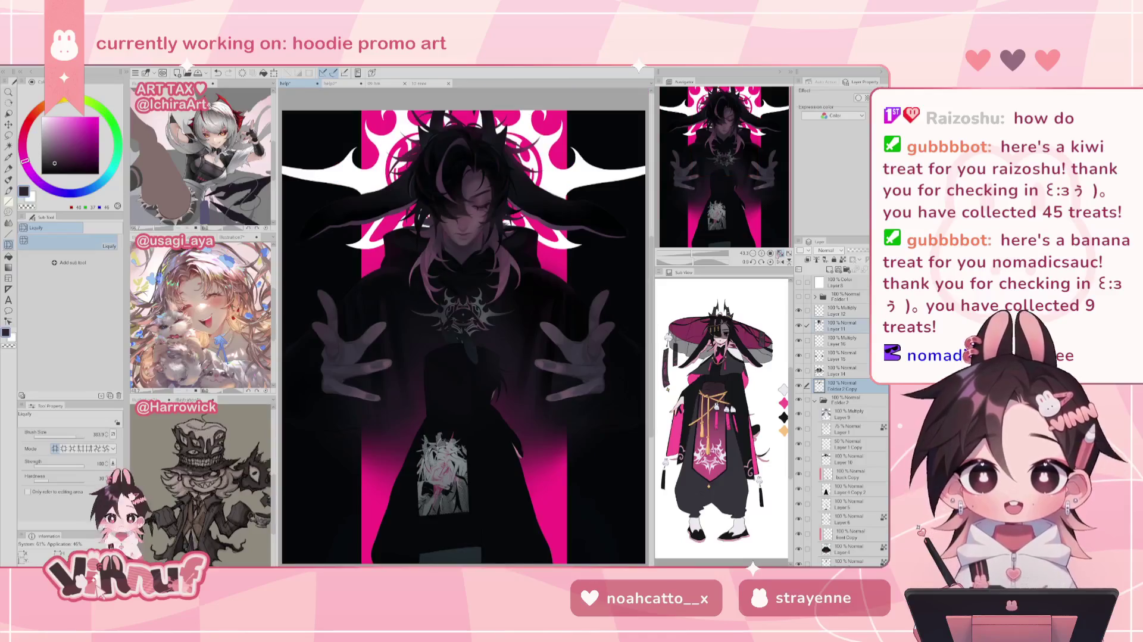
left_click_drag(713, 256, 692, 255)
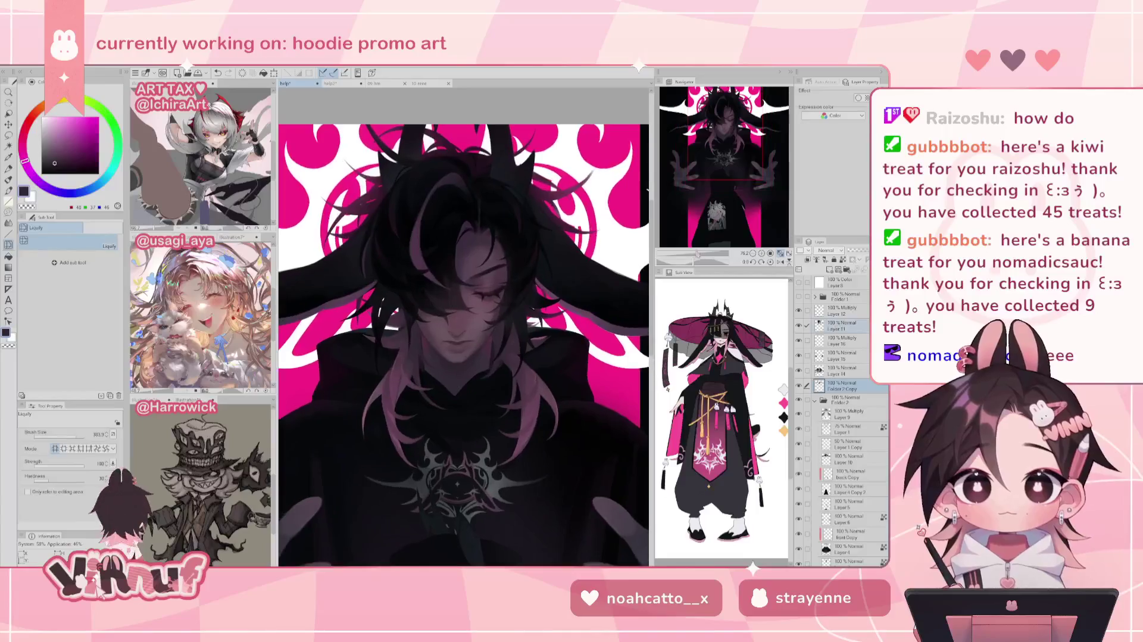
left_click_drag(457, 319, 456, 361)
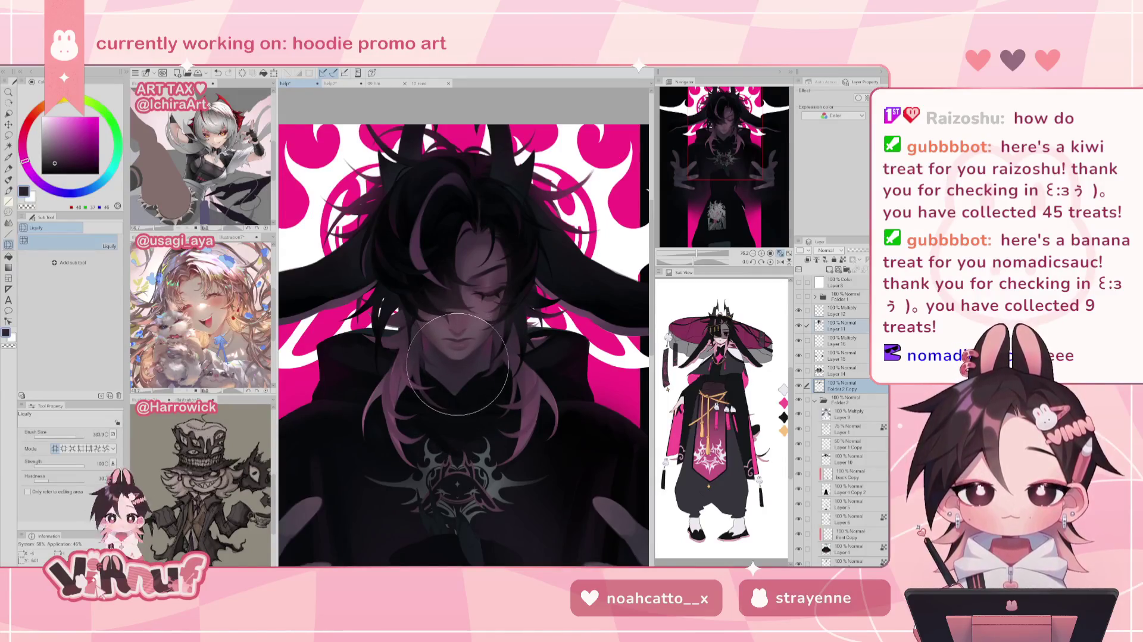
left_click_drag(457, 360, 461, 369)
left_click(780, 253)
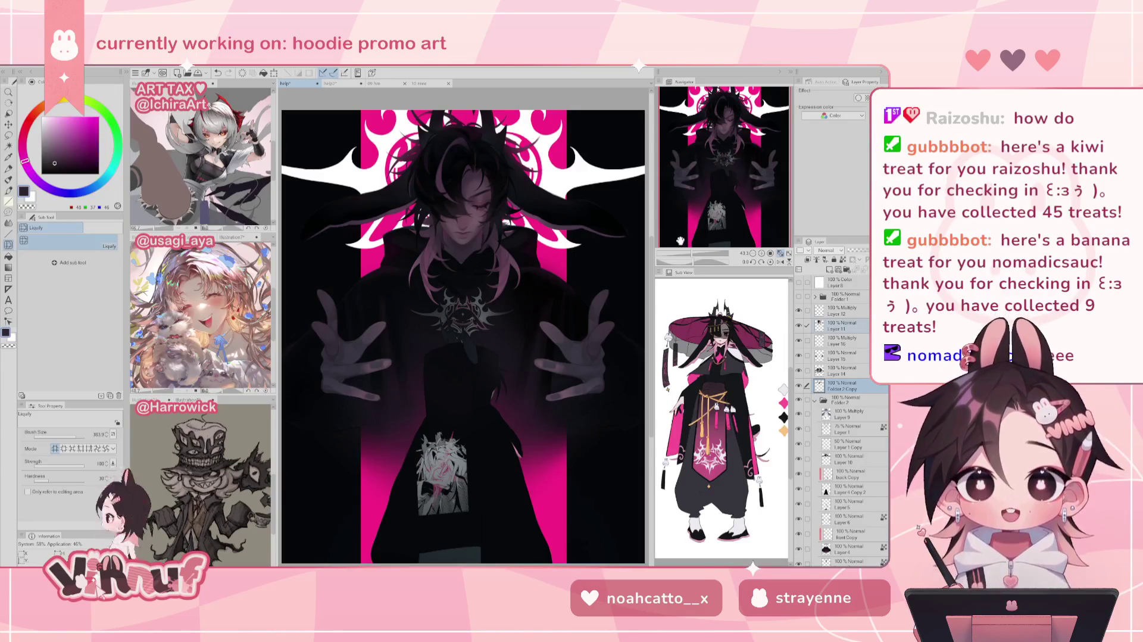
Push the left hair strands outward and warp the right strands toward the chest, undoing a warp
left_click_drag(692, 253, 701, 253)
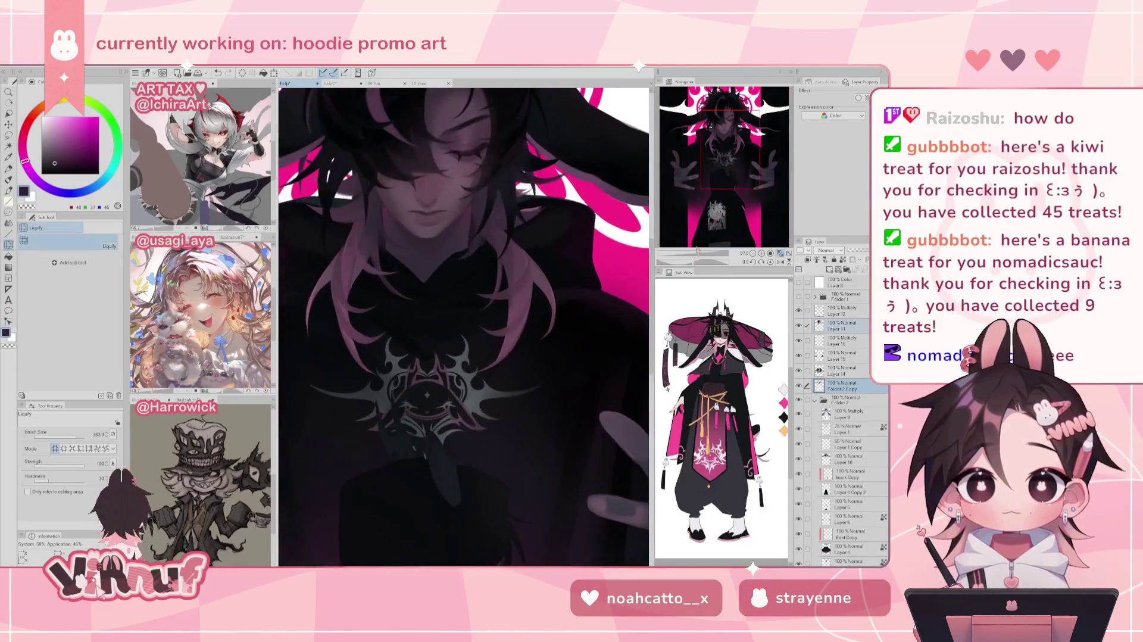
mouse_move(345, 215)
left_mouse_down()
mouse_move(344, 257)
mouse_move(359, 231)
left_mouse_up()
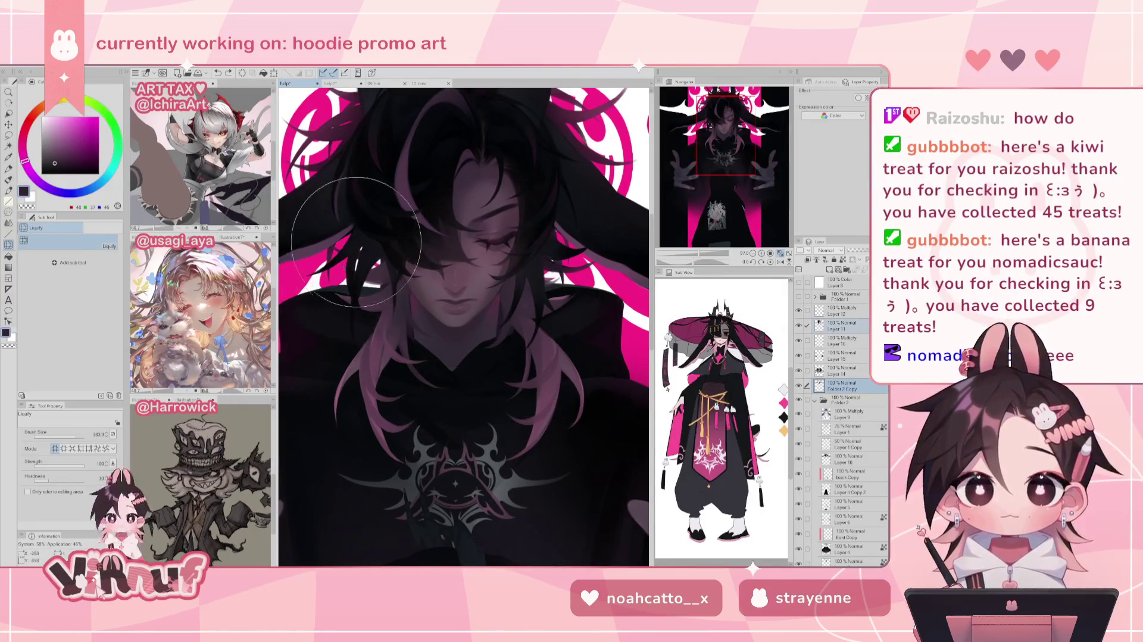
left_click_drag(567, 283, 572, 309)
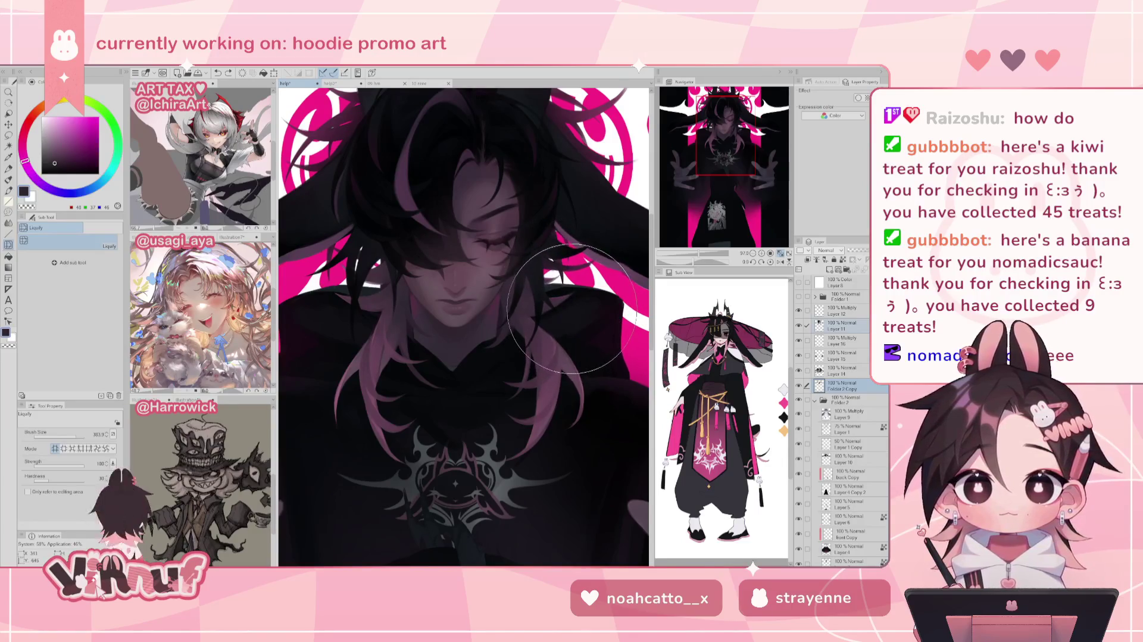
left_click_drag(571, 308, 613, 427)
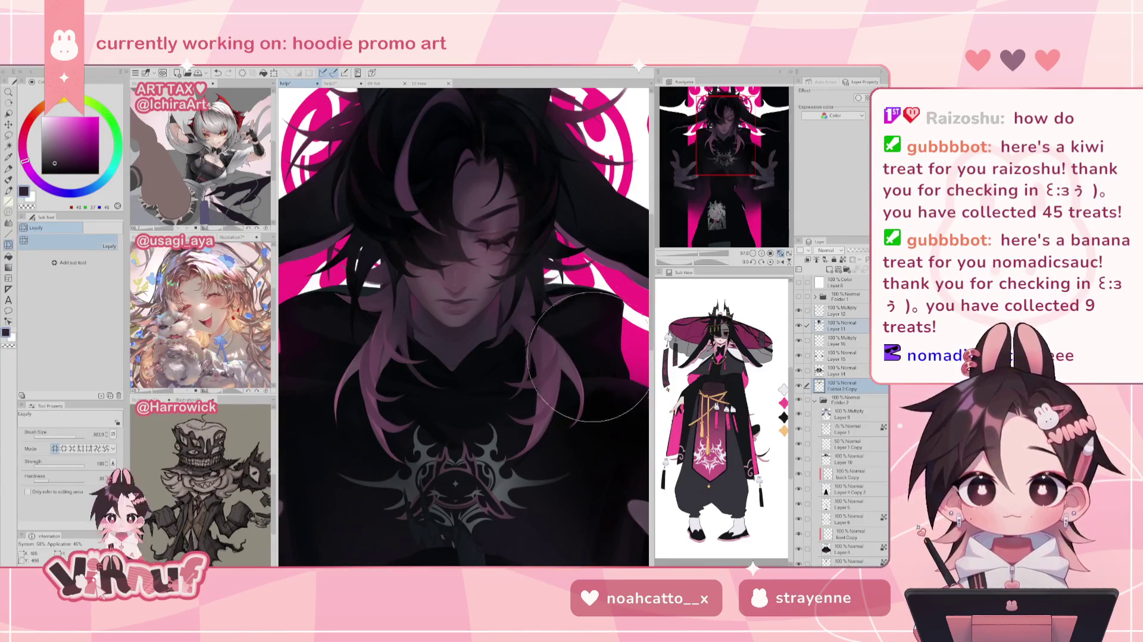
scroll(601, 357, "down", 1)
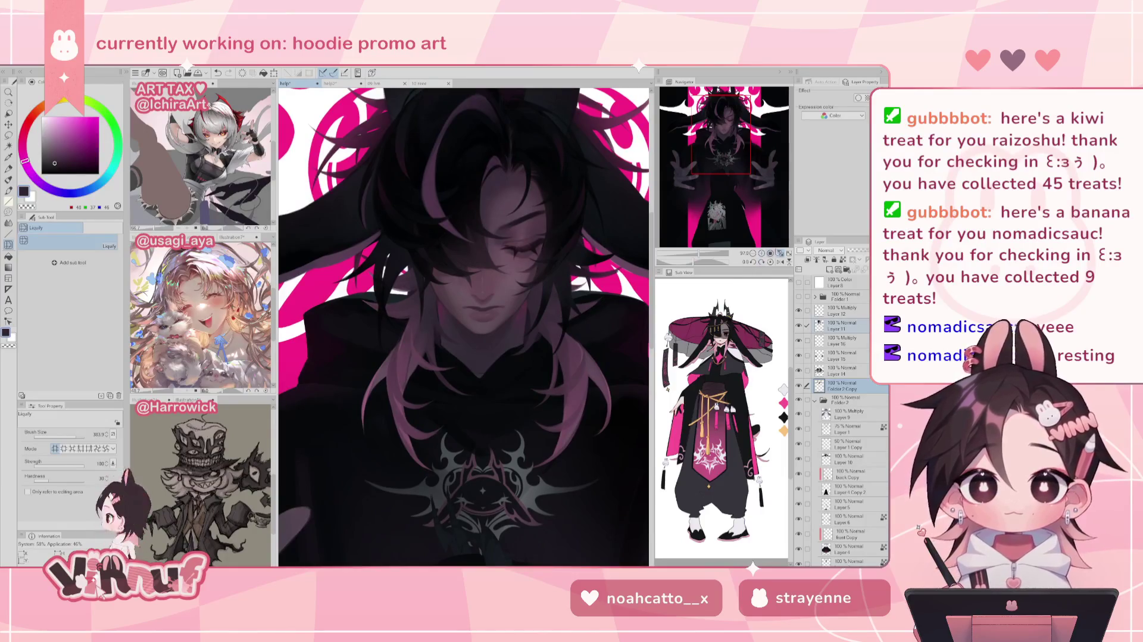
left_click(780, 253)
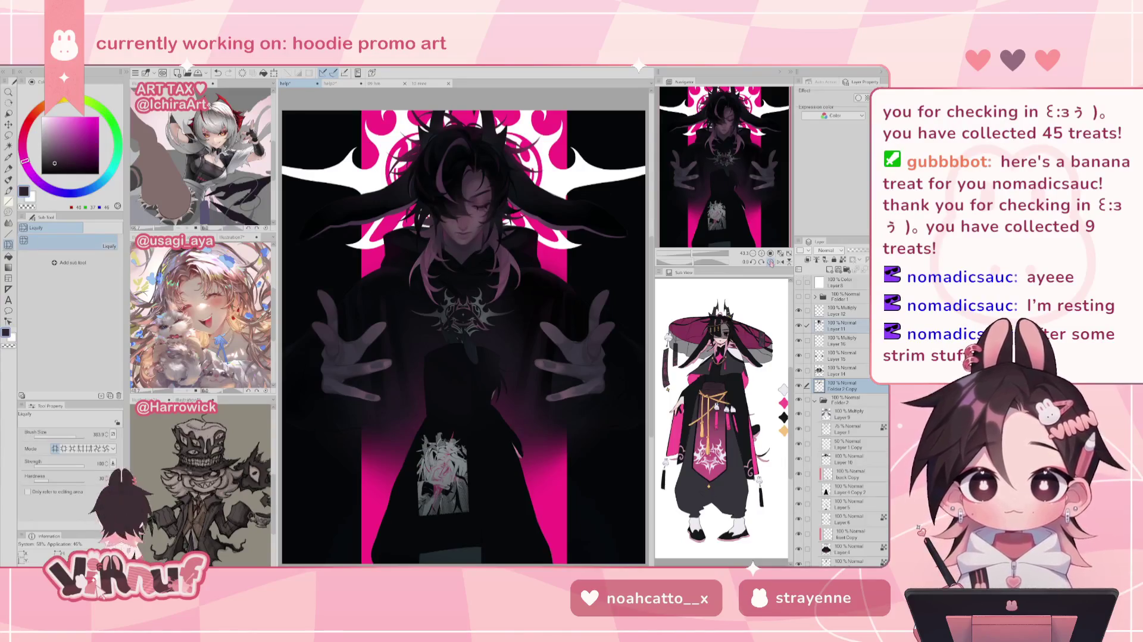
key("ctrl+z")
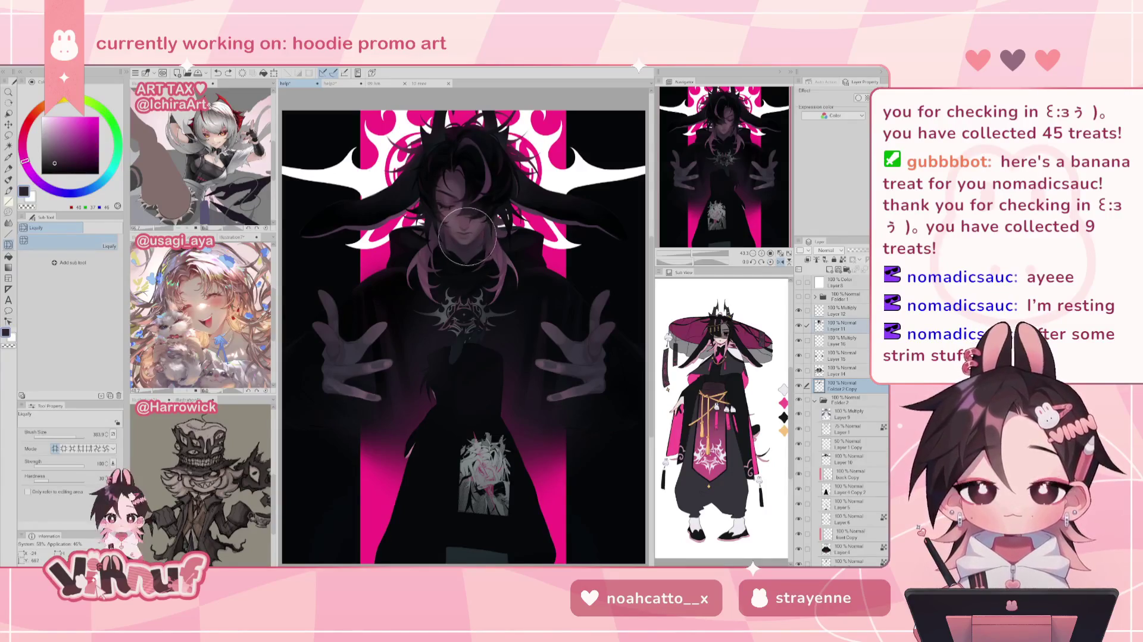
Try pushing the hair right of the face, revert it, then shrink the brush to about 237 on Layer 14
left_click_drag(467, 237, 501, 188)
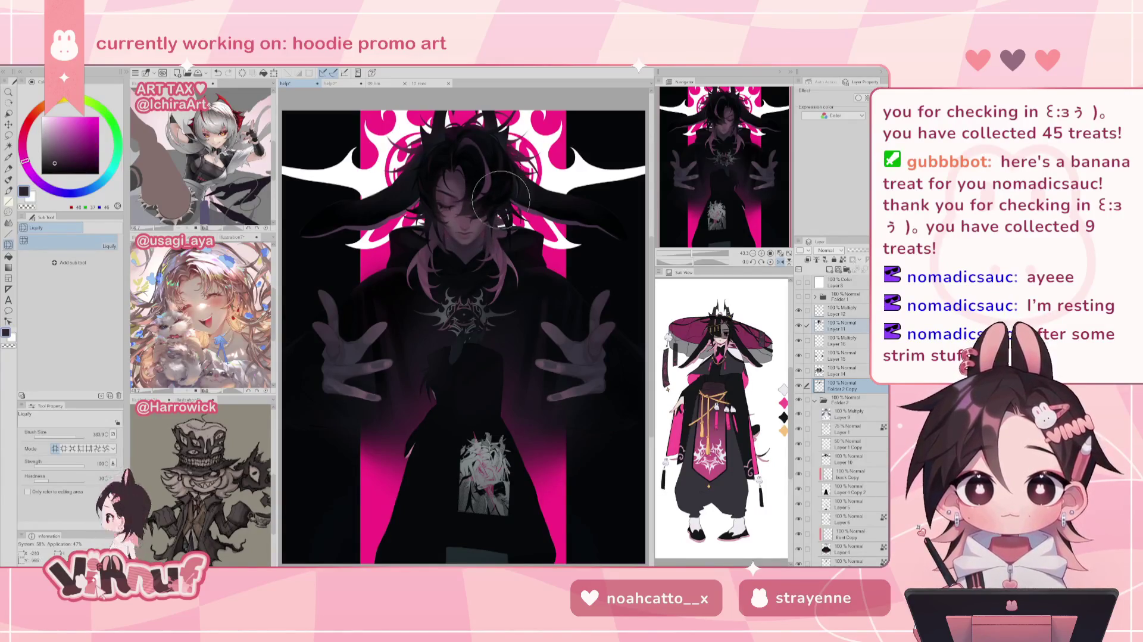
key("ctrl+z")
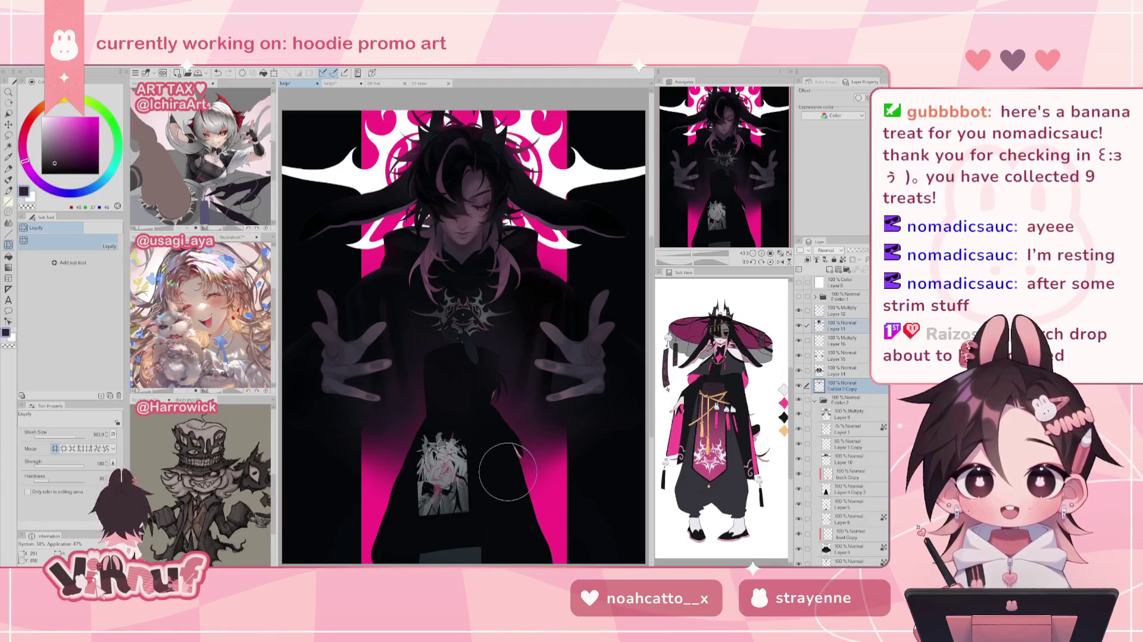
scroll(711, 173, "up", 3)
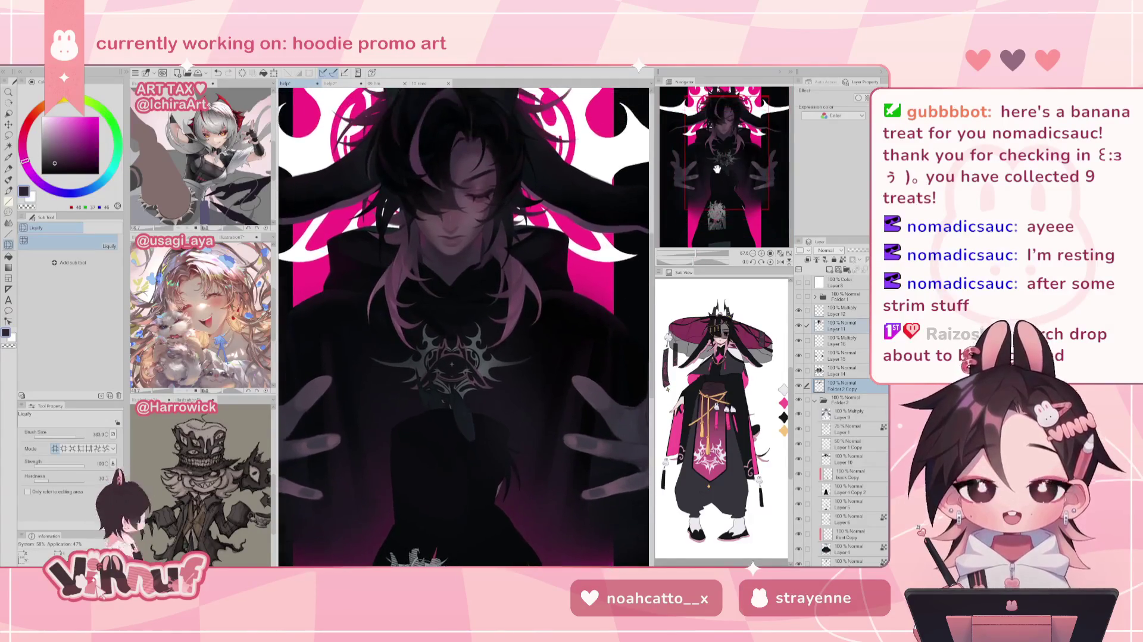
scroll(711, 173, "up", 2)
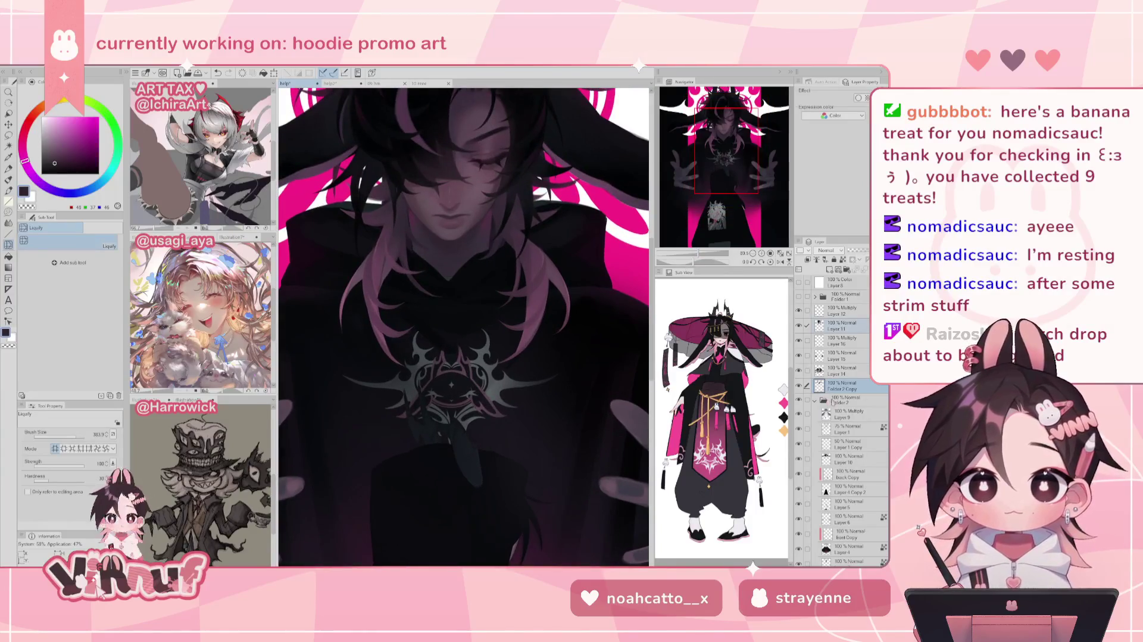
left_click(845, 370)
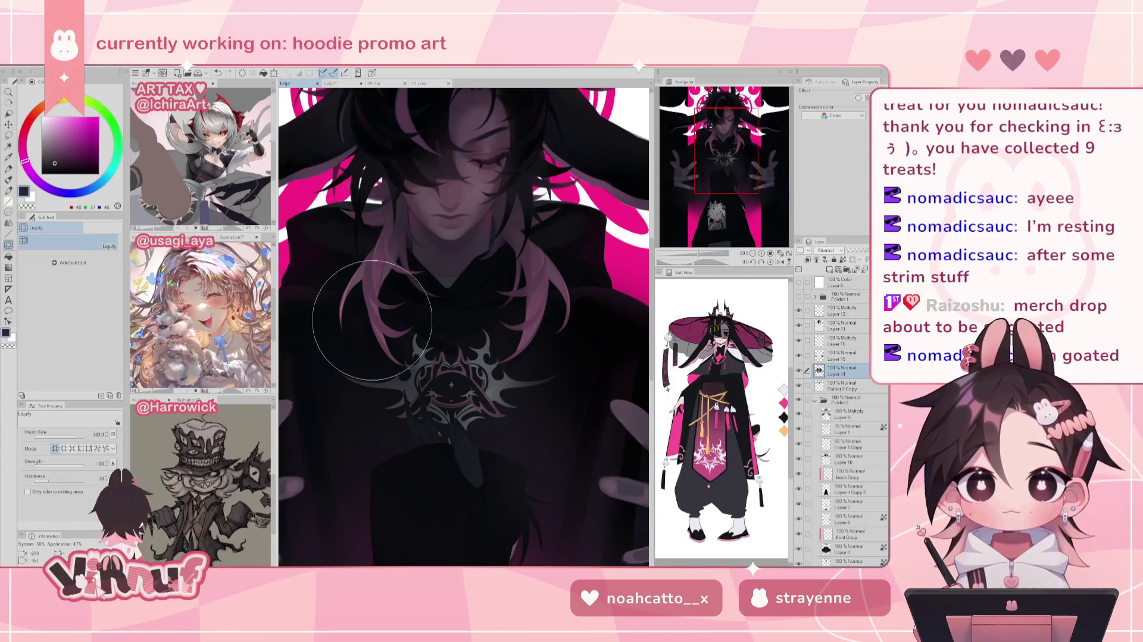
key("bracketleft")
key("bracketleft")
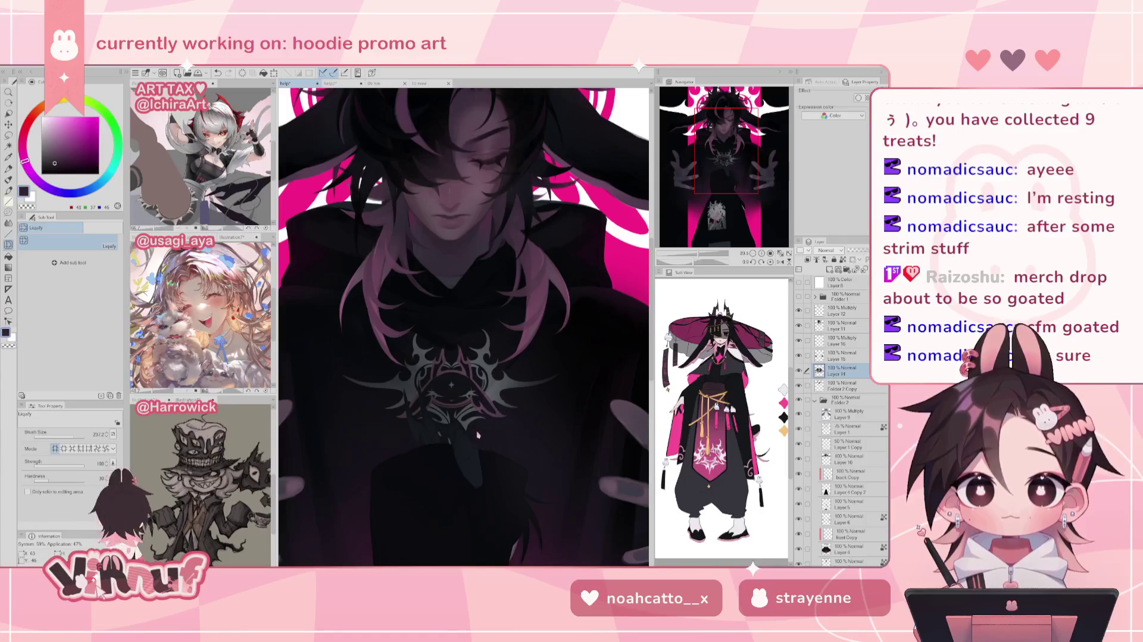
scroll(495, 458, "down", 3)
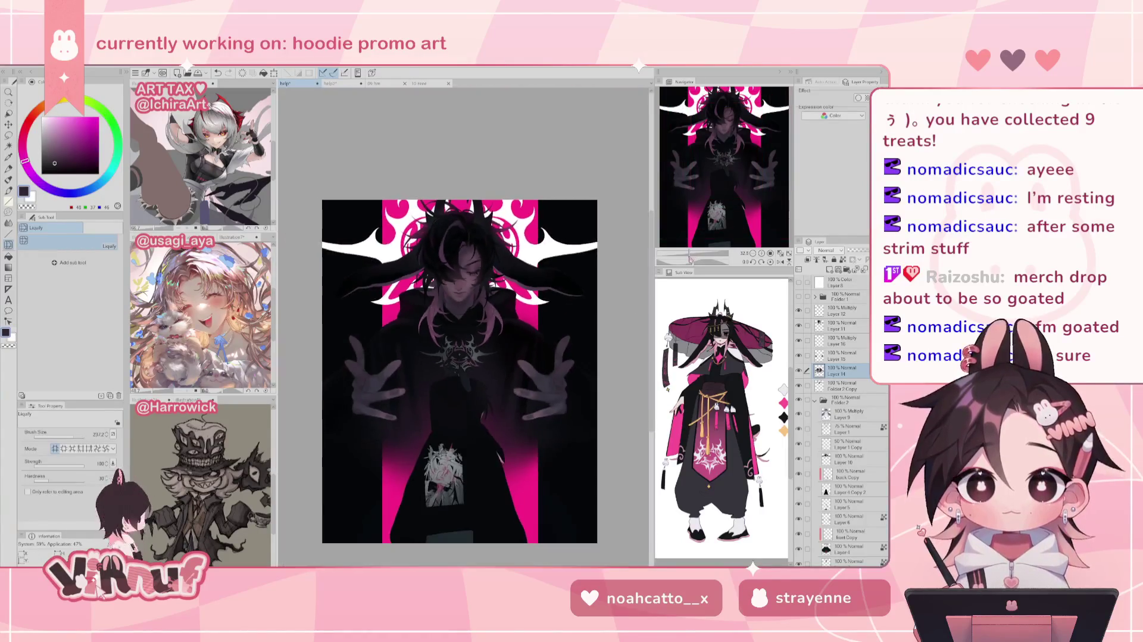
Zoom in and toggle Layer 14 off and on to compare the face edits
scroll(464, 318, "up", 2)
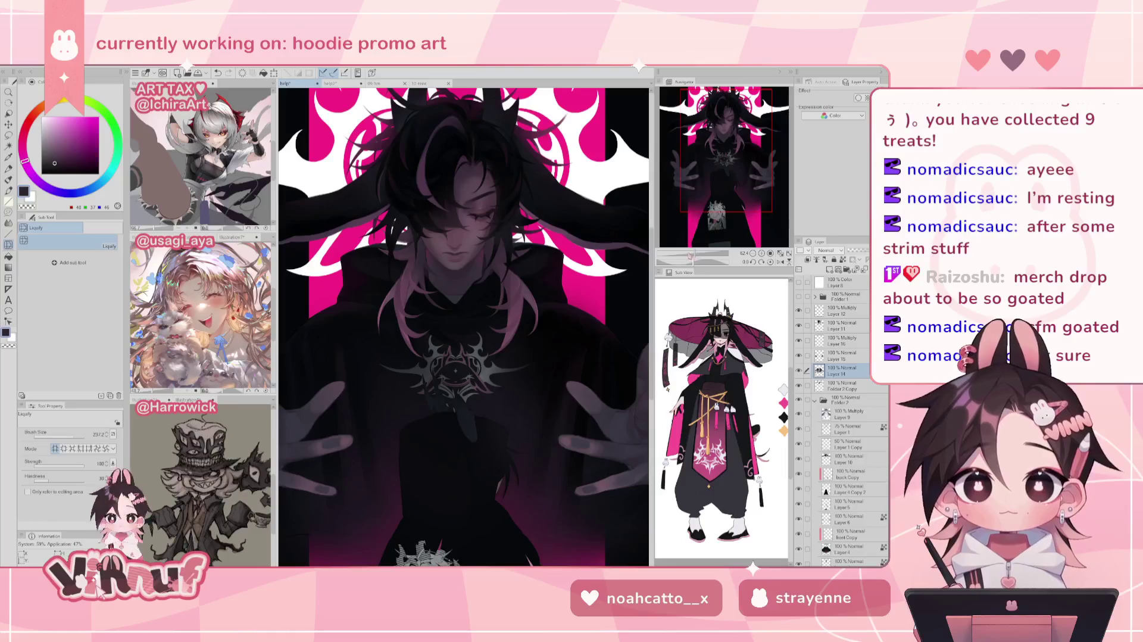
scroll(690, 250, "down", 2)
scroll(693, 252, "up", 2)
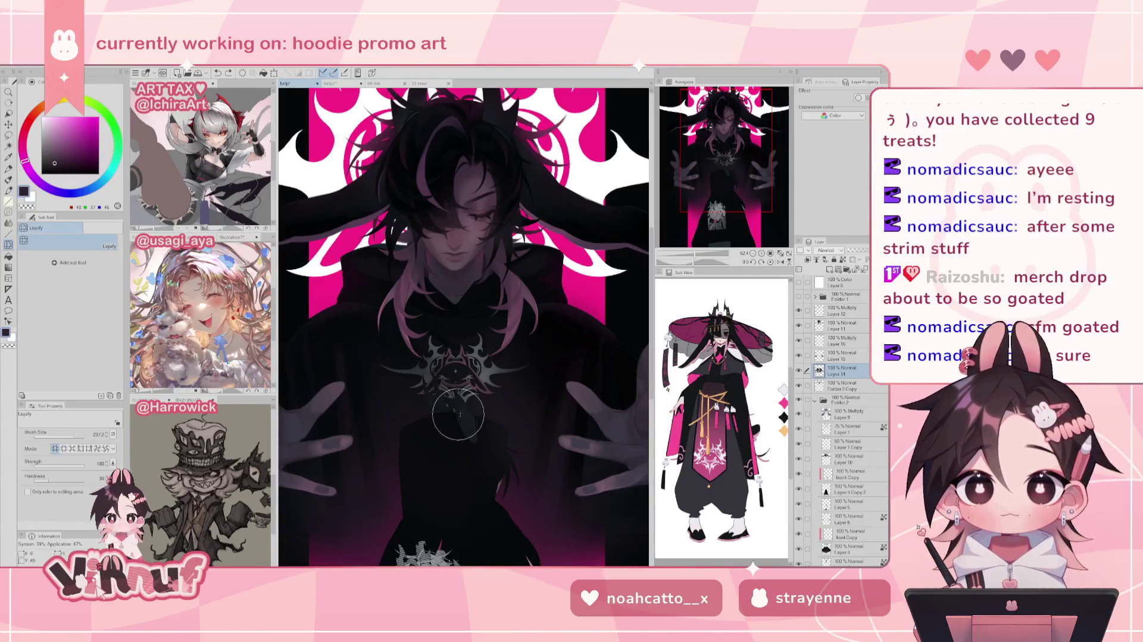
scroll(728, 159, "up", 2)
scroll(728, 160, "up", 2)
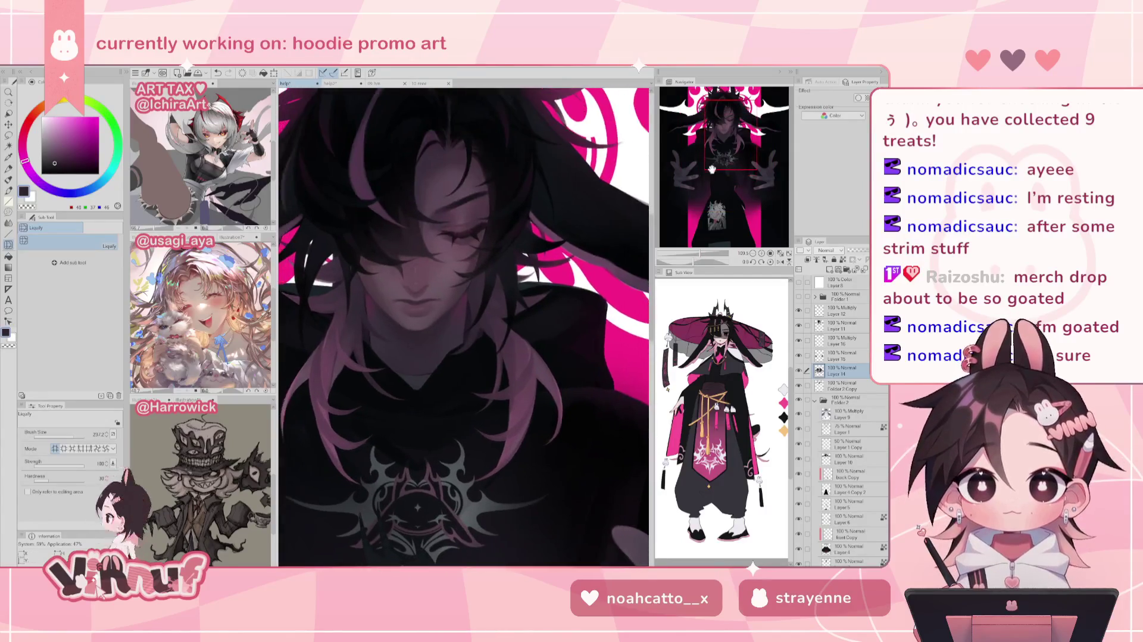
scroll(730, 160, "up", 1)
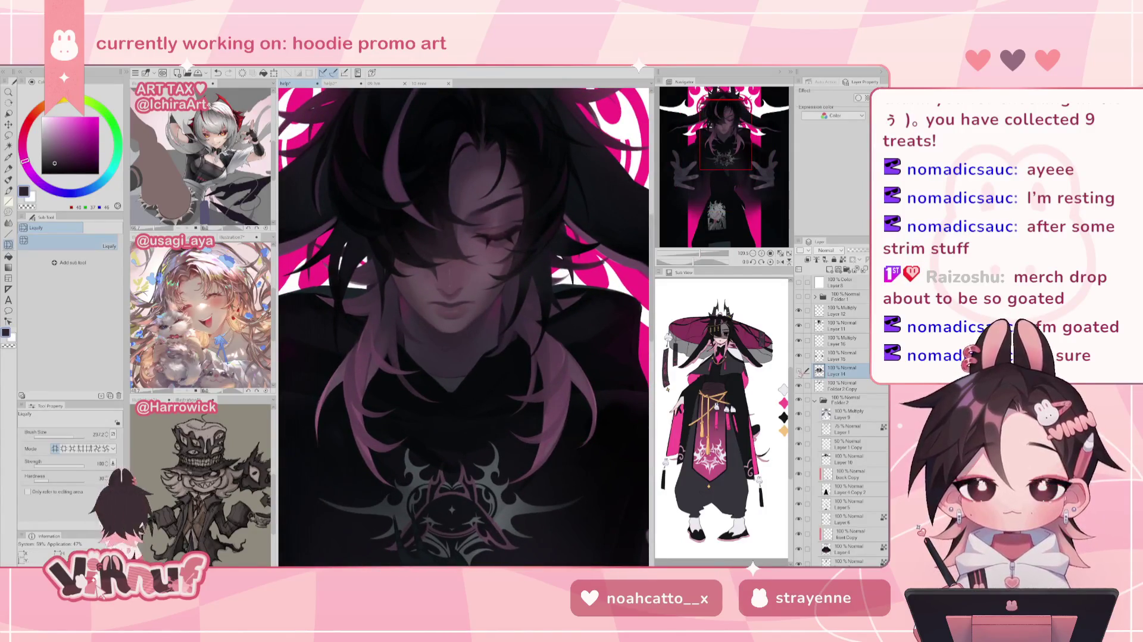
left_click(799, 370)
left_click(799, 370)
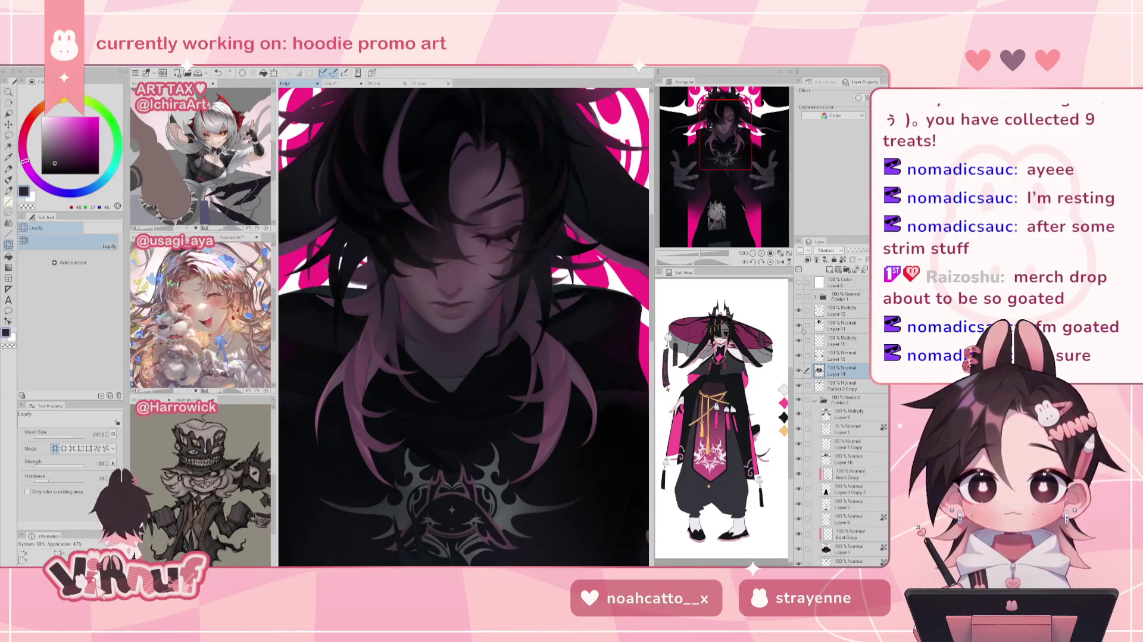
Select Layer 11 with the Eraser, fit and zoom the view, then open the ART RAFFLE canvas
left_click(839, 323)
key("e")
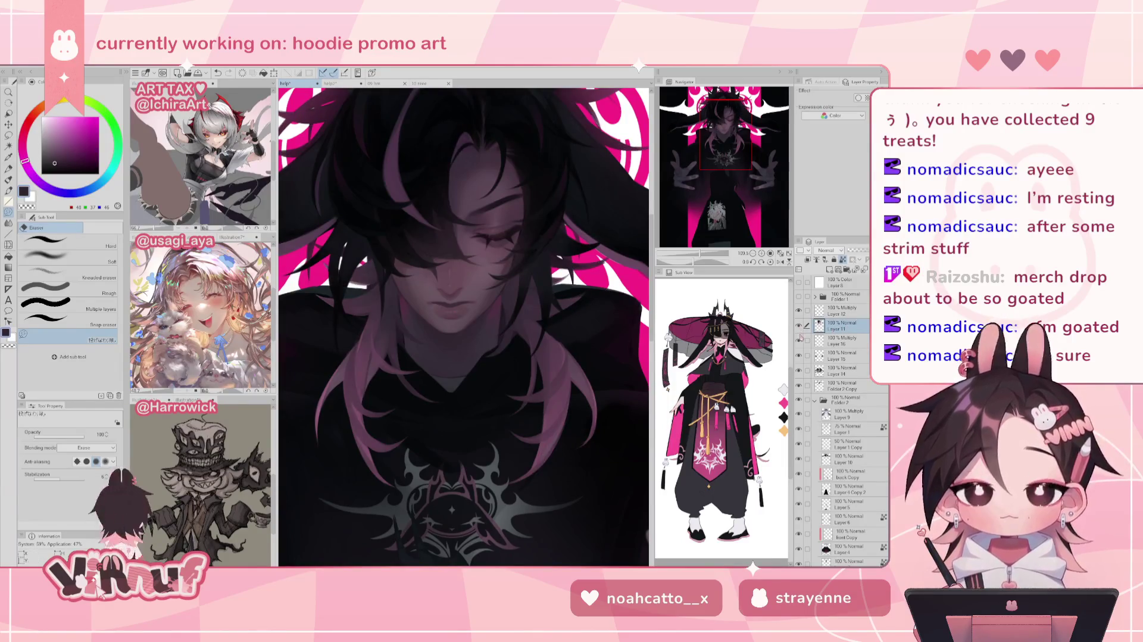
left_click(780, 253)
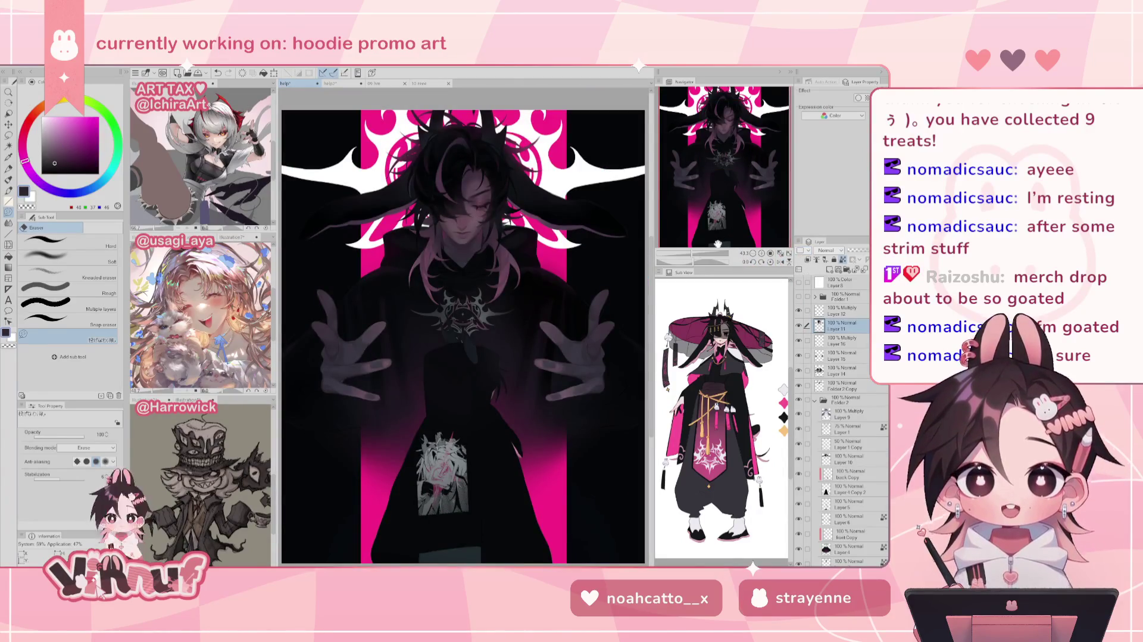
scroll(731, 235, "up", 2)
left_click_drag(731, 235, 709, 178)
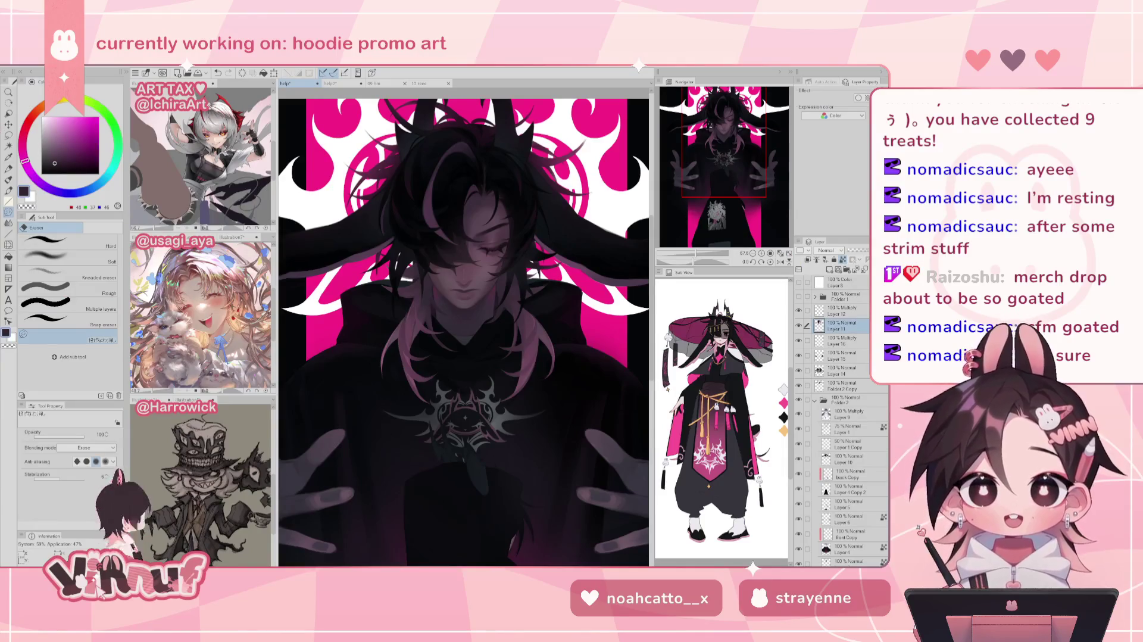
left_click(331, 83)
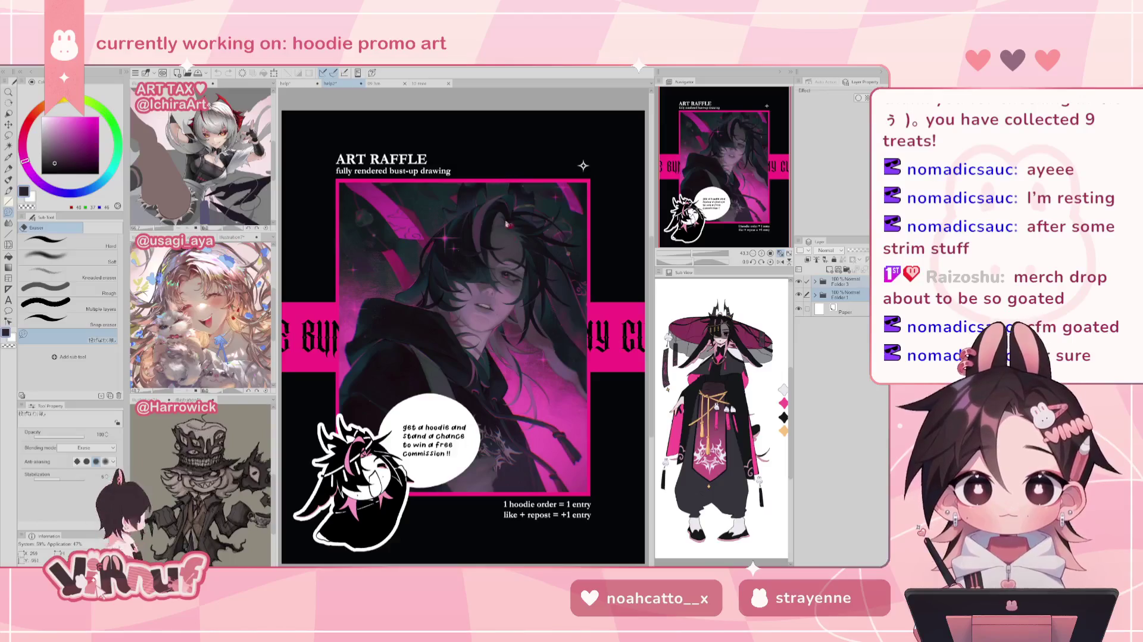
Zoom to the raffle artwork's face, fit the ART RAFFLE canvas to the window, and return to the hoodie document
scroll(377, 477, "up", 2)
scroll(376, 487, "up", 1)
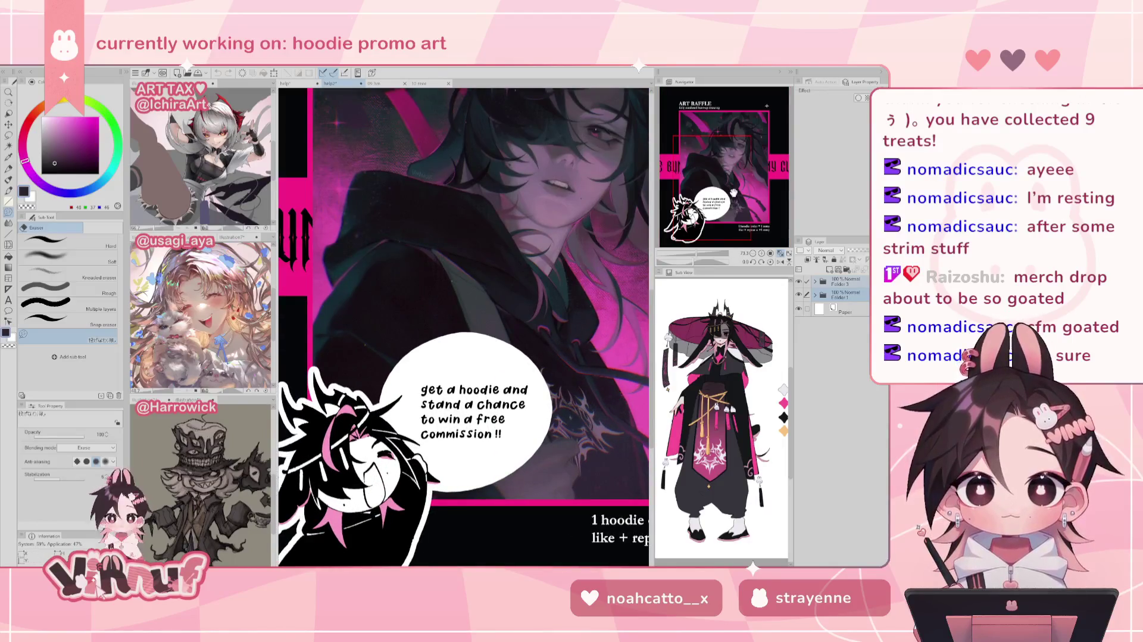
mouse_move(743, 190)
left_mouse_down()
mouse_move(742, 165)
mouse_move(753, 217)
mouse_move(742, 203)
left_mouse_up()
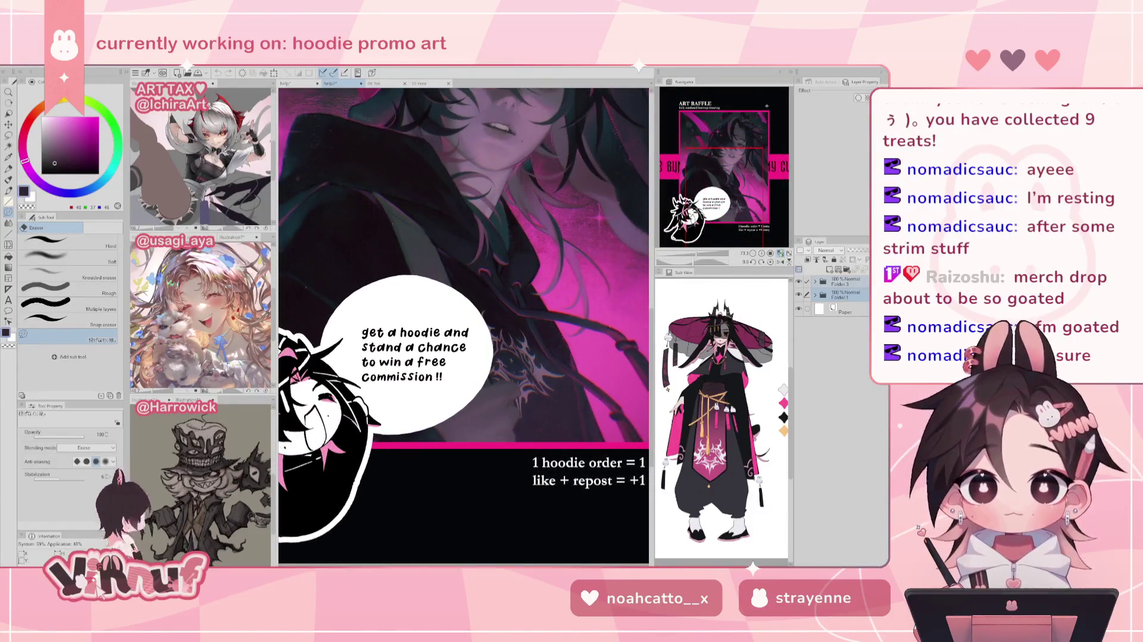
key("ctrl+0")
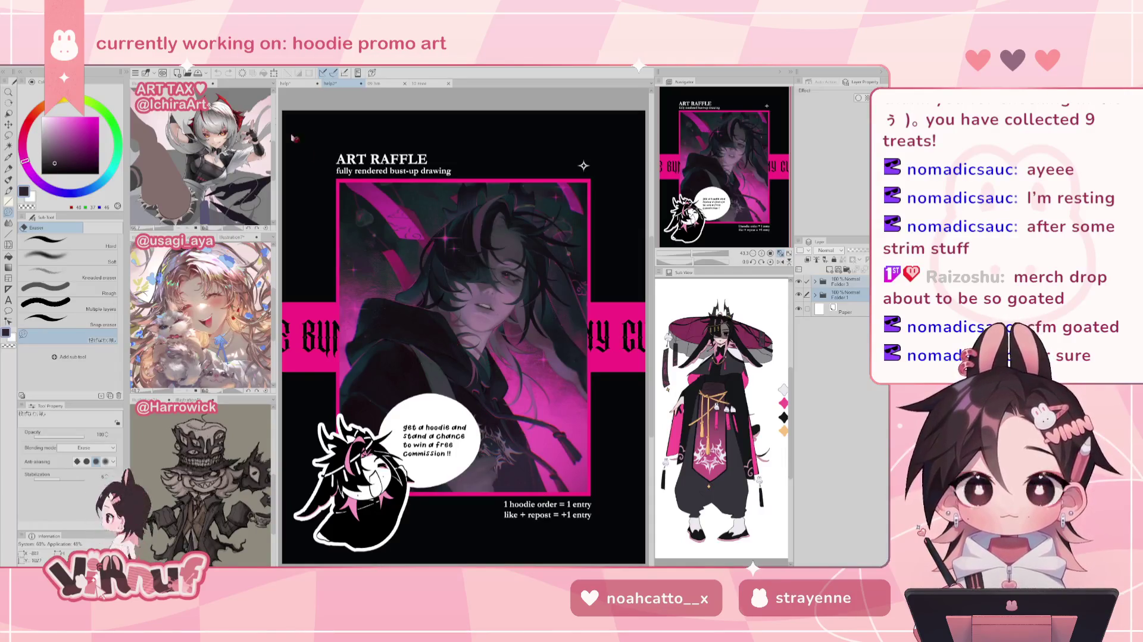
left_click(290, 83)
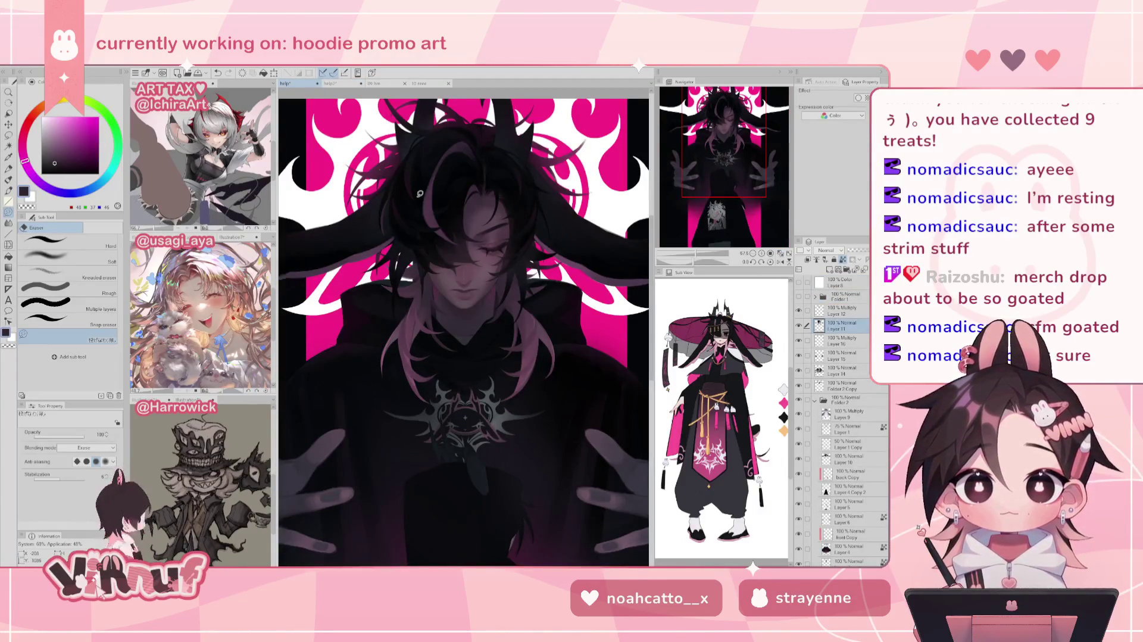
left_click(798, 326)
left_click(799, 326)
left_click(833, 371)
left_click(799, 370)
left_click(799, 370)
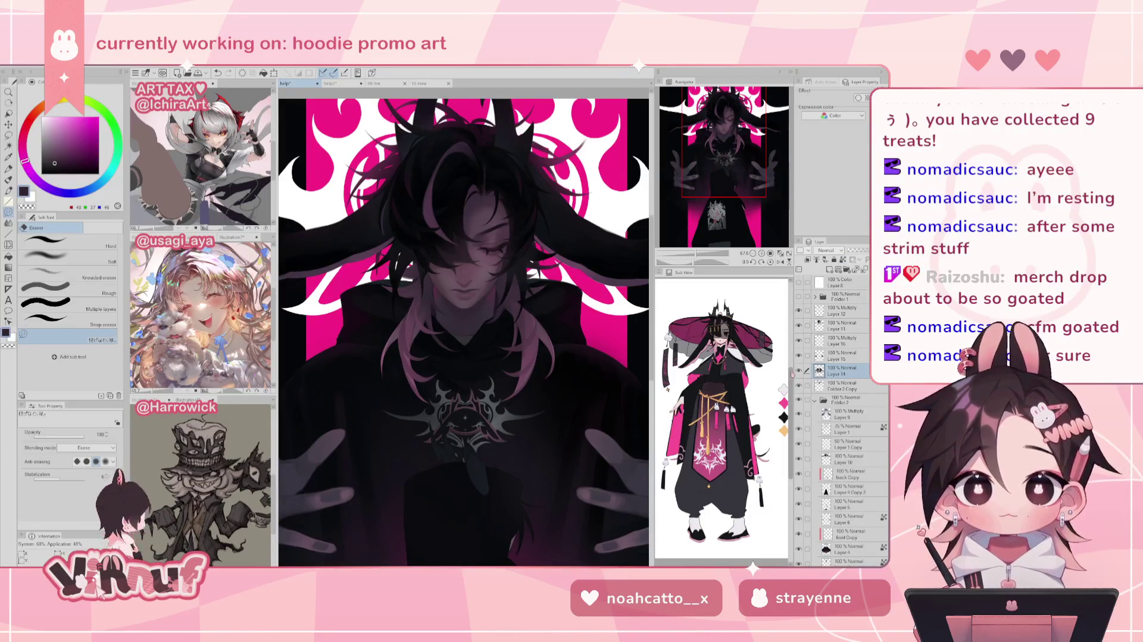
left_click(832, 386)
left_click(800, 385)
left_click(799, 386)
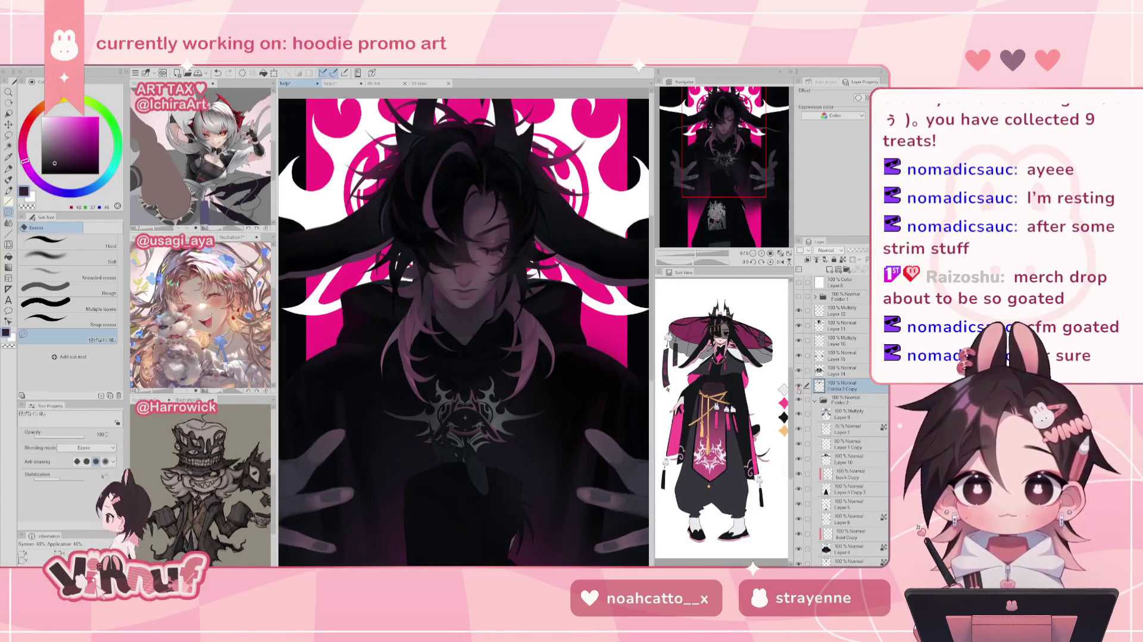
left_click_drag(690, 253, 703, 262)
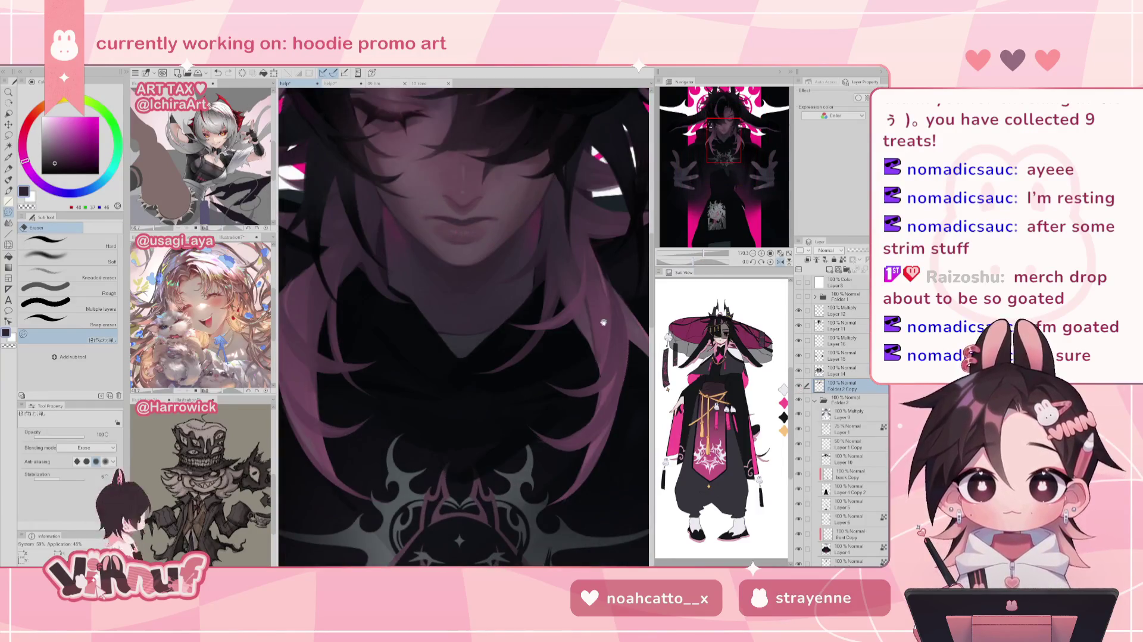
left_click_drag(603, 322, 586, 446)
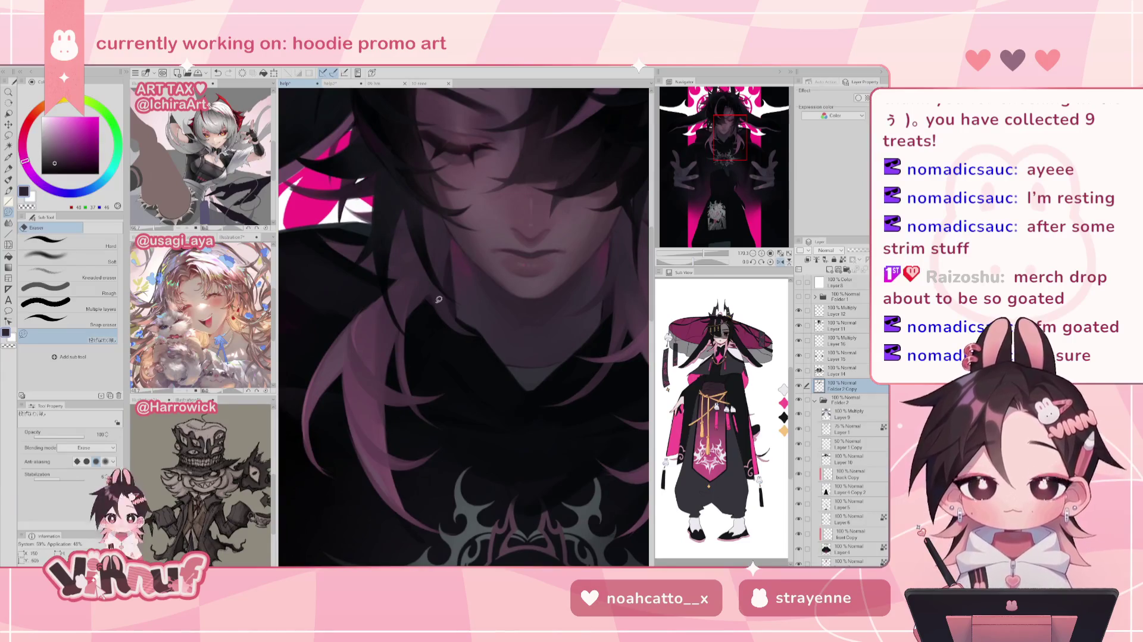
key("b")
left_click(458, 328, "alt")
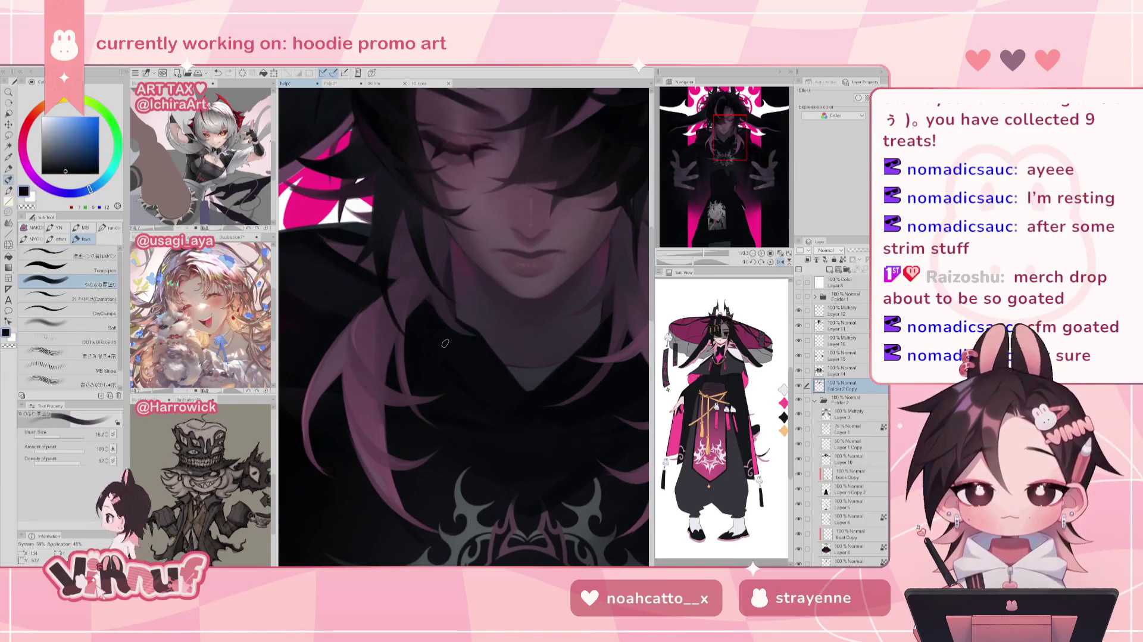
left_click(81, 298)
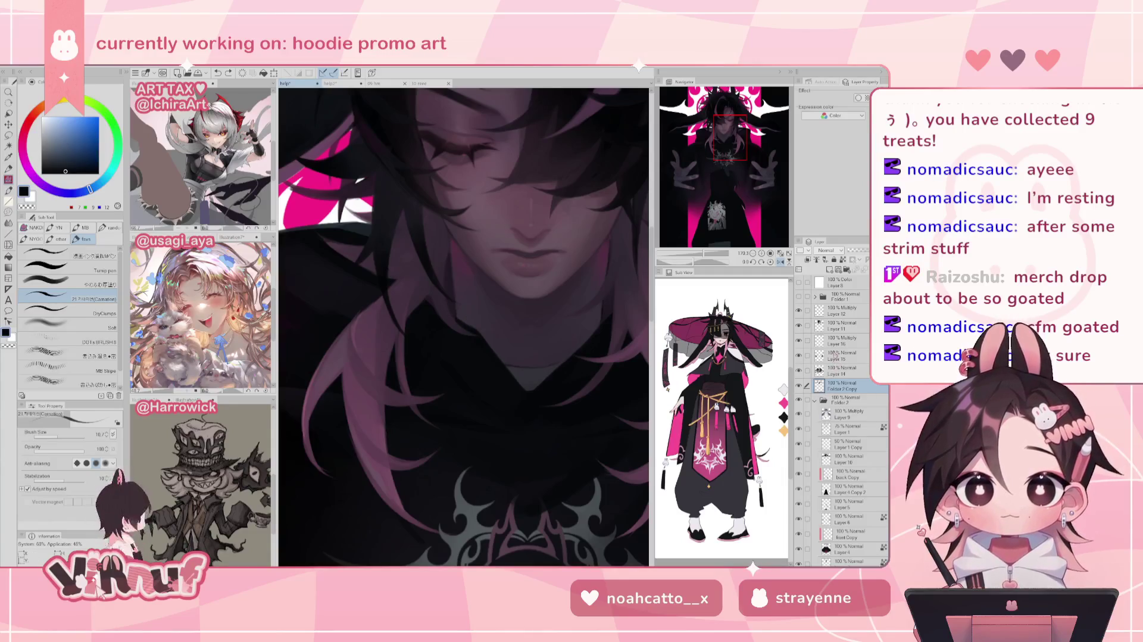
left_click(842, 325)
left_click(798, 326)
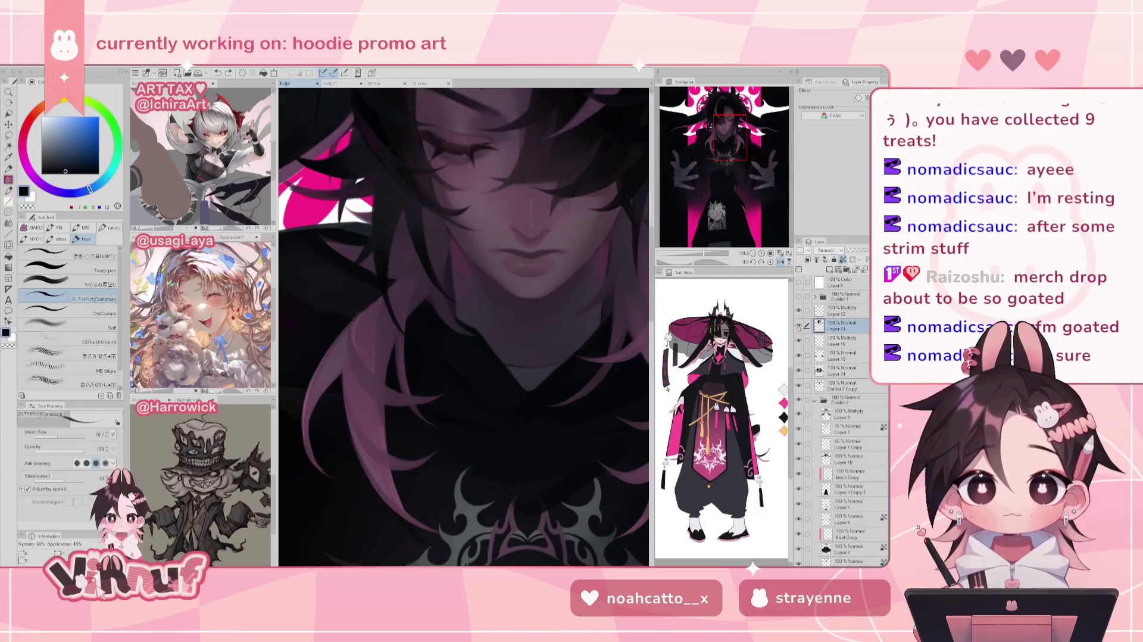
key("e")
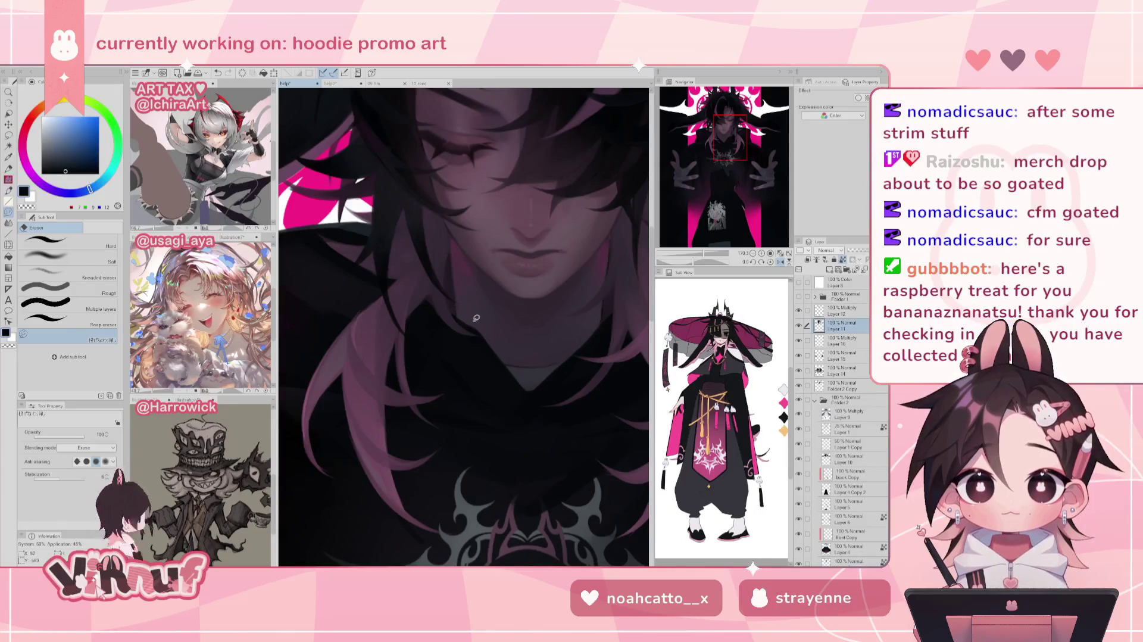
left_click(780, 253)
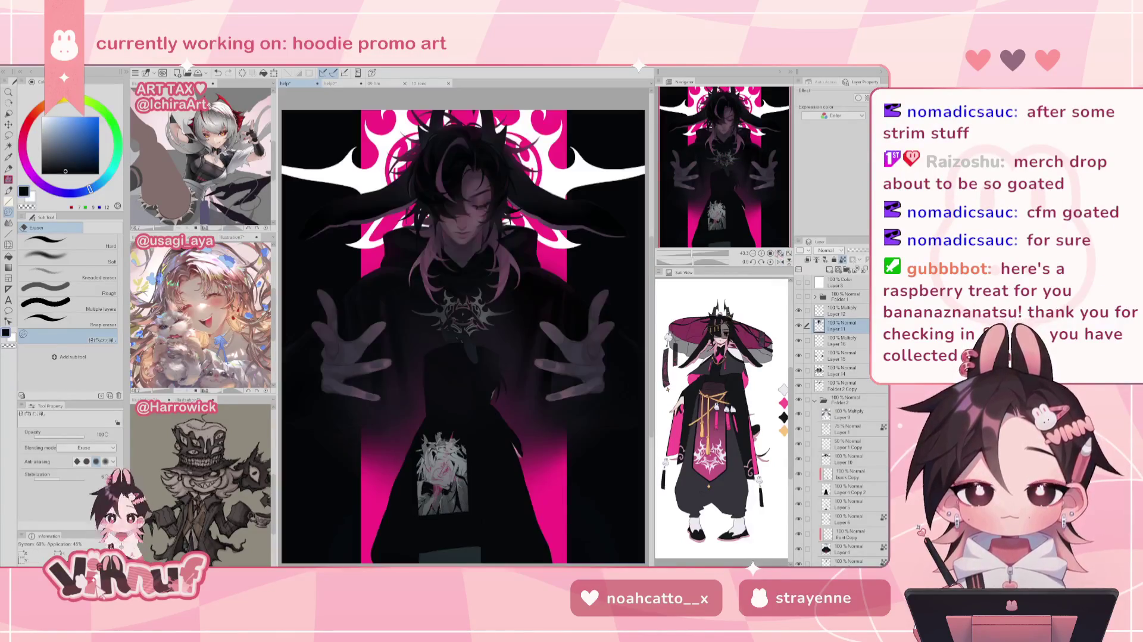
On Layer 14, use Liquify to push the hood shading around the neck, undoing one attempt
left_click_drag(693, 257, 708, 257)
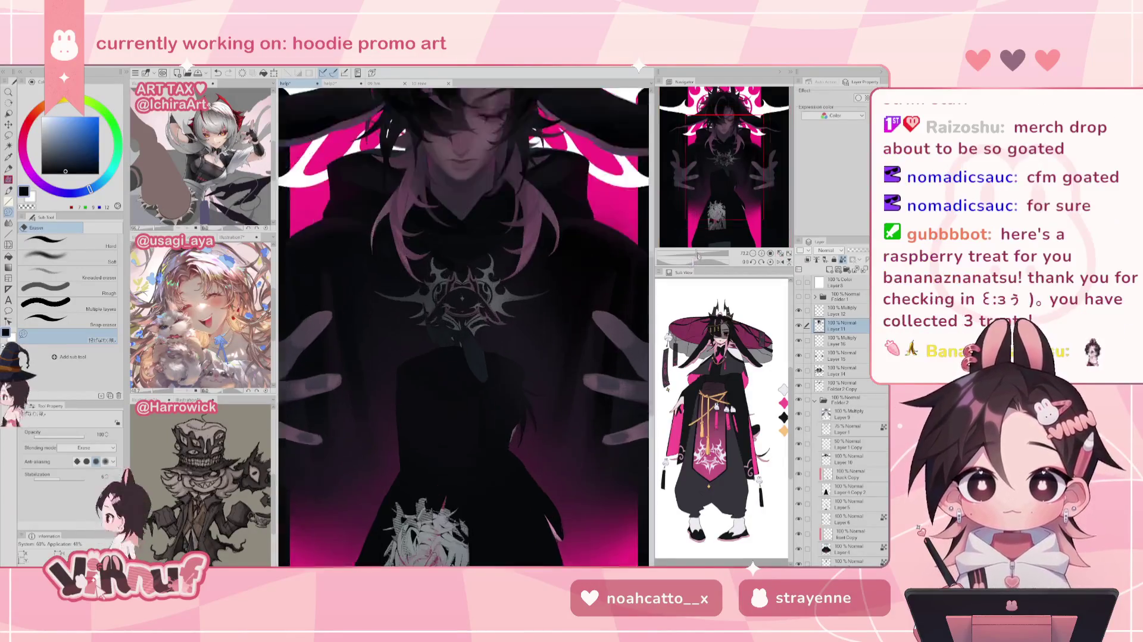
left_click_drag(723, 172, 731, 148)
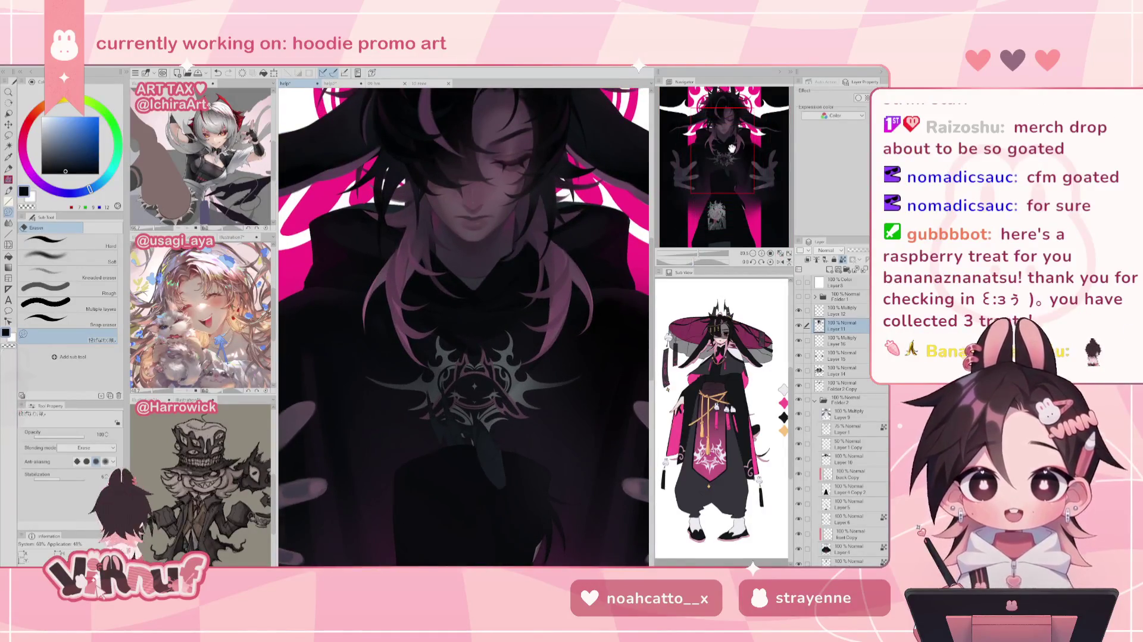
left_click(845, 371)
left_click(8, 244)
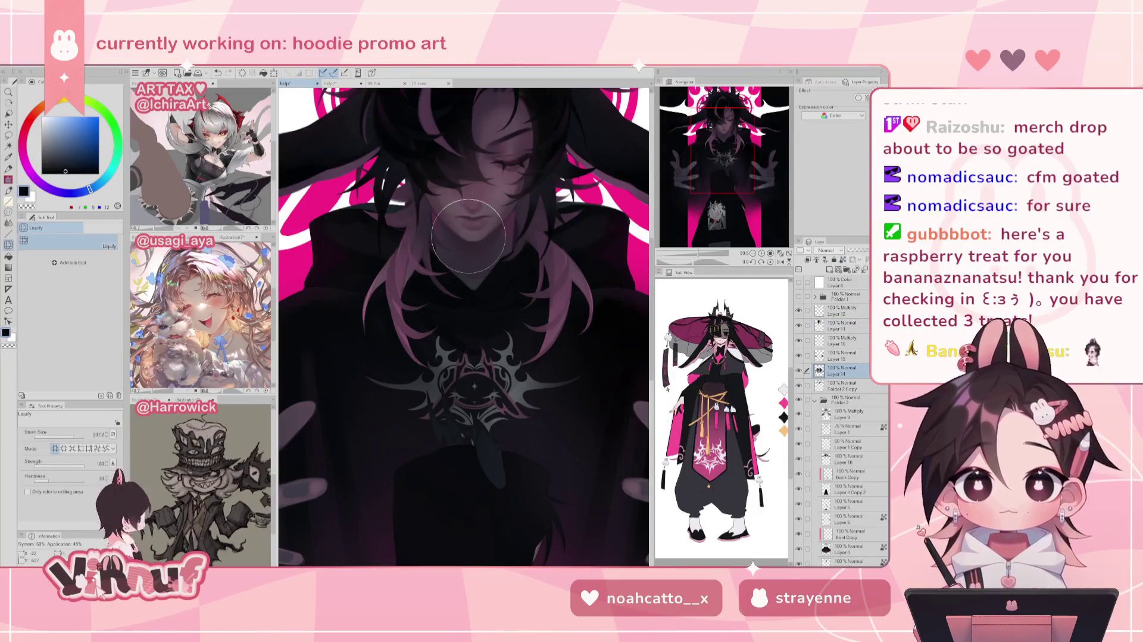
left_click_drag(499, 237, 463, 337)
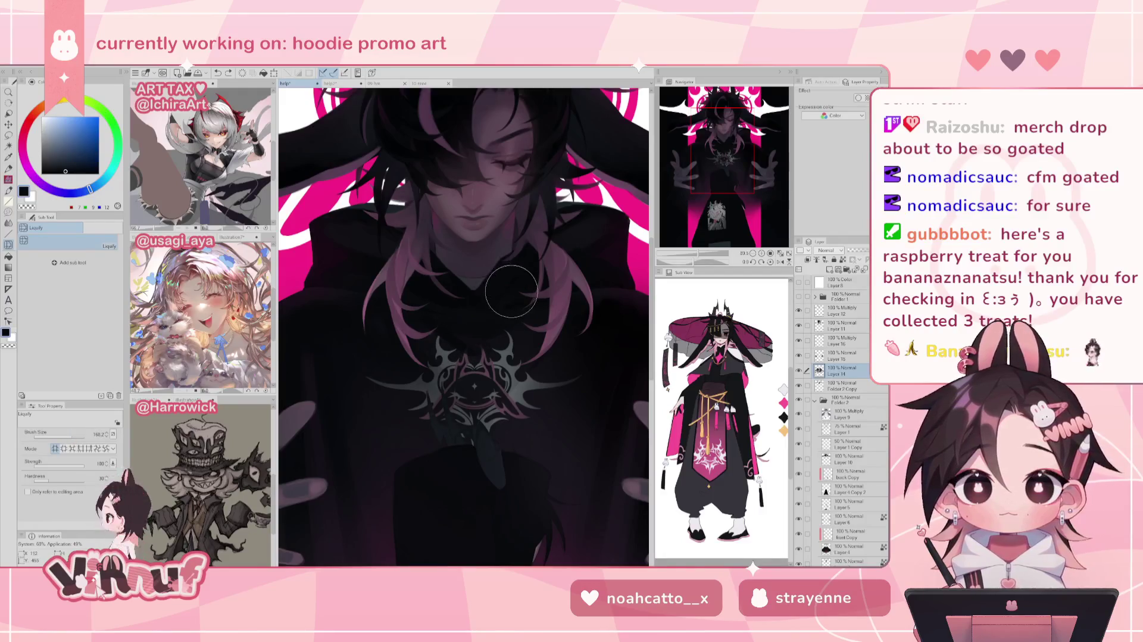
left_click_drag(470, 258, 485, 257)
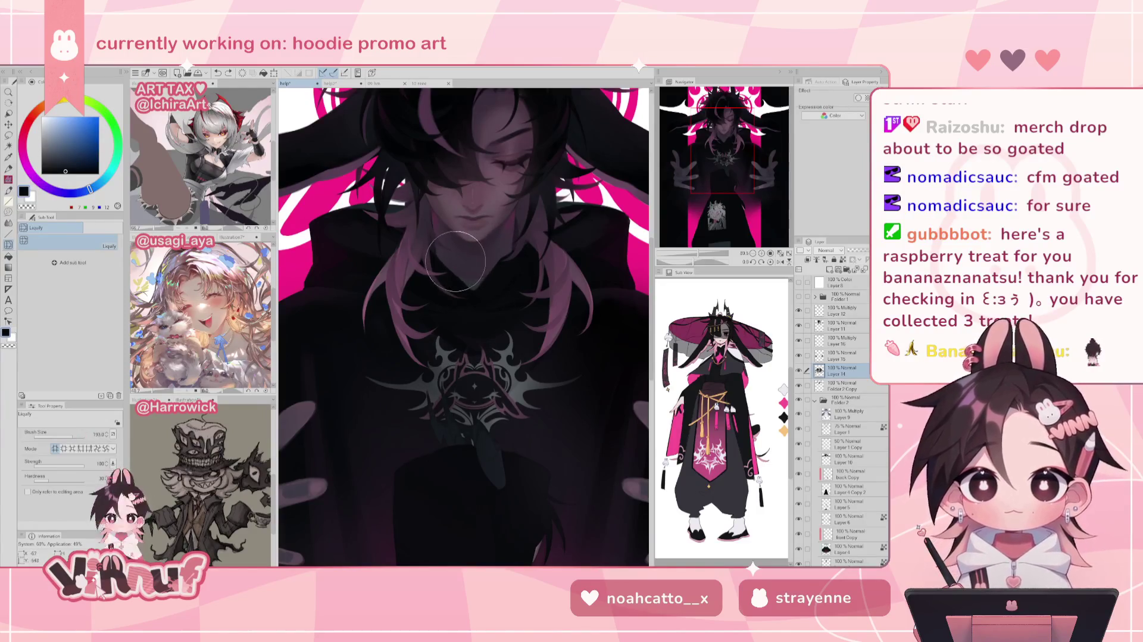
mouse_move(467, 207)
left_mouse_down()
mouse_move(483, 207)
mouse_move(449, 269)
left_mouse_up()
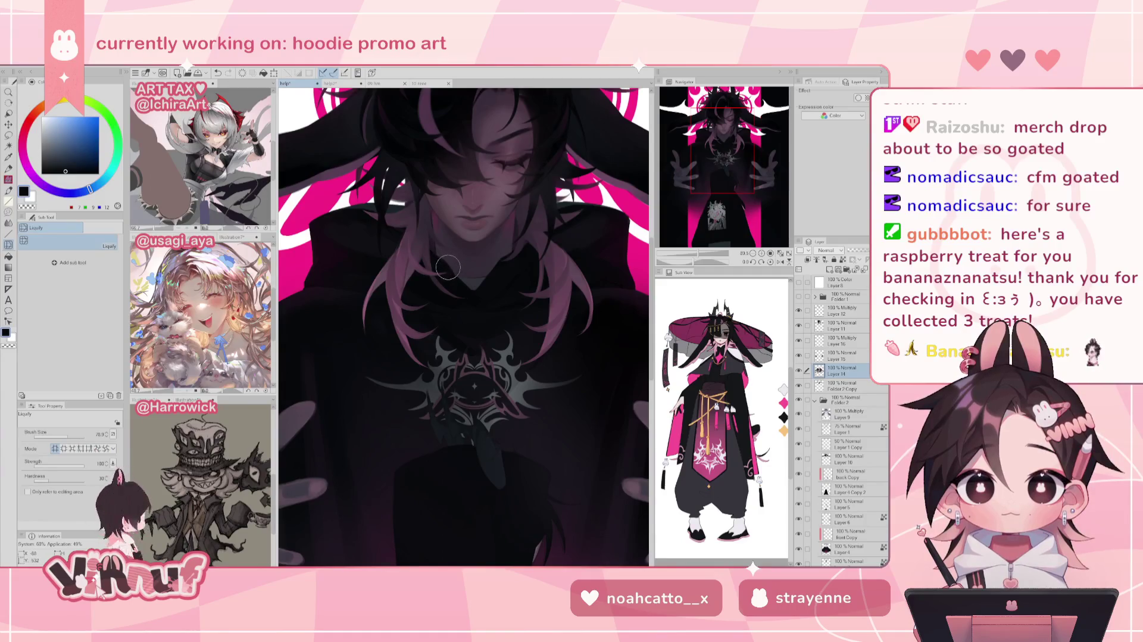
key("ctrl+z")
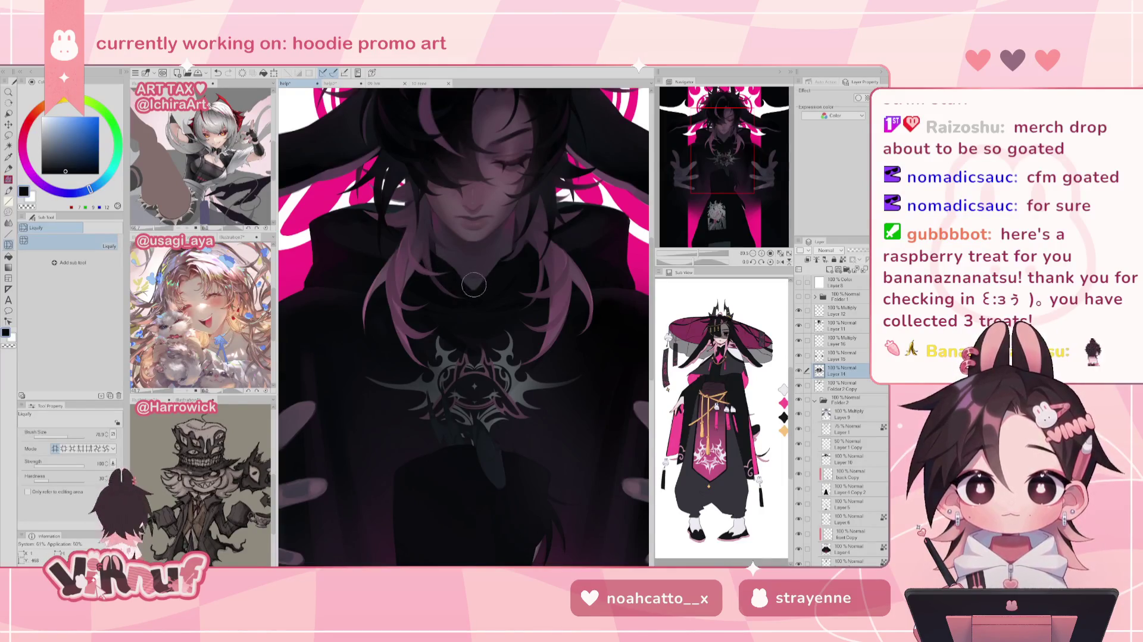
left_click_drag(441, 266, 469, 264)
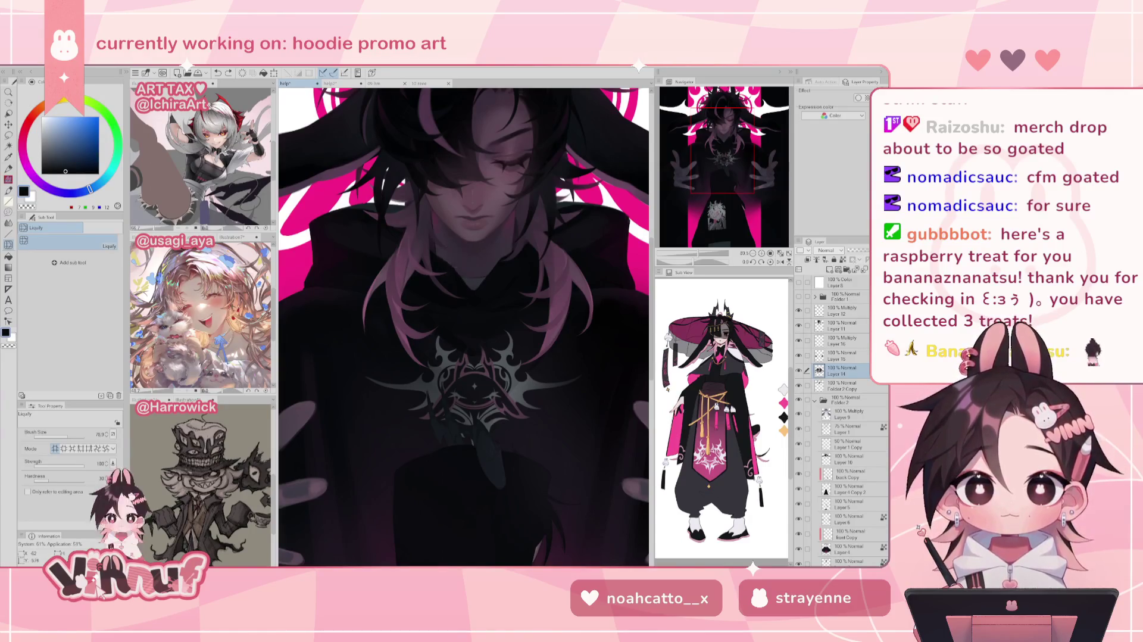
left_click(779, 253)
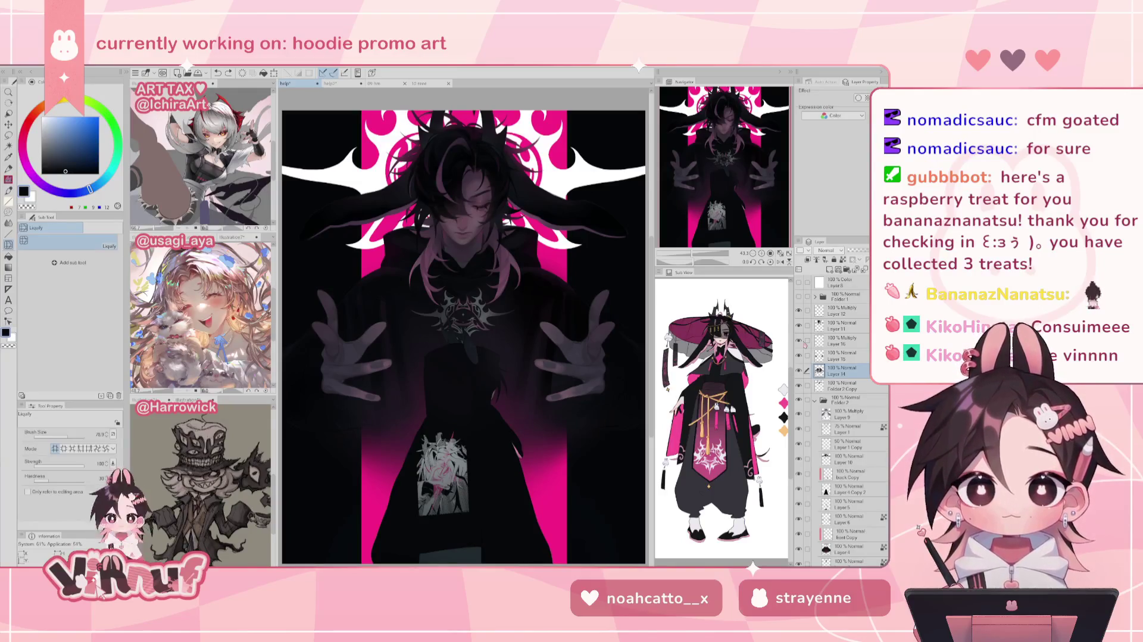
On the Folder 2 Copy layer, set up a hot pink brush at size about 14
scroll(715, 176, "up", 5)
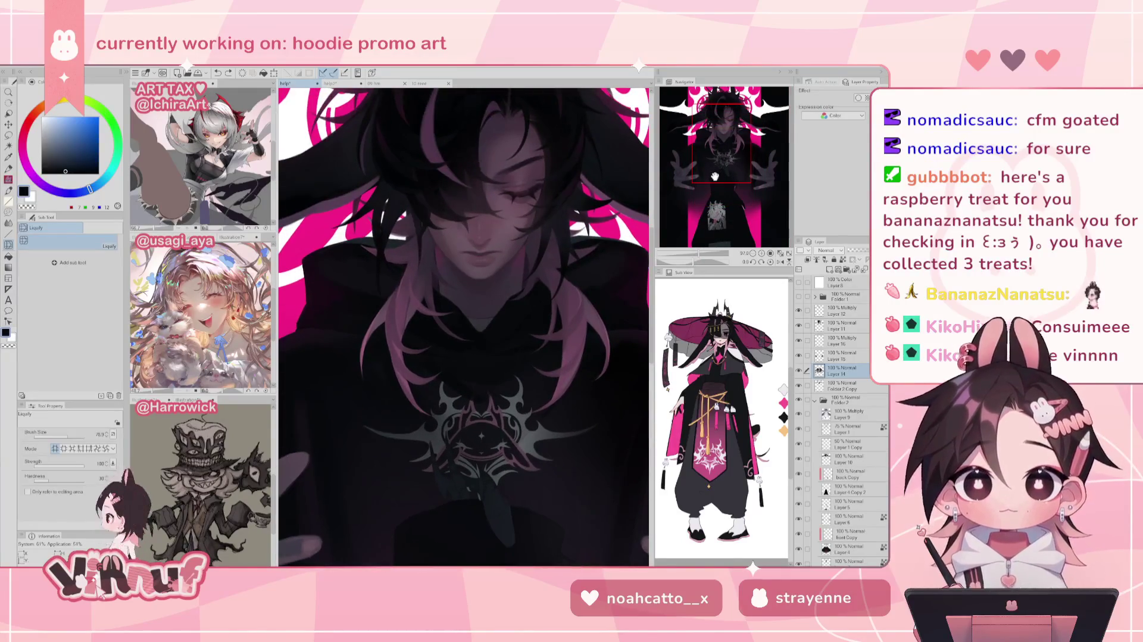
left_click_drag(714, 176, 728, 166)
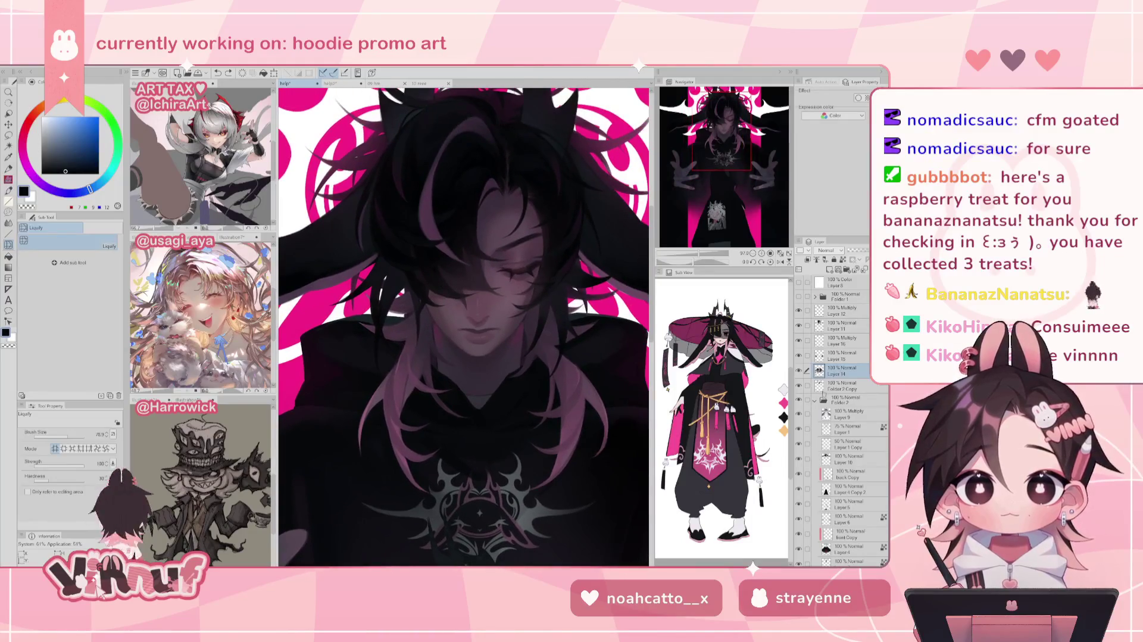
left_click(843, 386)
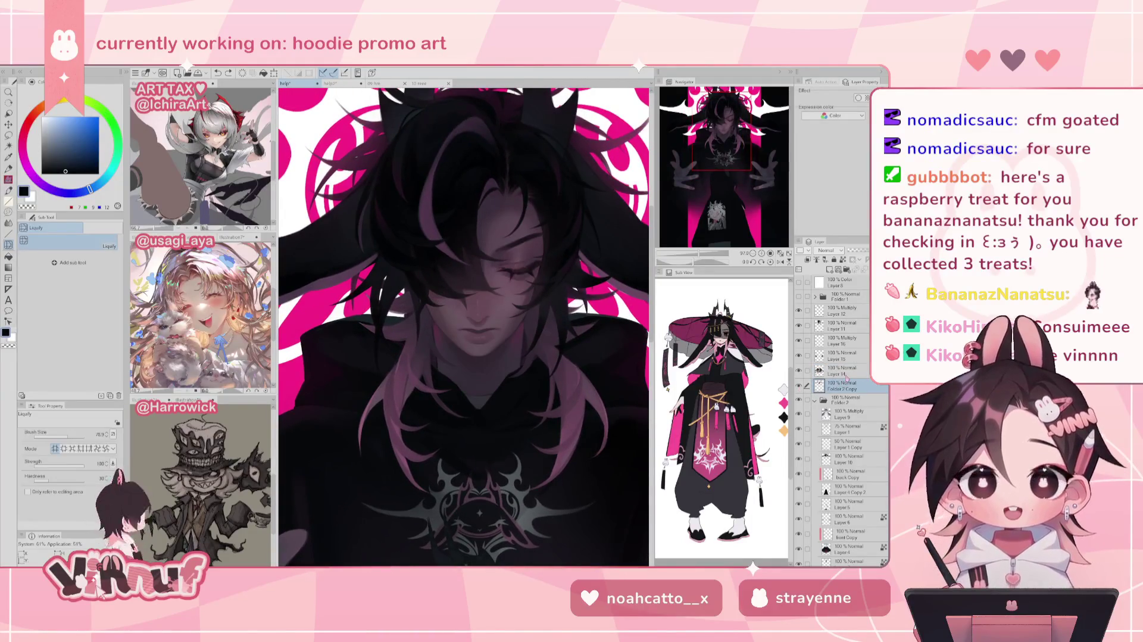
key("b")
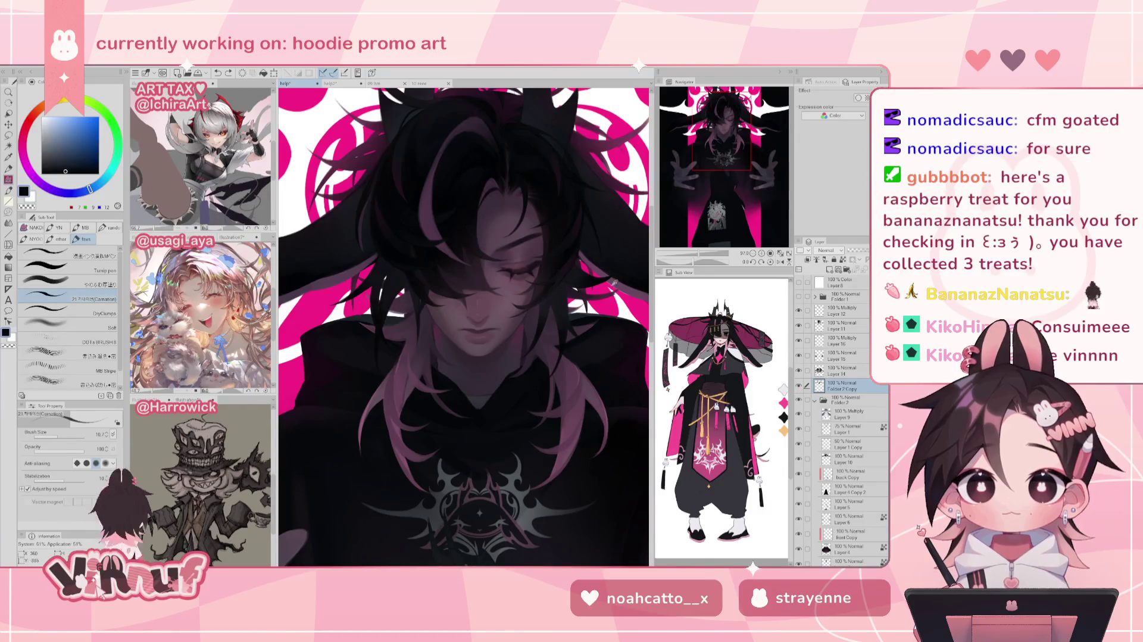
left_click(636, 313, "alt")
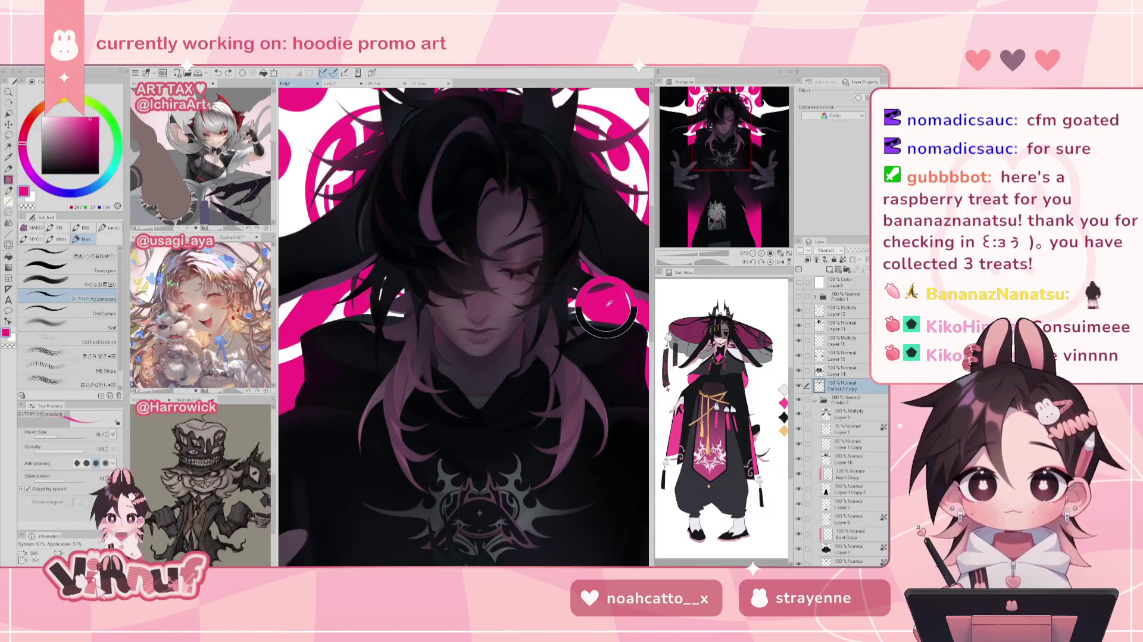
left_click(84, 281)
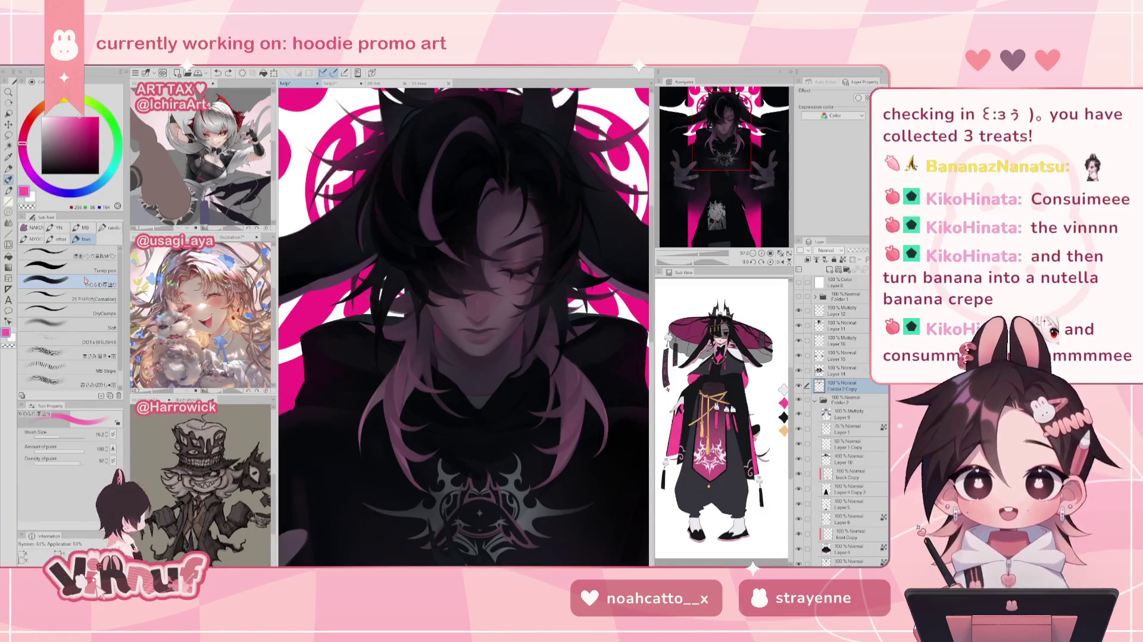
left_click(59, 436)
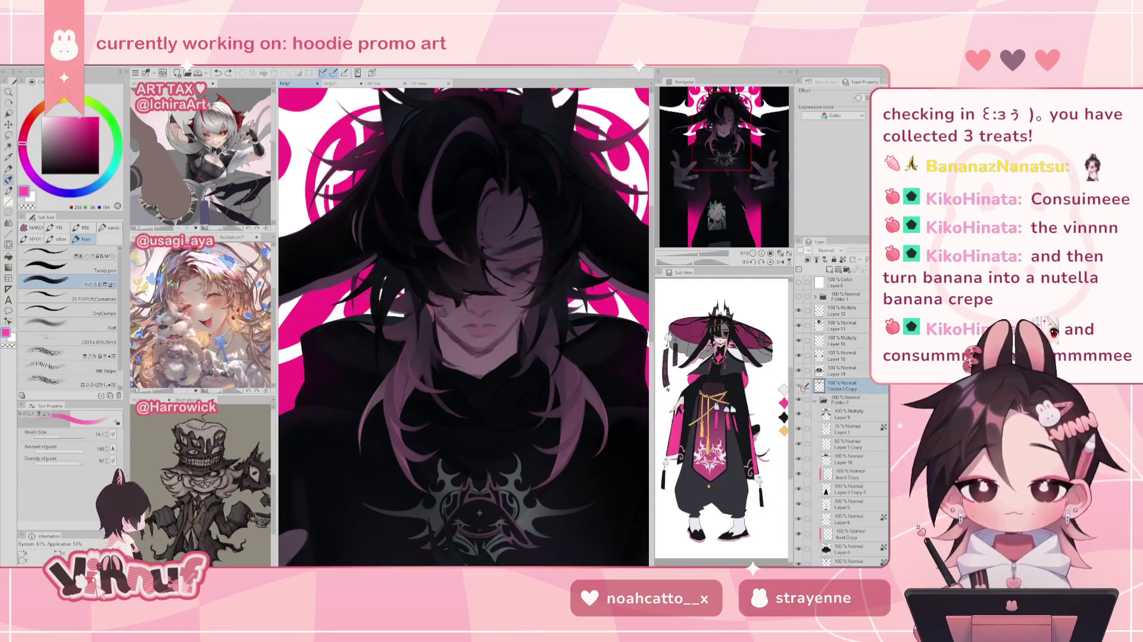
Check the hair strands mirrored and zoomed out, then undo the last stroke
key("h")
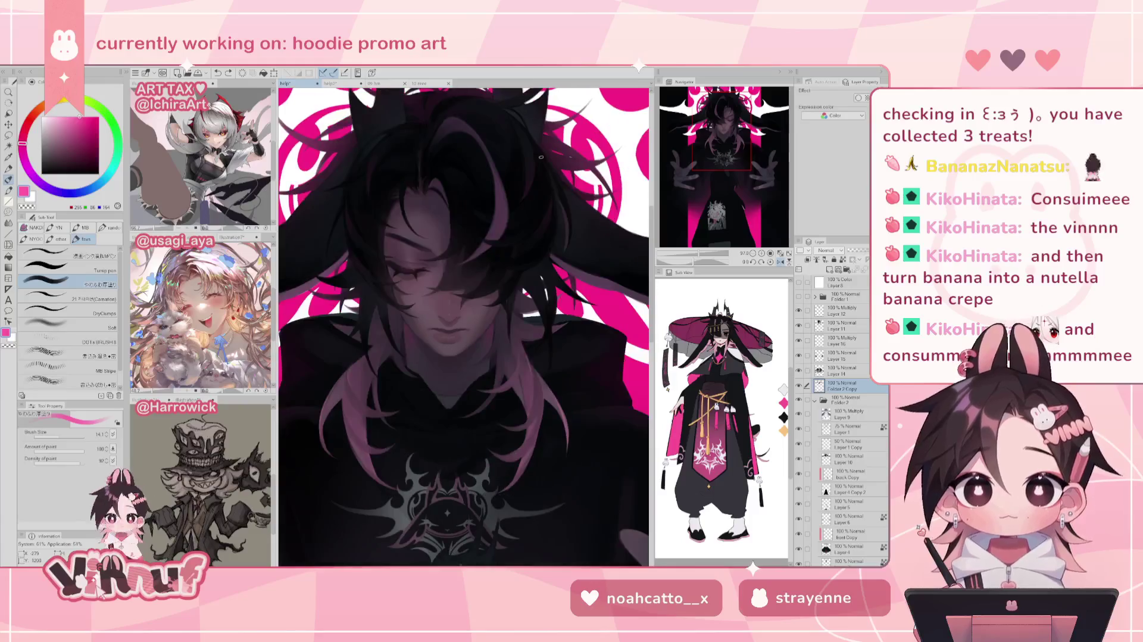
key("h")
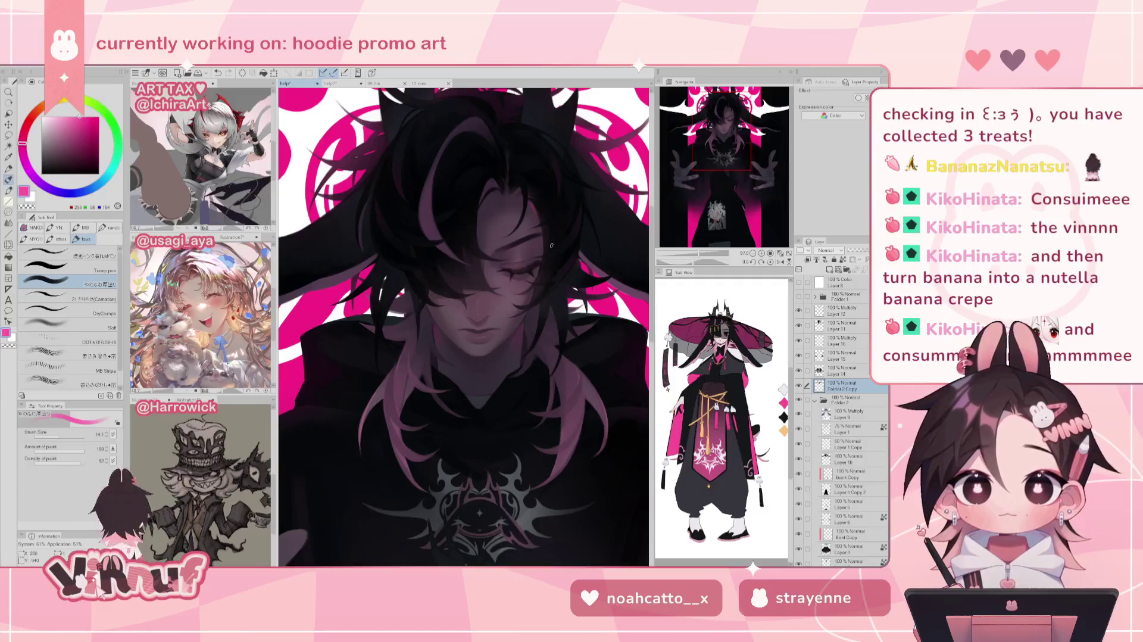
scroll(522, 291, "down", 5)
scroll(522, 291, "up", 2)
scroll(522, 291, "up", 2)
scroll(522, 290, "up", 1)
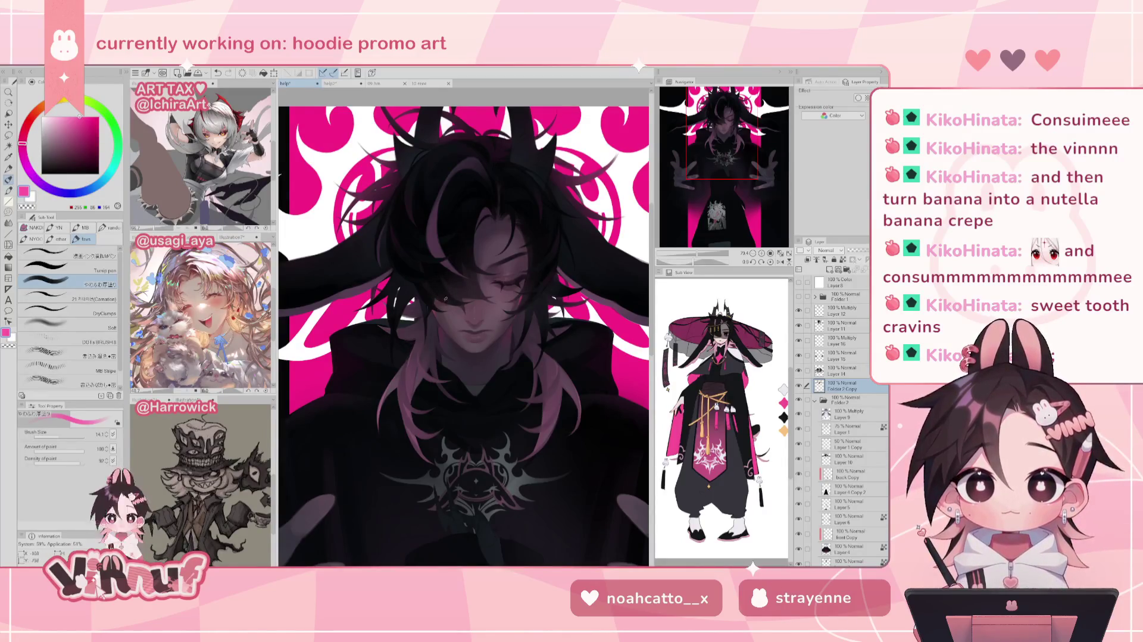
key("ctrl+z")
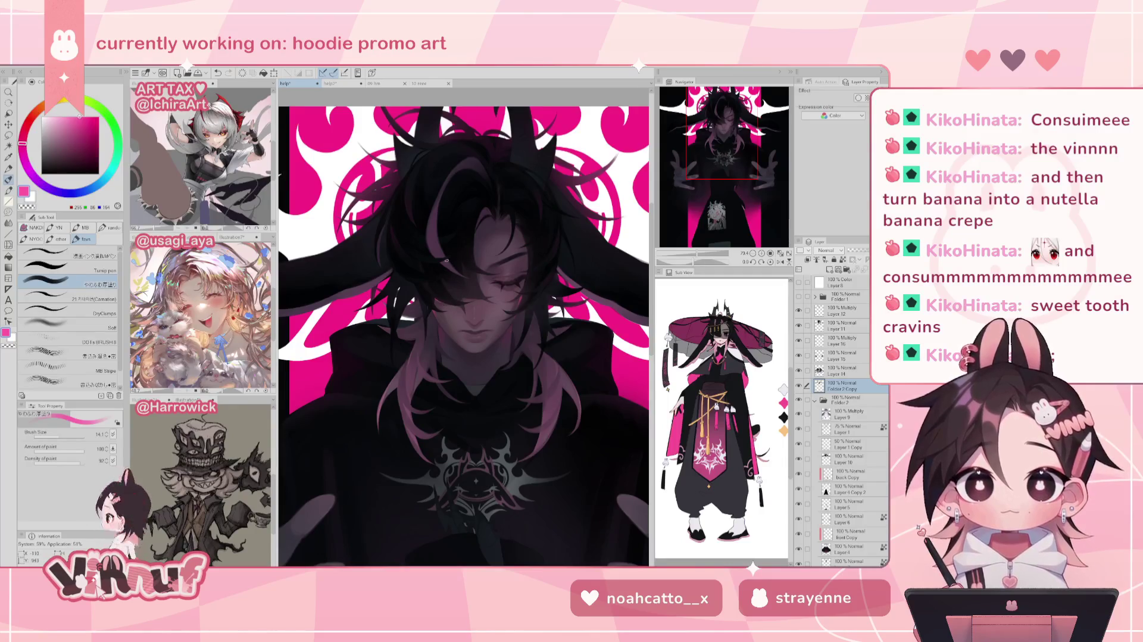
Shade the hair with a different painting brush, checking it mirrored and undoing one stroke
mouse_move(706, 255)
left_mouse_down()
mouse_move(694, 256)
mouse_move(703, 254)
left_mouse_up()
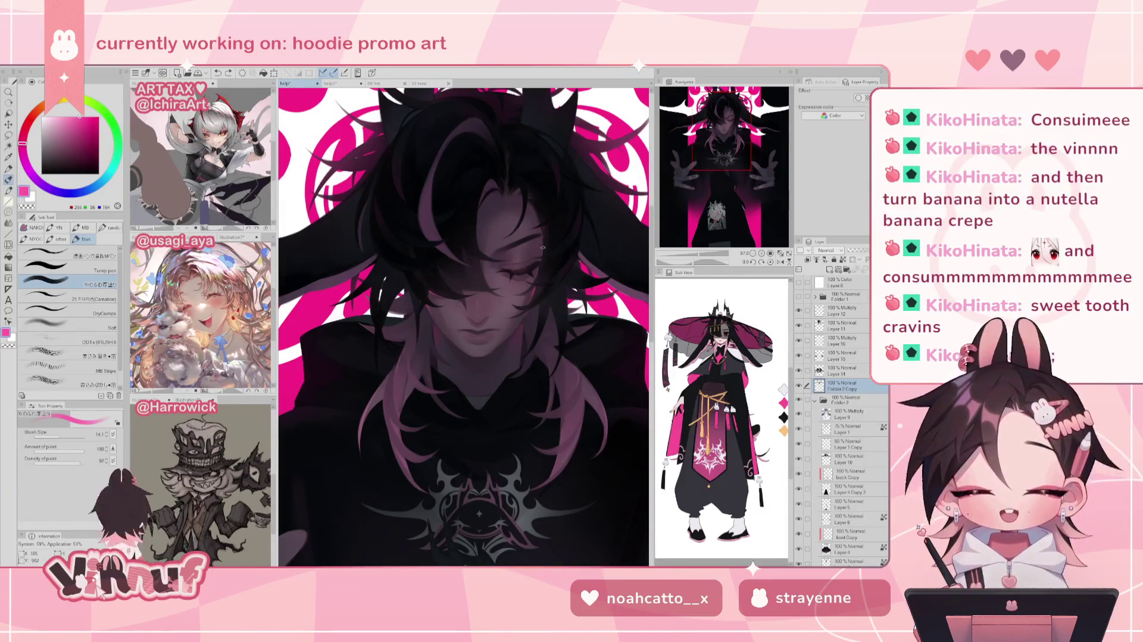
left_click(92, 298)
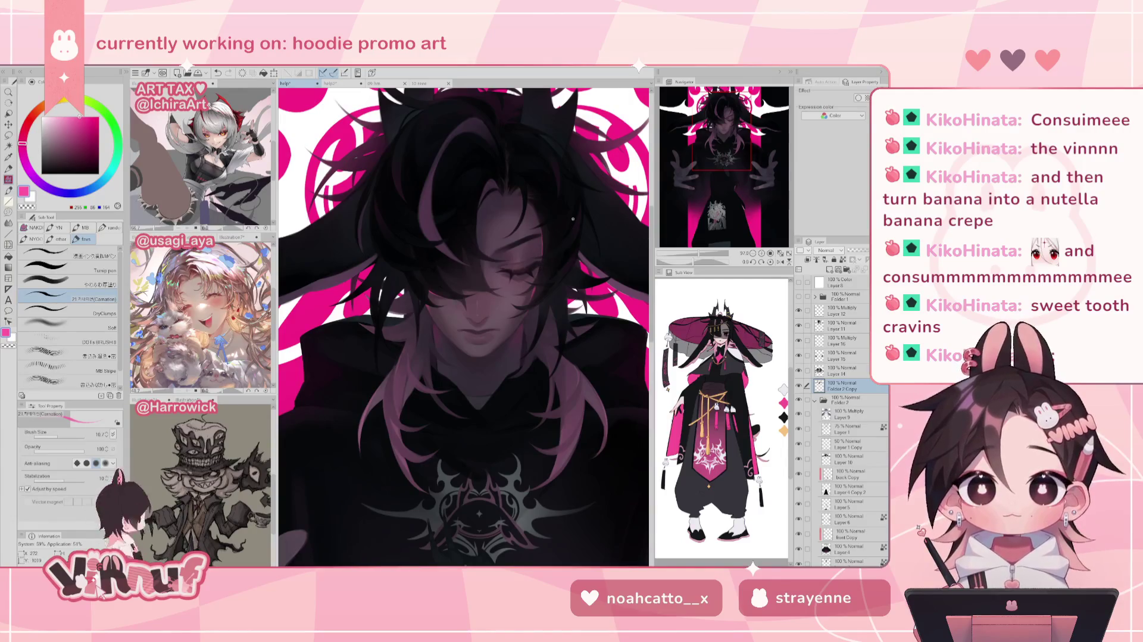
key("h")
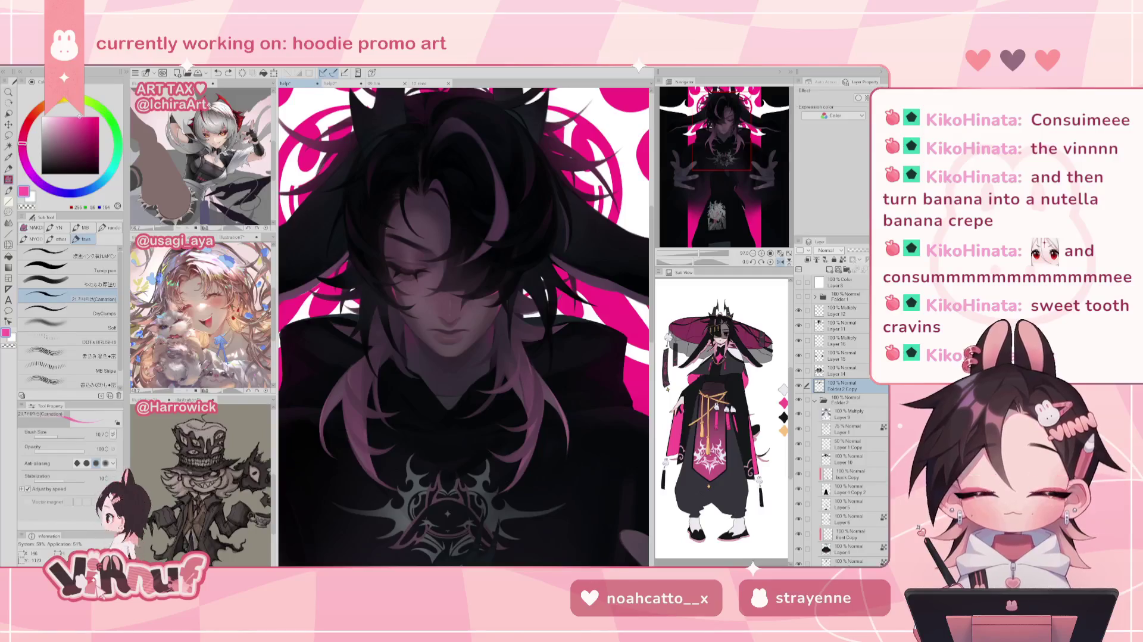
key("ctrl+z")
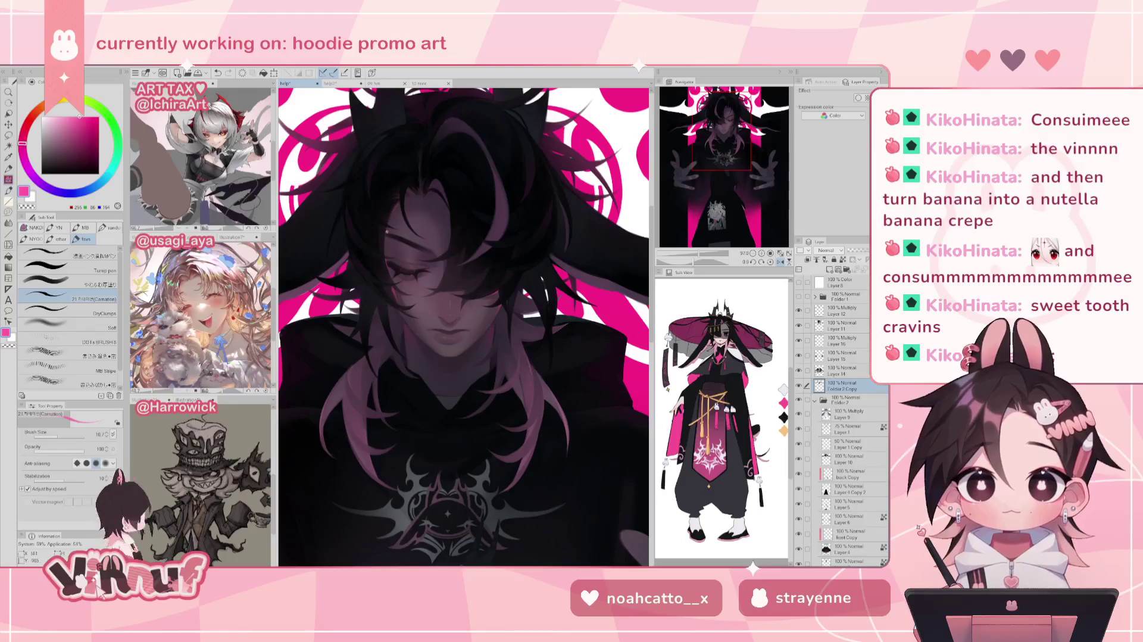
key("h")
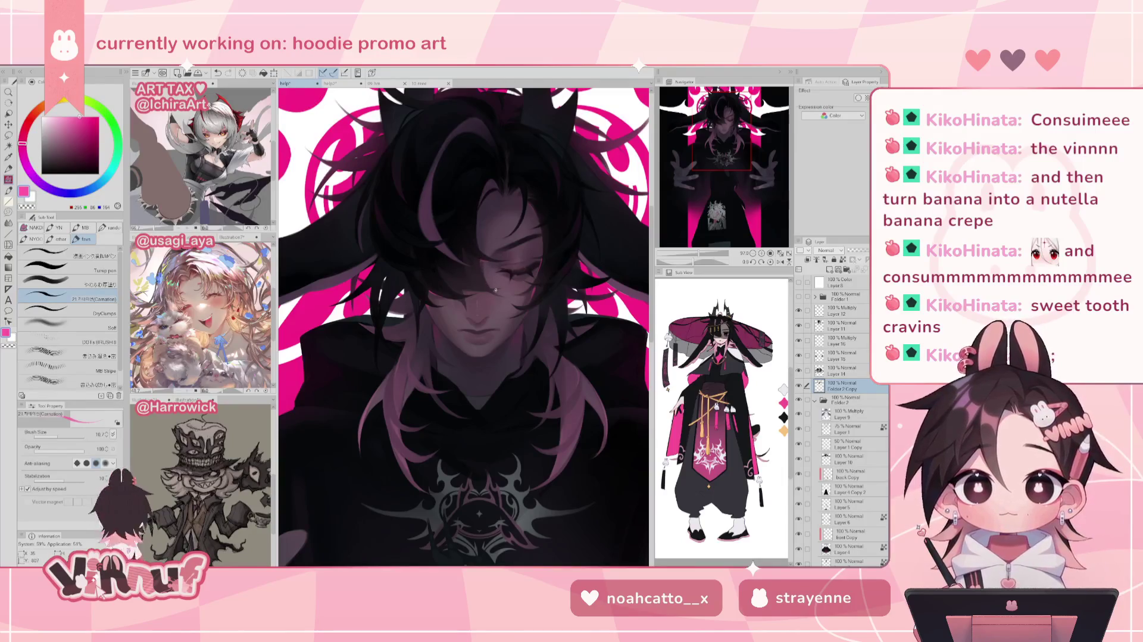
scroll(699, 250, "down", 3)
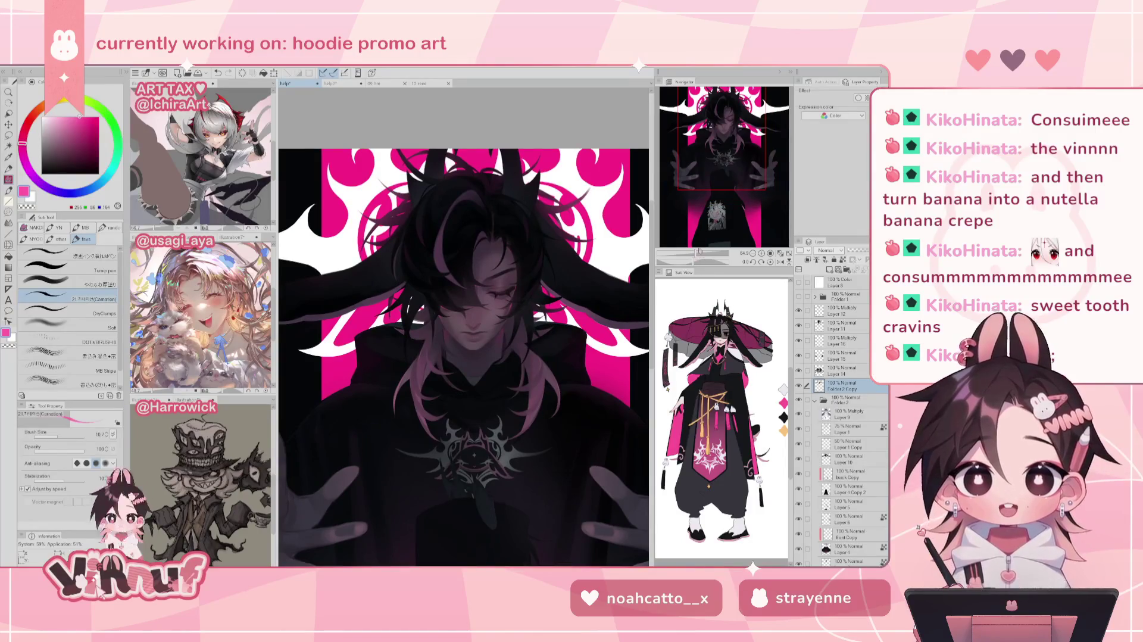
Zoom and pan toward the figure, then view the canvas mirrored
scroll(515, 305, "up", 3)
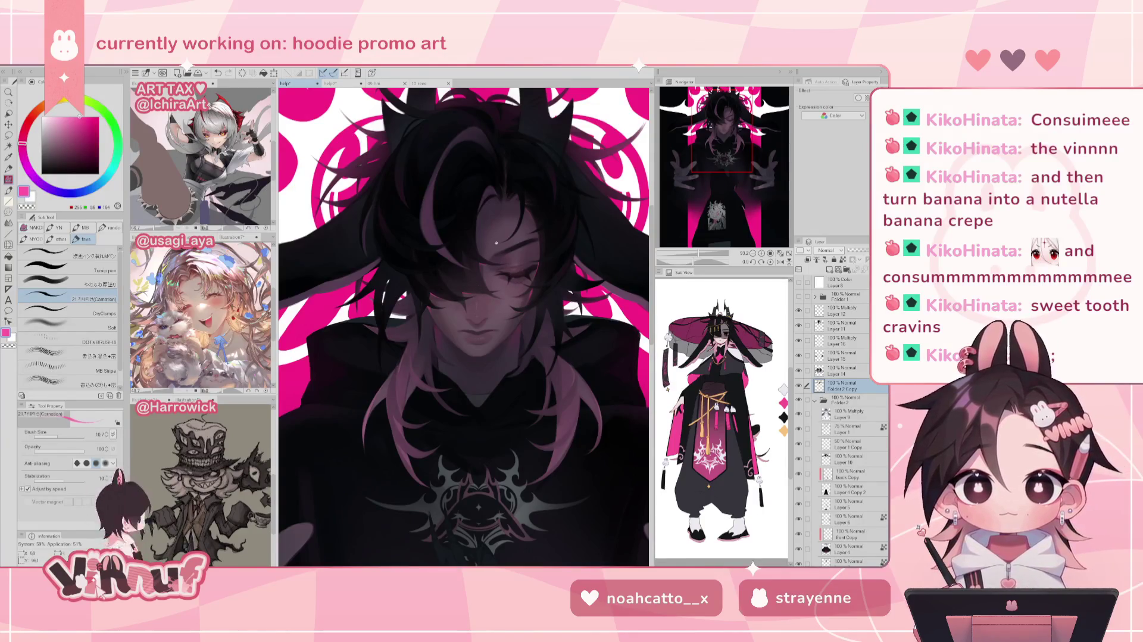
scroll(463, 327, "down", 1)
scroll(464, 327, "down", 1)
scroll(464, 326, "down", 1)
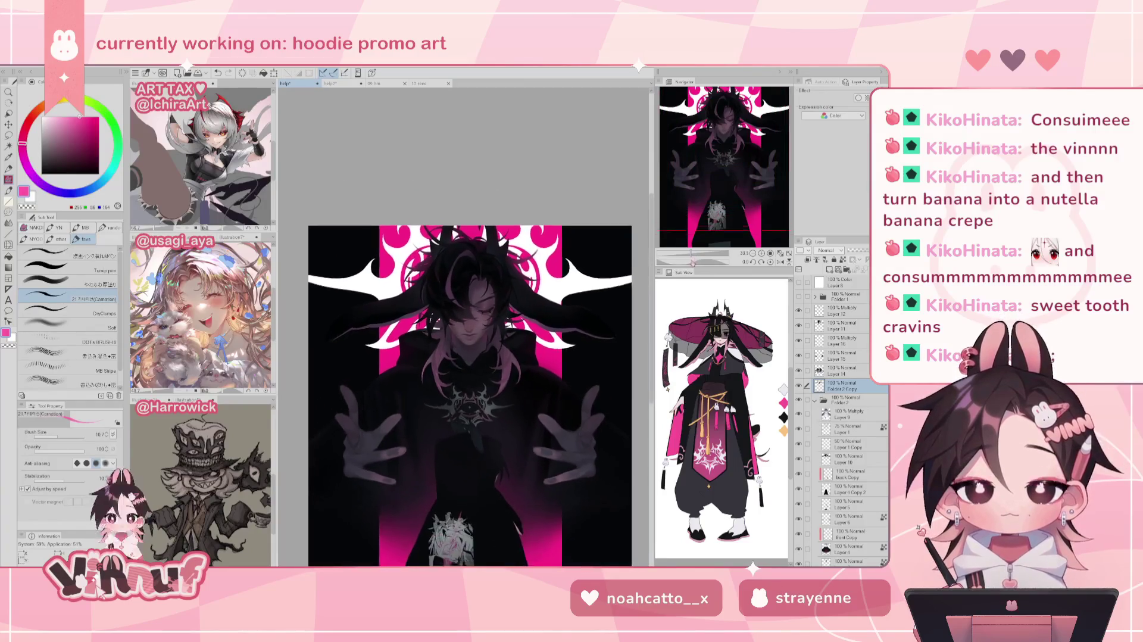
scroll(466, 342, "up", 1)
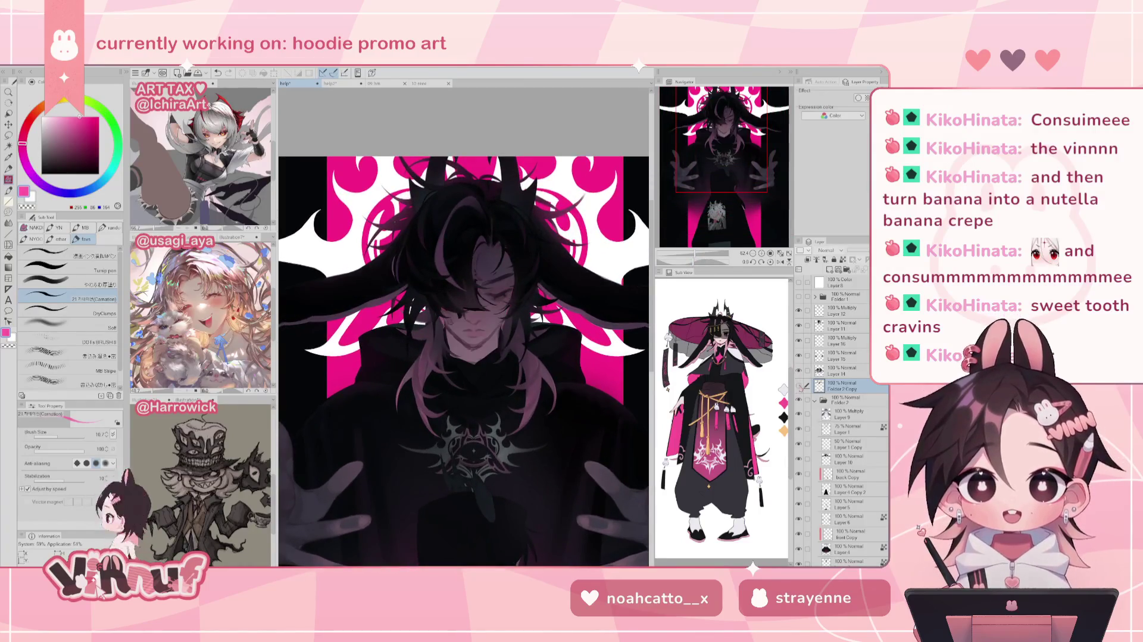
left_click_drag(734, 160, 736, 157)
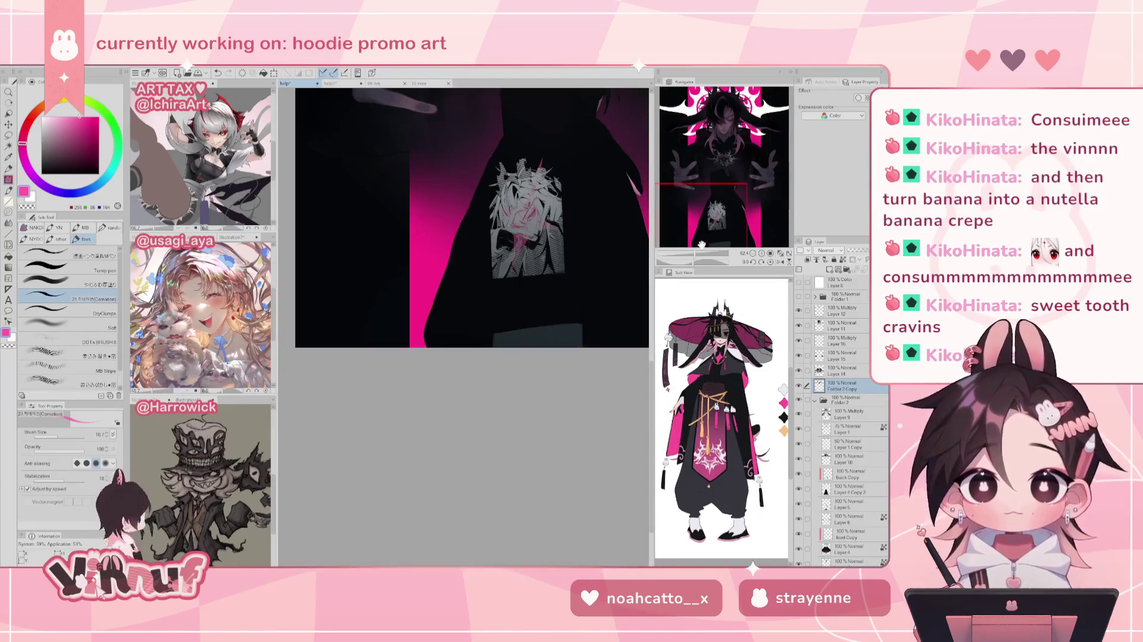
left_click_drag(735, 157, 732, 141)
scroll(731, 142, "up", 3)
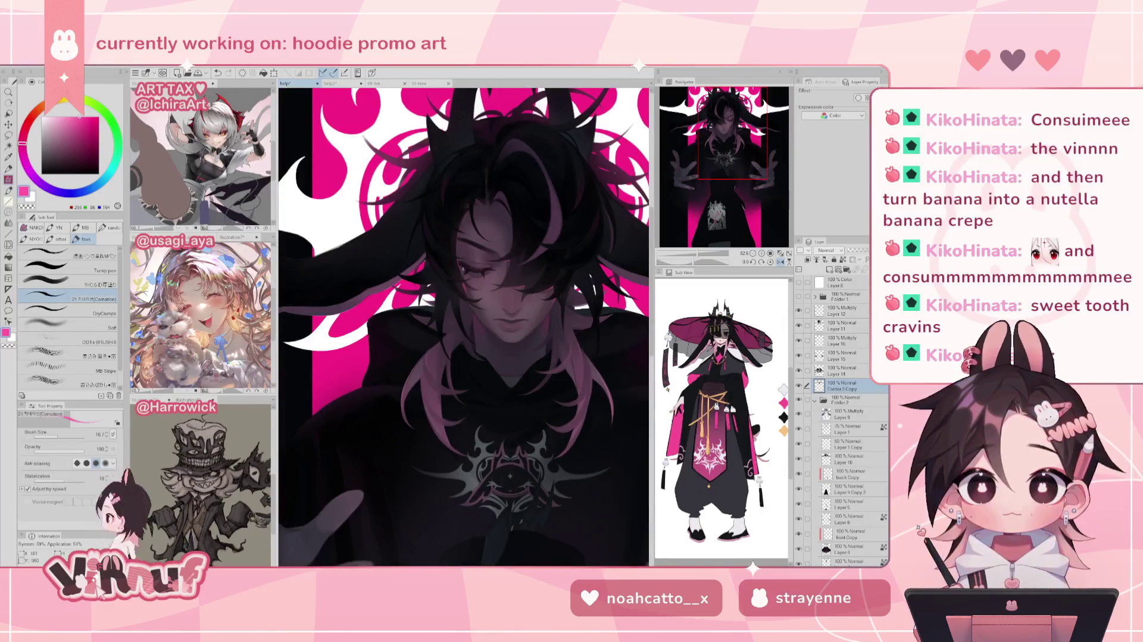
key("h")
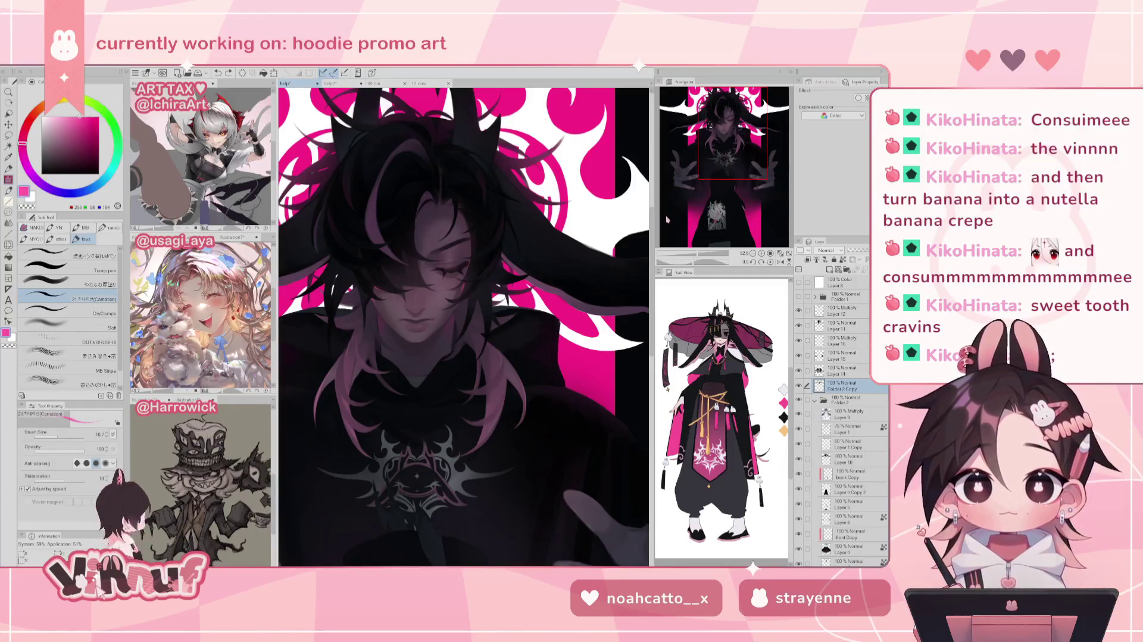
Fit the illustration to the window, then zoom in close on the eye
left_click(691, 254)
left_click_drag(691, 255, 698, 255)
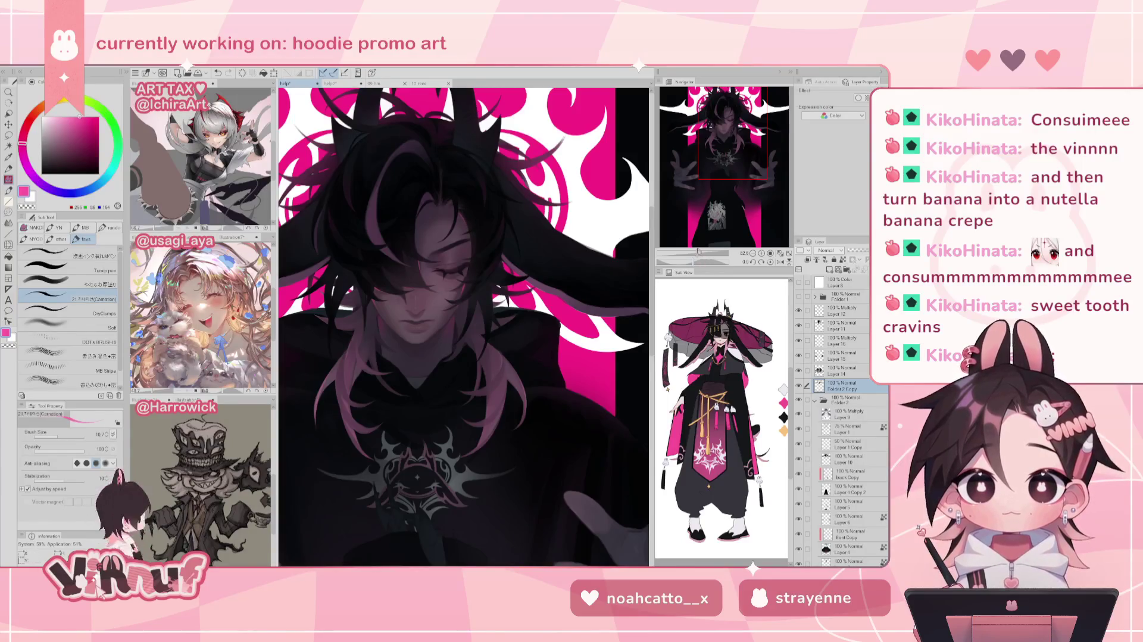
left_click_drag(700, 251, 697, 235)
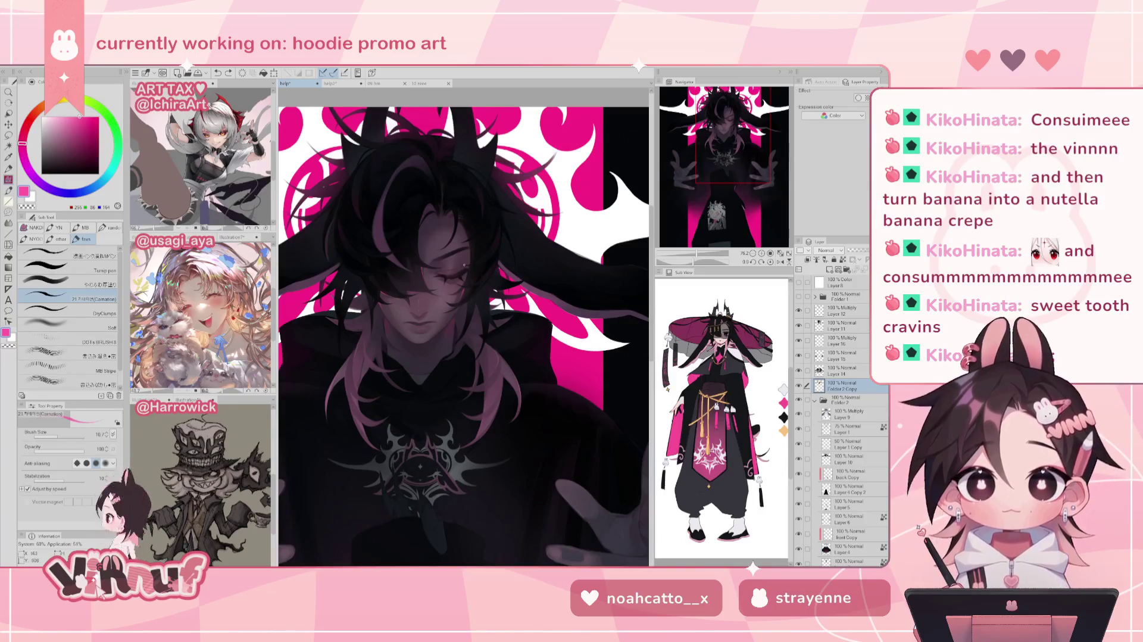
left_click(426, 290, "alt")
scroll(426, 291, "up", 5)
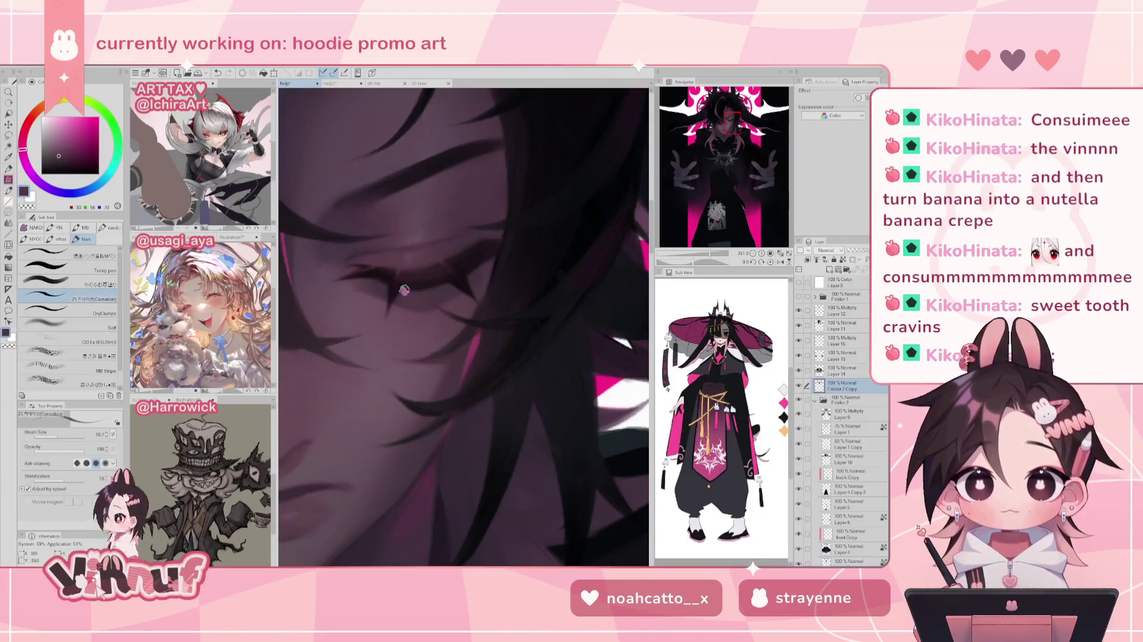
Eyedrop the dark beside the eye, then the pink of the hair streak as the painting colour
left_click(405, 286, "alt")
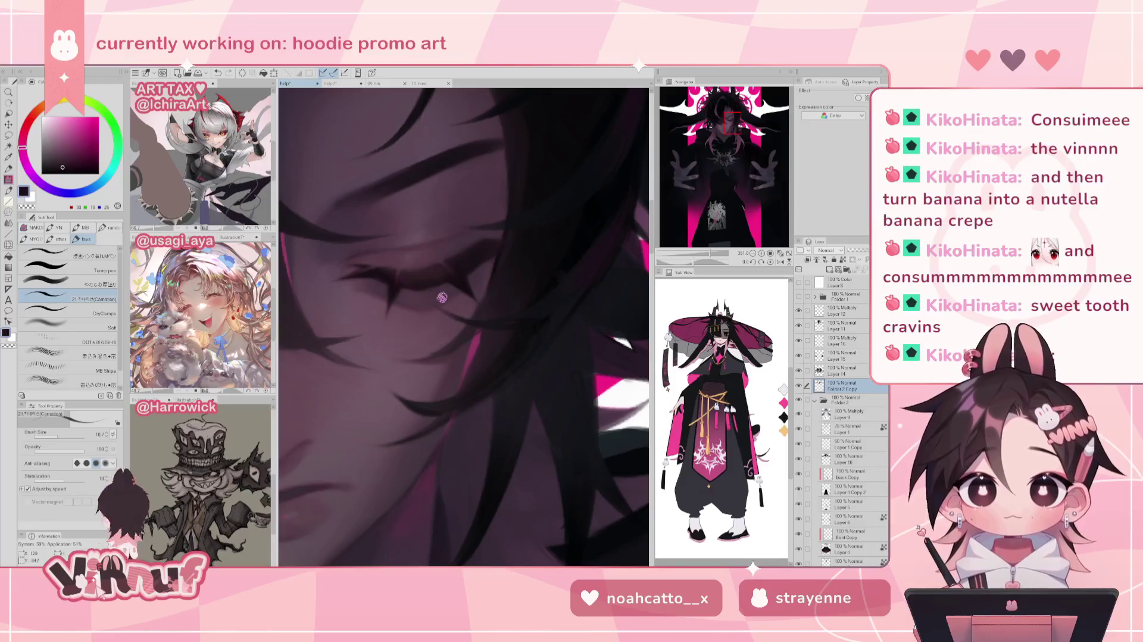
left_click(475, 344, "alt")
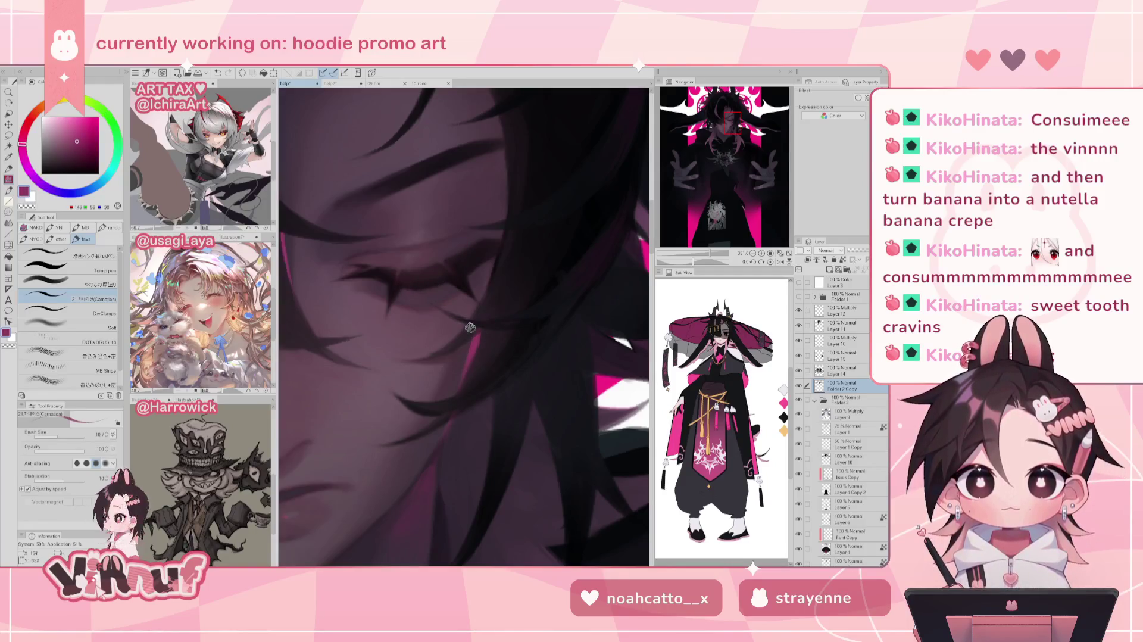
left_click(421, 285, "alt")
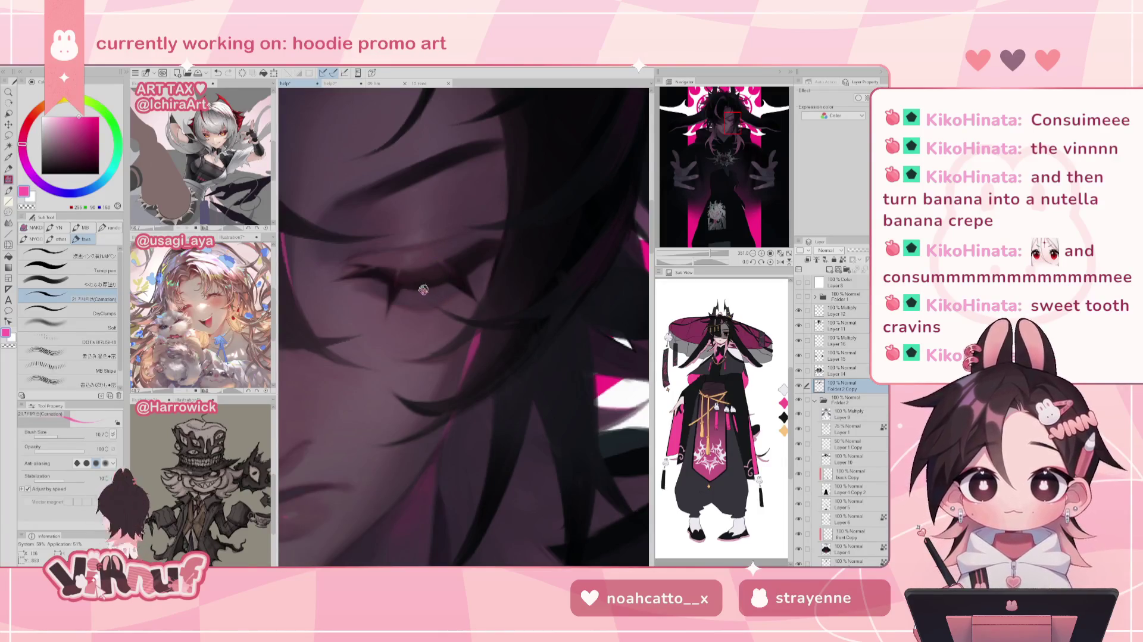
Fit the artwork to view, recentre a close-up on the eye, then fit the whole piece again
left_click(780, 253)
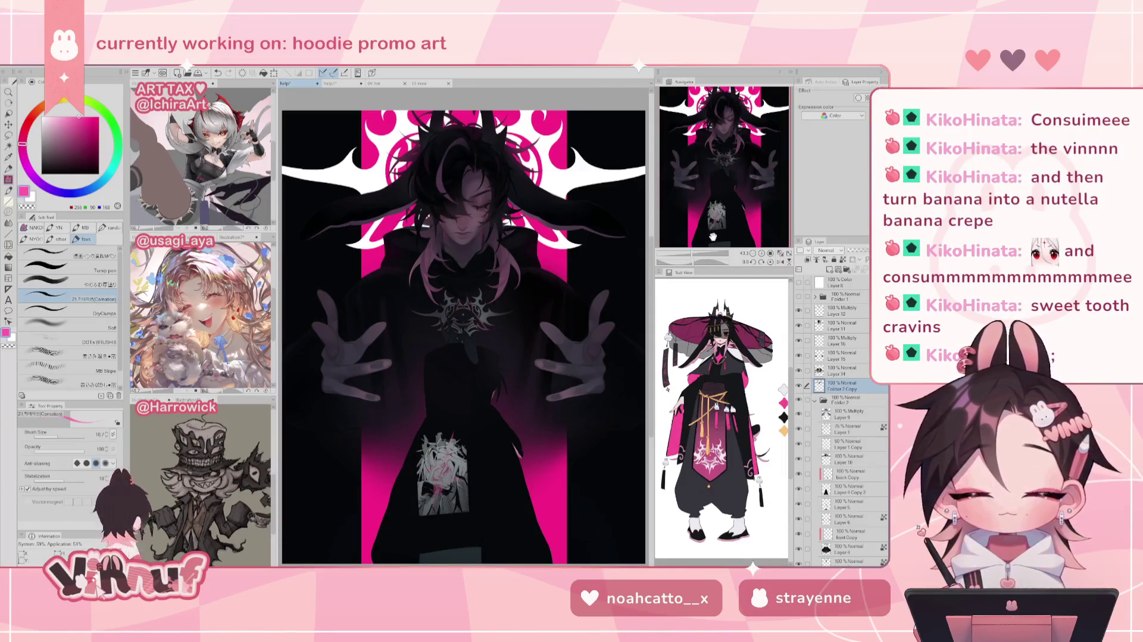
scroll(732, 124, "up", 5)
scroll(732, 123, "up", 5)
left_click_drag(732, 124, 727, 122)
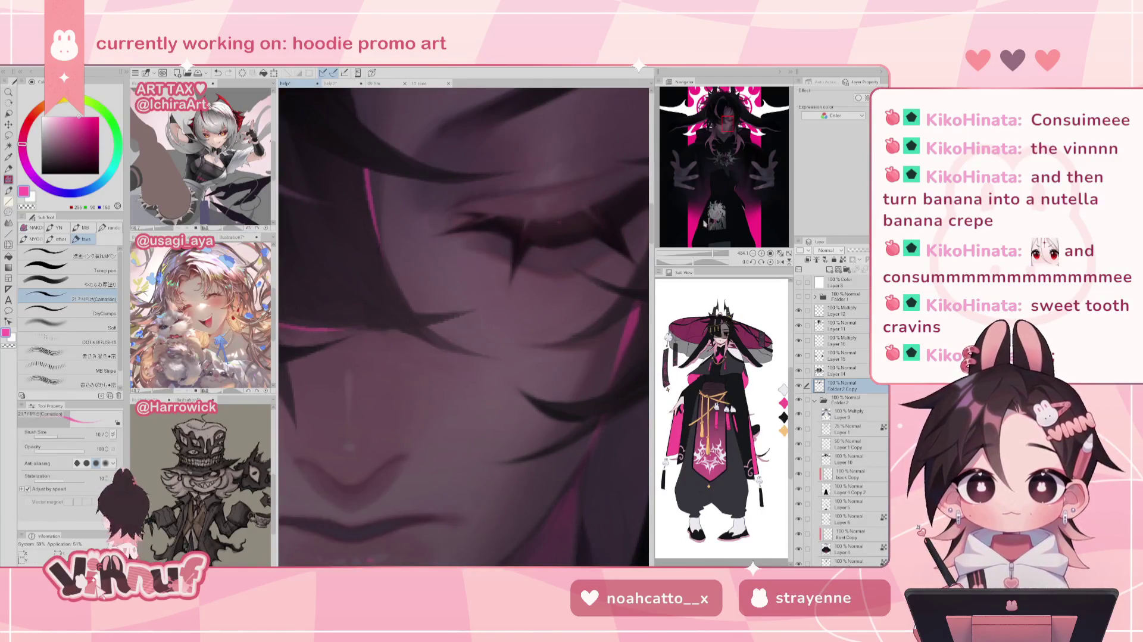
scroll(557, 222, "down", 4)
scroll(512, 294, "up", 1)
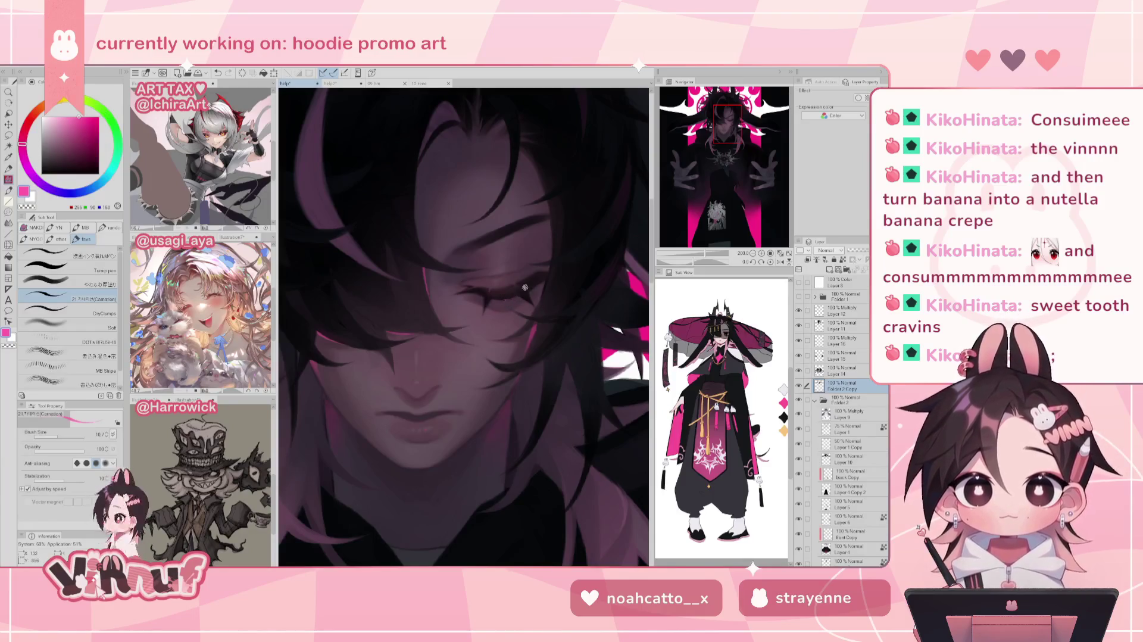
left_click(779, 254)
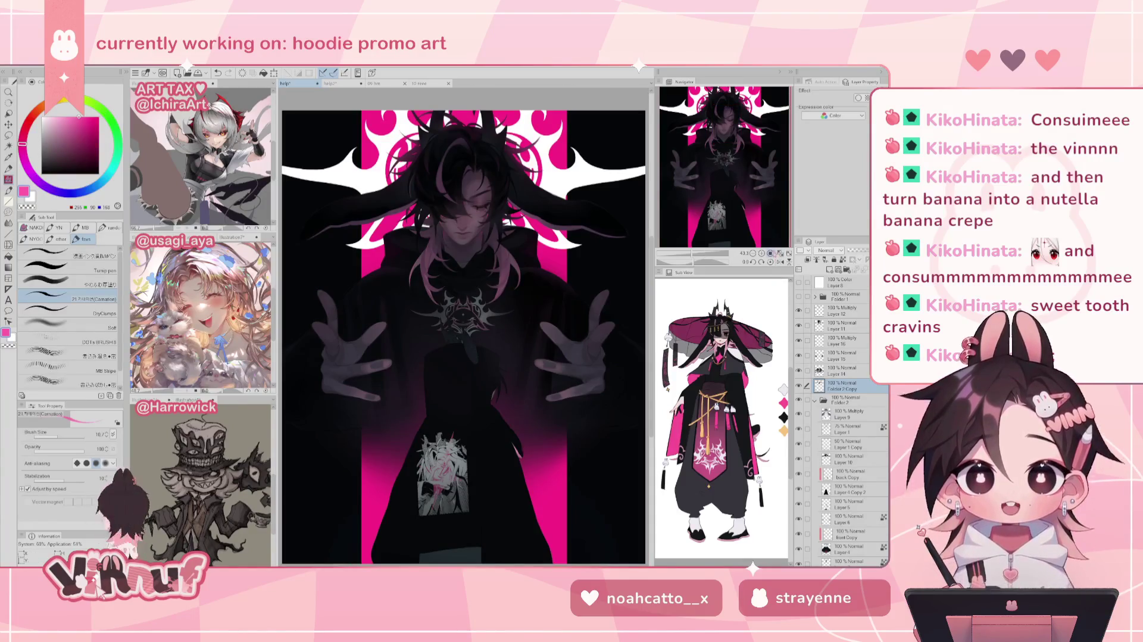
Move between the full artwork and a close-up centred on the eye
scroll(464, 267, "up", 3)
scroll(464, 268, "up", 2)
left_click_drag(535, 352, 519, 331)
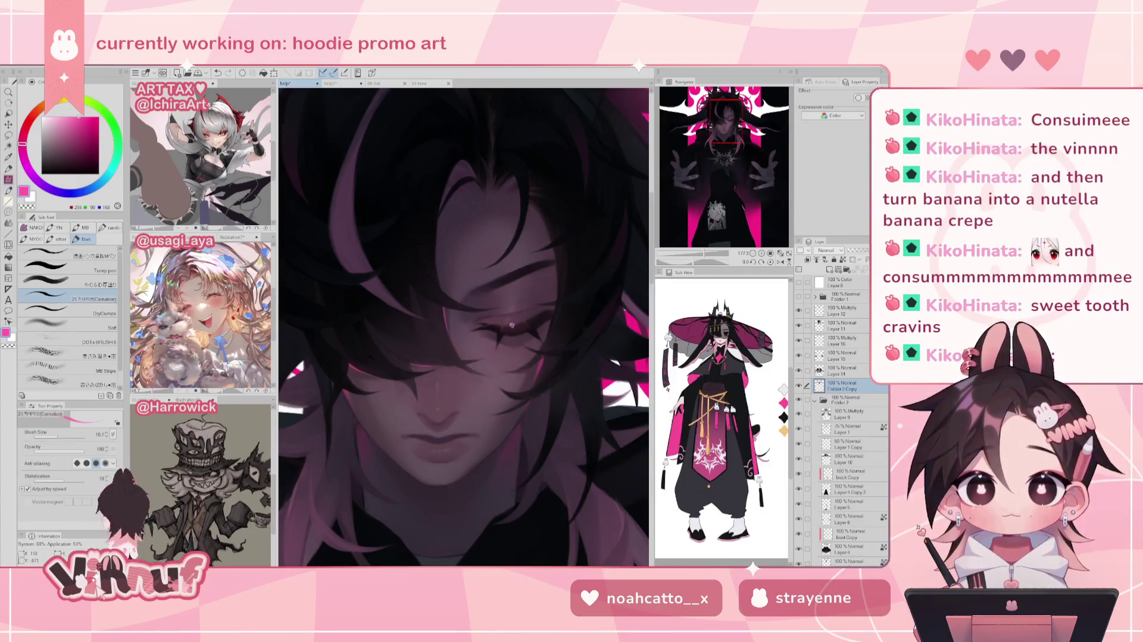
left_click(770, 253)
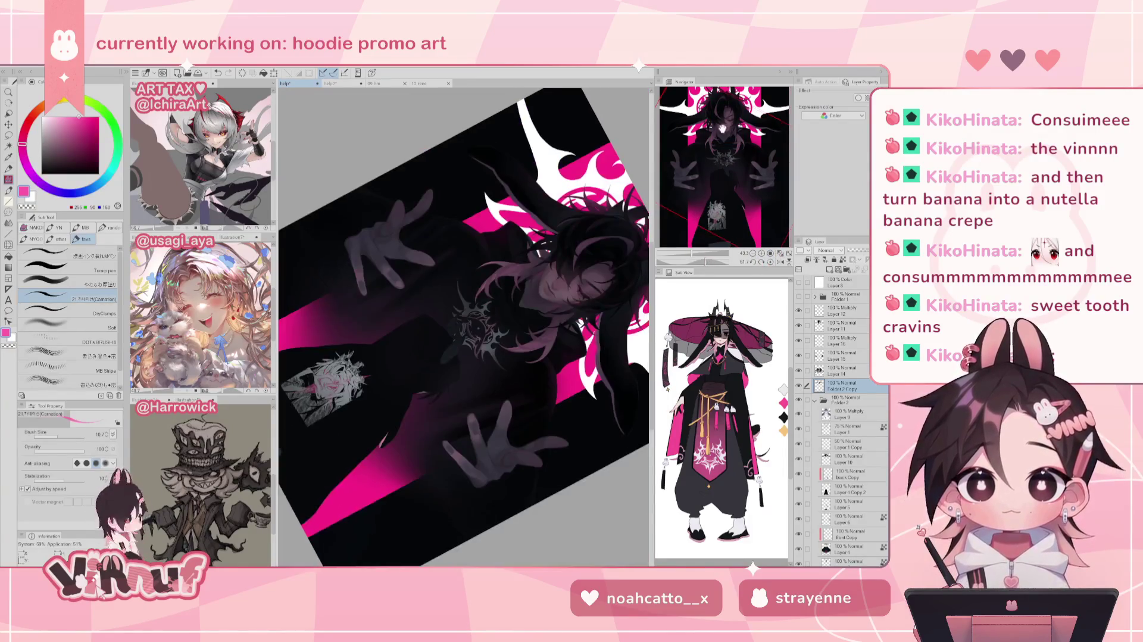
left_click(769, 262)
scroll(711, 218, "up", 5)
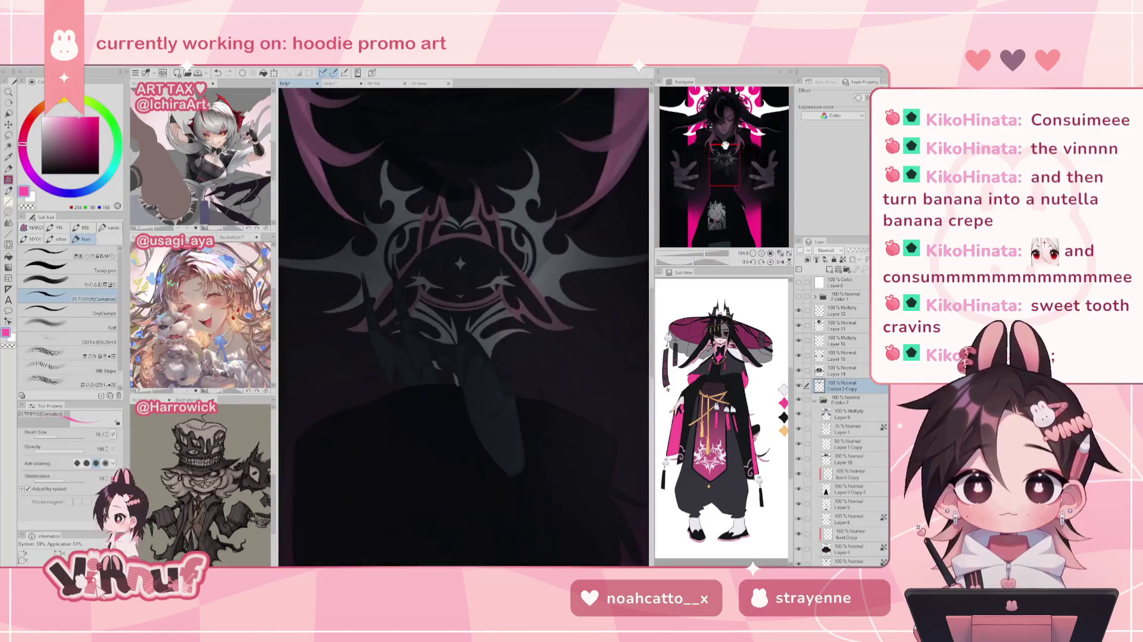
left_click_drag(723, 156, 723, 126)
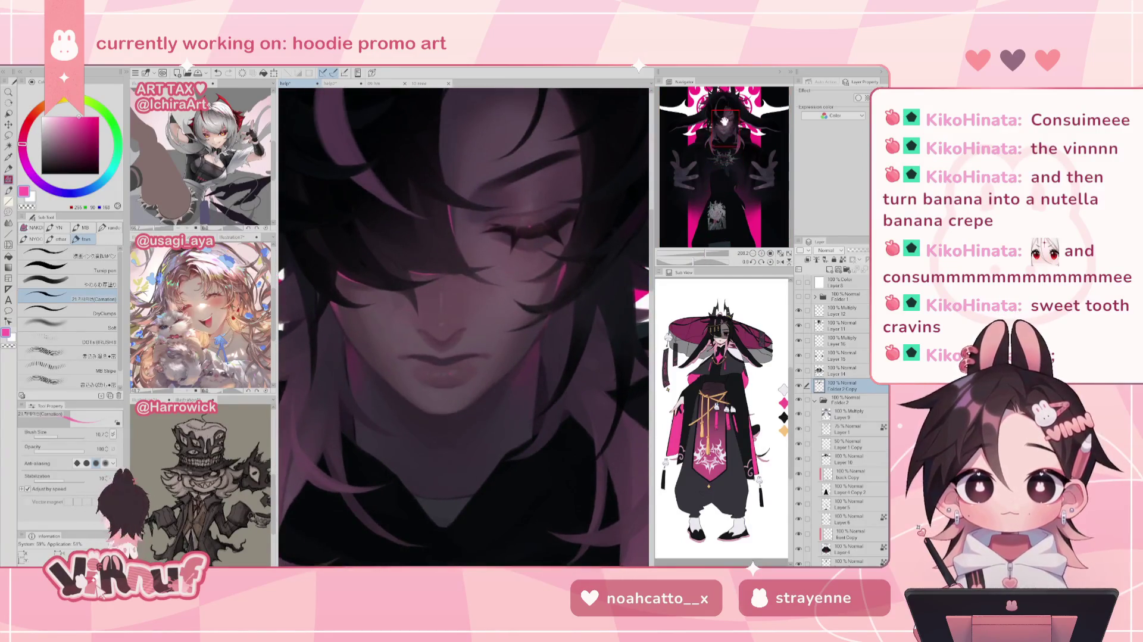
left_click_drag(509, 234, 524, 301)
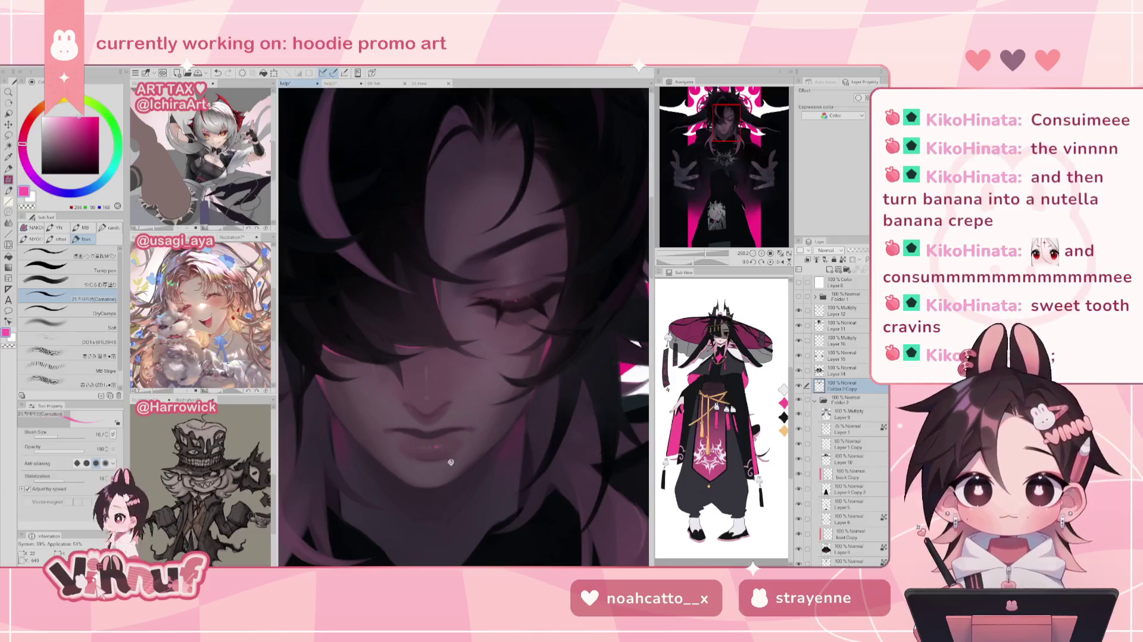
mouse_move(711, 254)
left_mouse_down()
mouse_move(692, 260)
mouse_move(702, 255)
left_mouse_up()
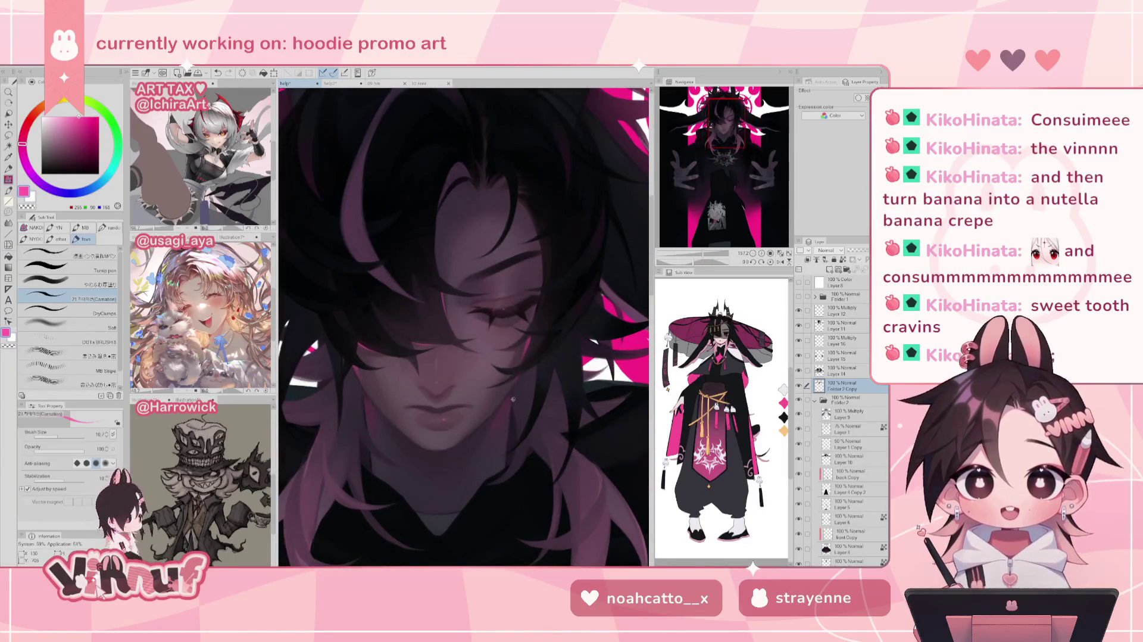
Sample the dark purple from the face, lighten it slightly, and zoom out to the whole head
left_click(460, 375, "alt")
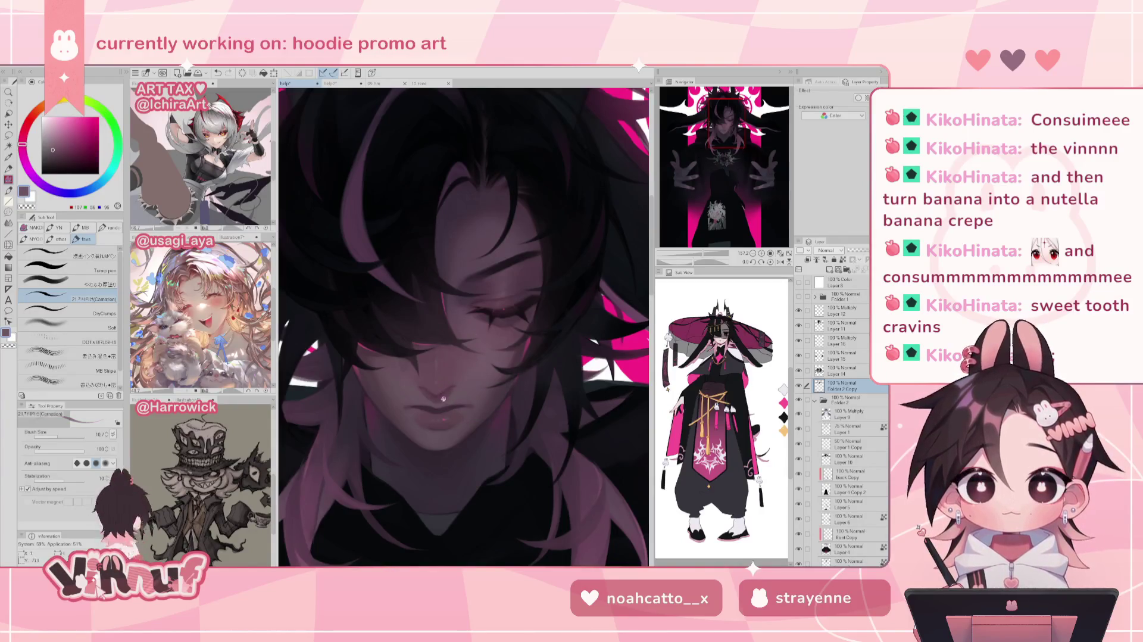
left_click(474, 352, "alt")
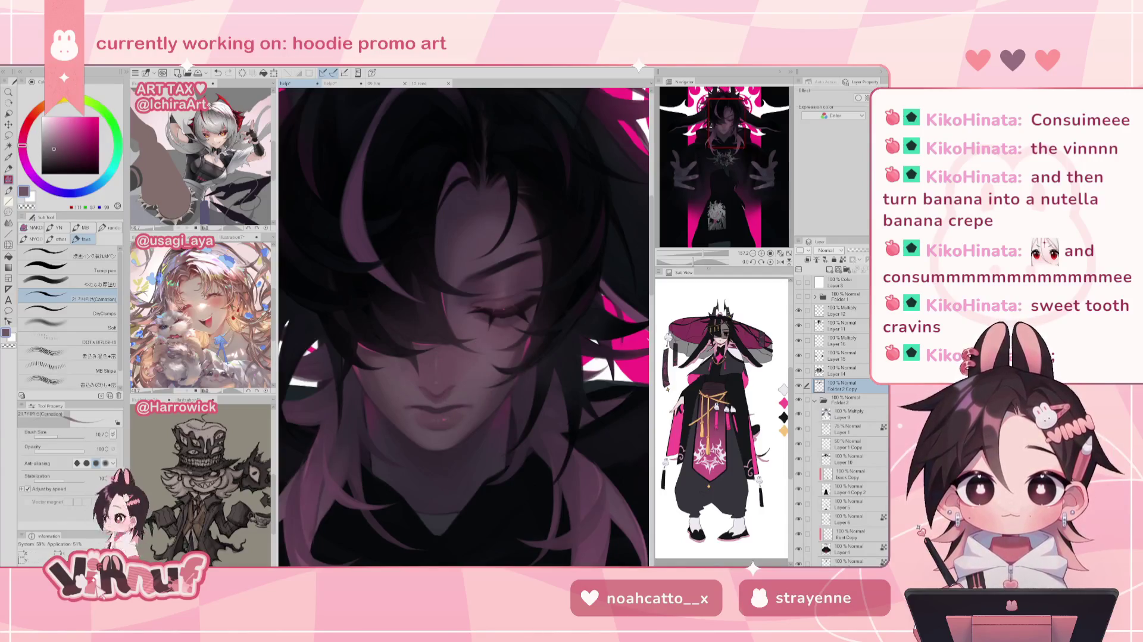
left_click_drag(703, 255, 705, 255)
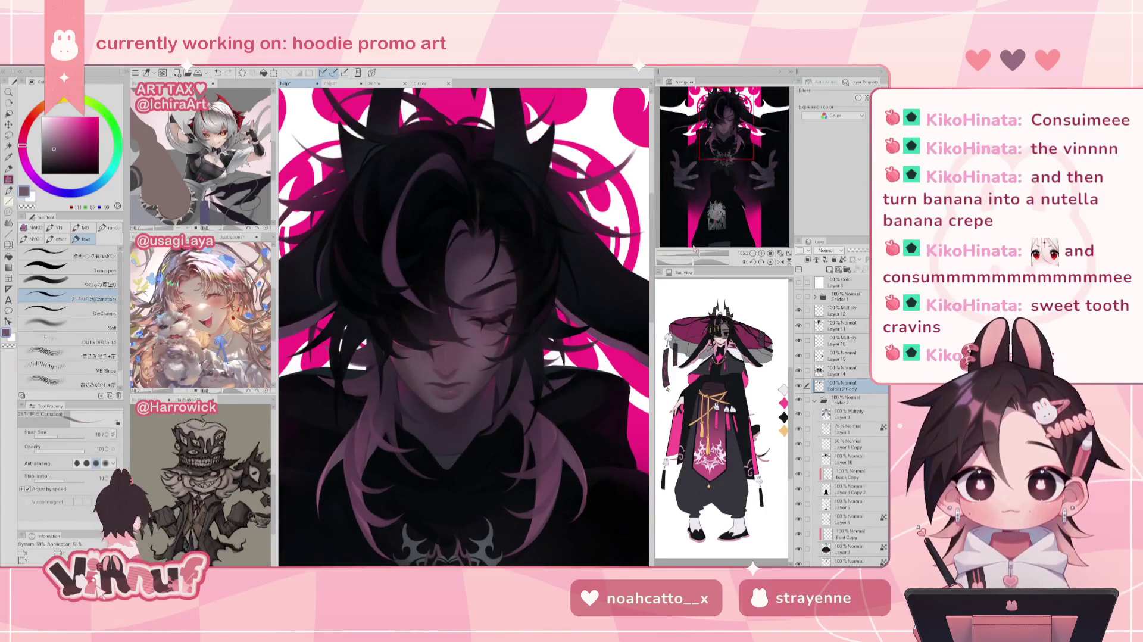
Try Liquify, return to the painting brushes, and sample pink from the hair
key("j")
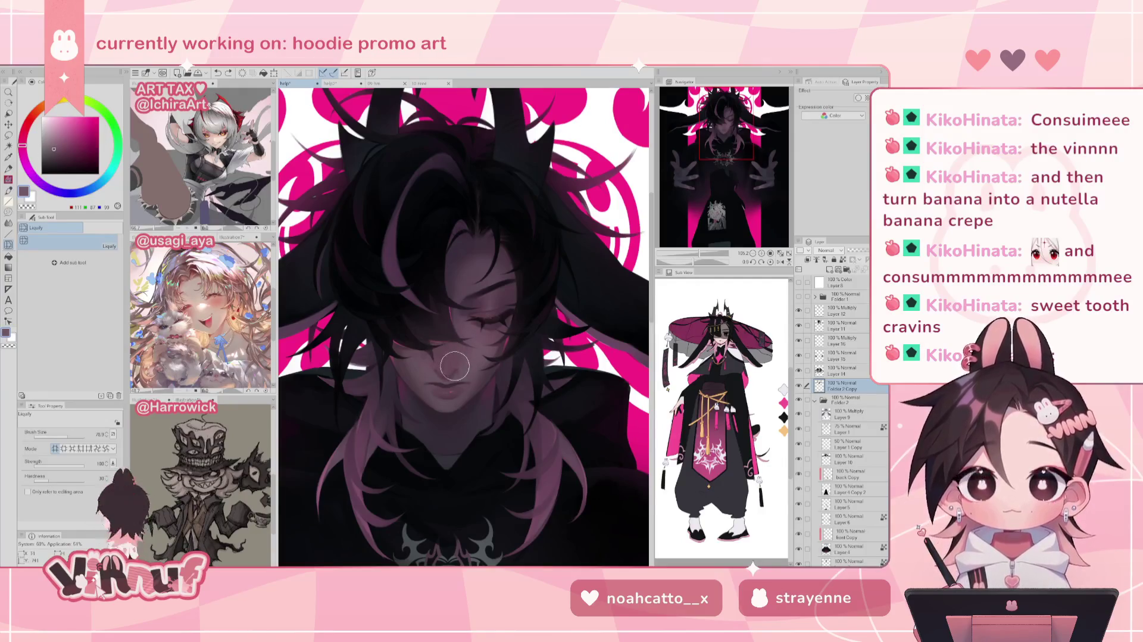
left_click_drag(706, 260, 700, 260)
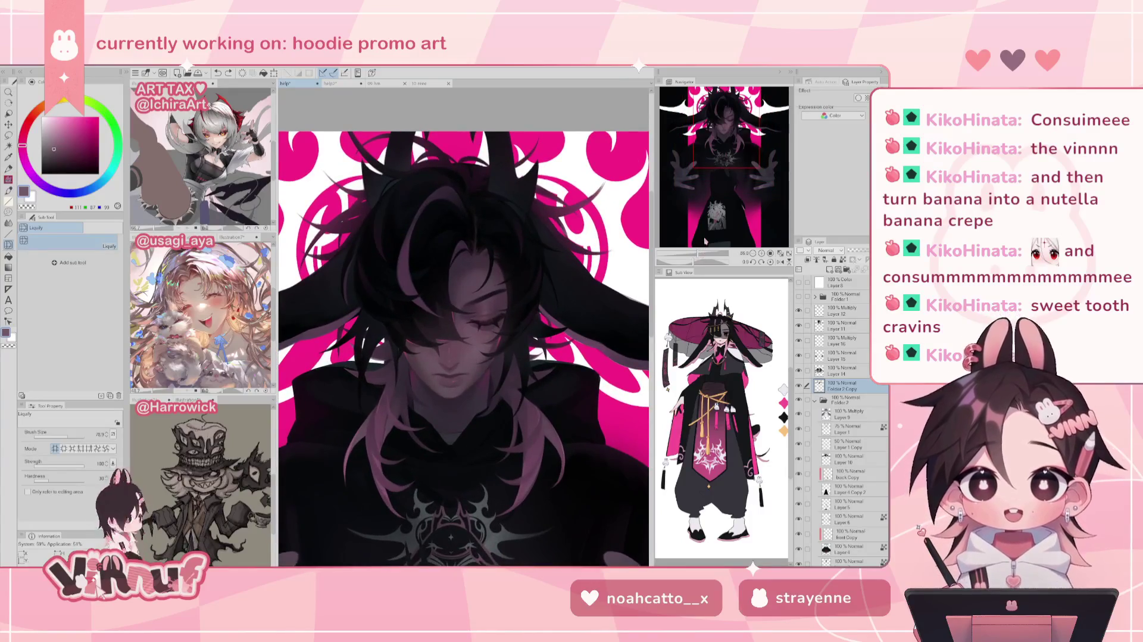
key("p")
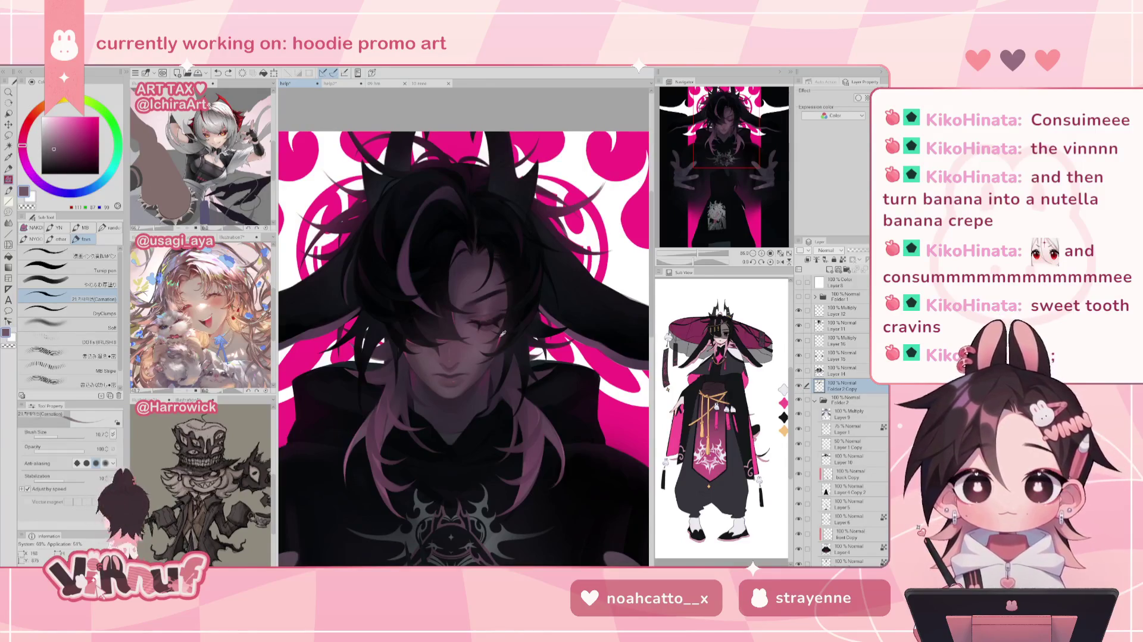
left_click(502, 332, "alt")
left_click(72, 130)
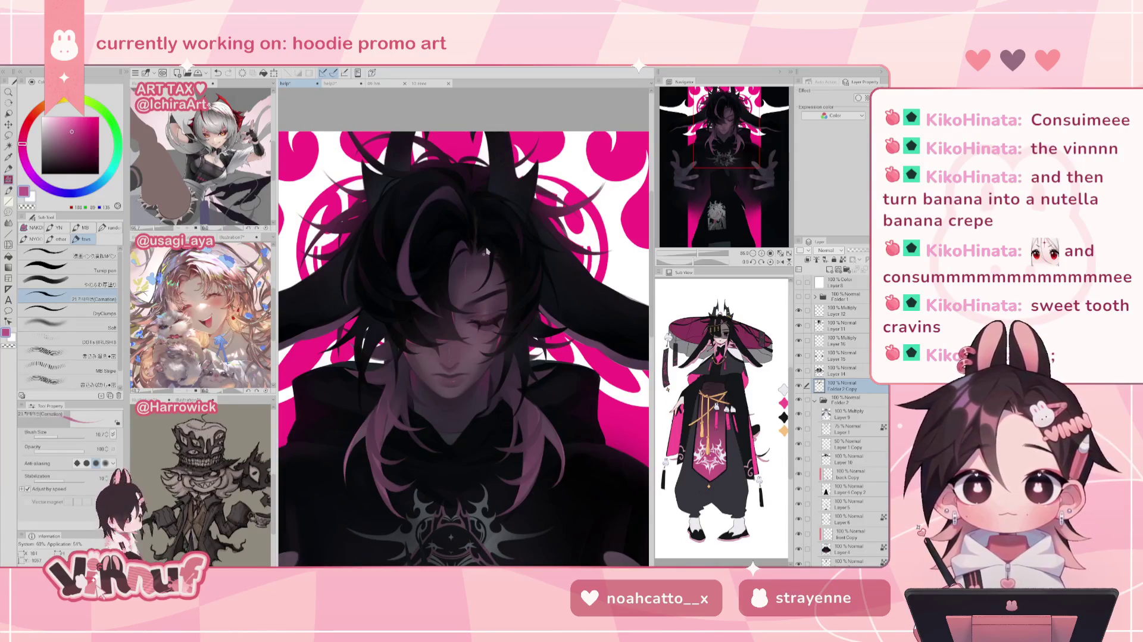
Check the art mirrored and at full size, then zoom back to the face and sample dark mauve
key("h")
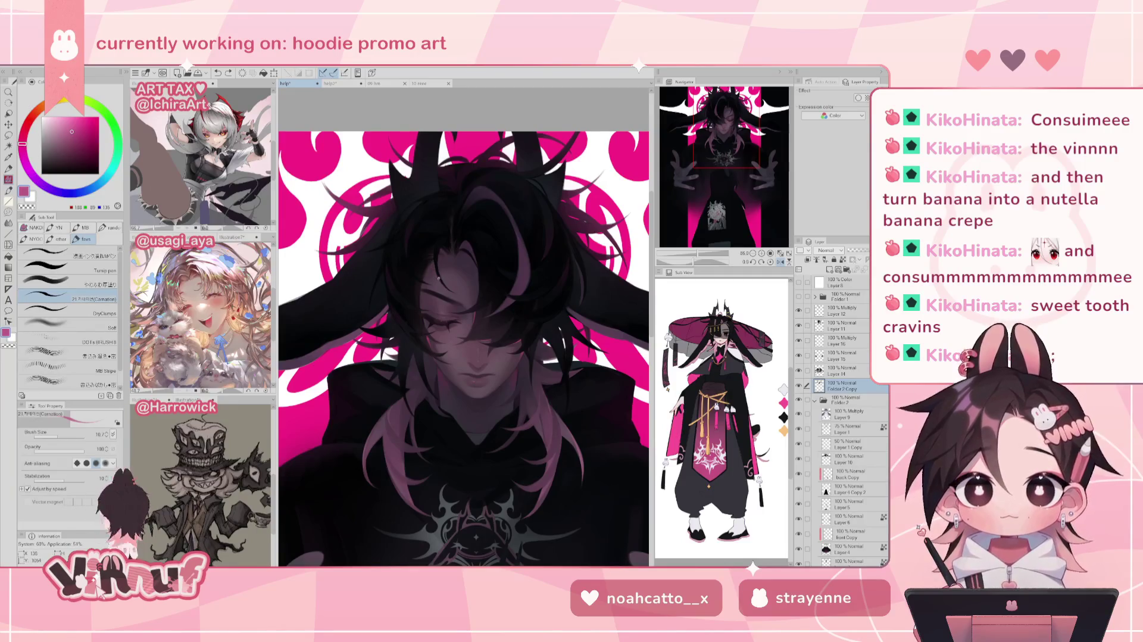
key("h")
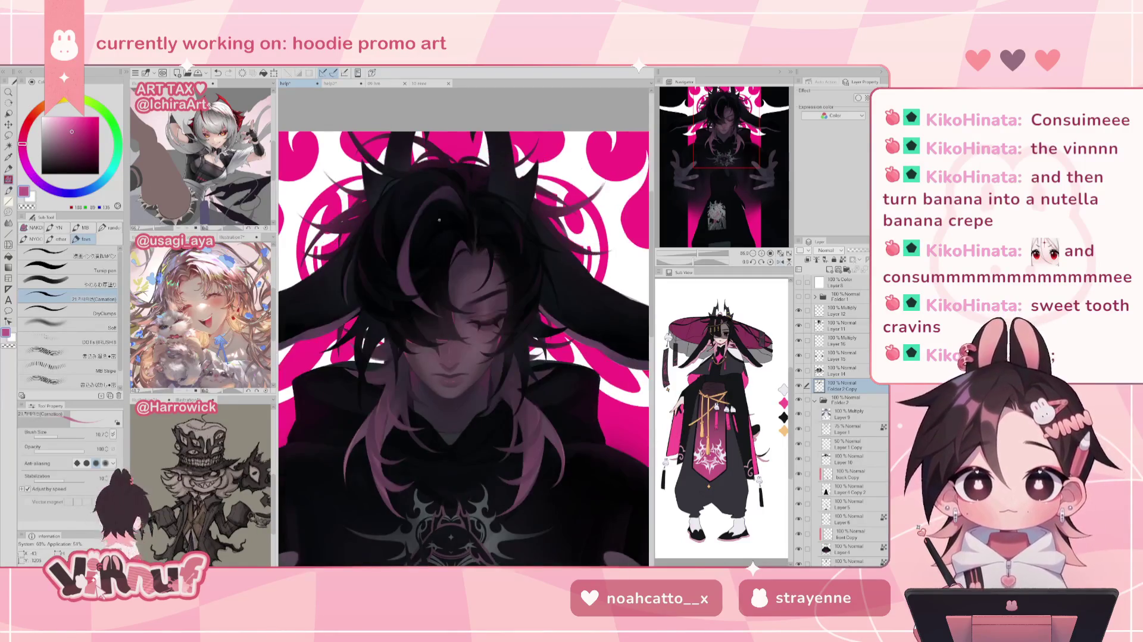
left_click_drag(704, 256, 723, 220)
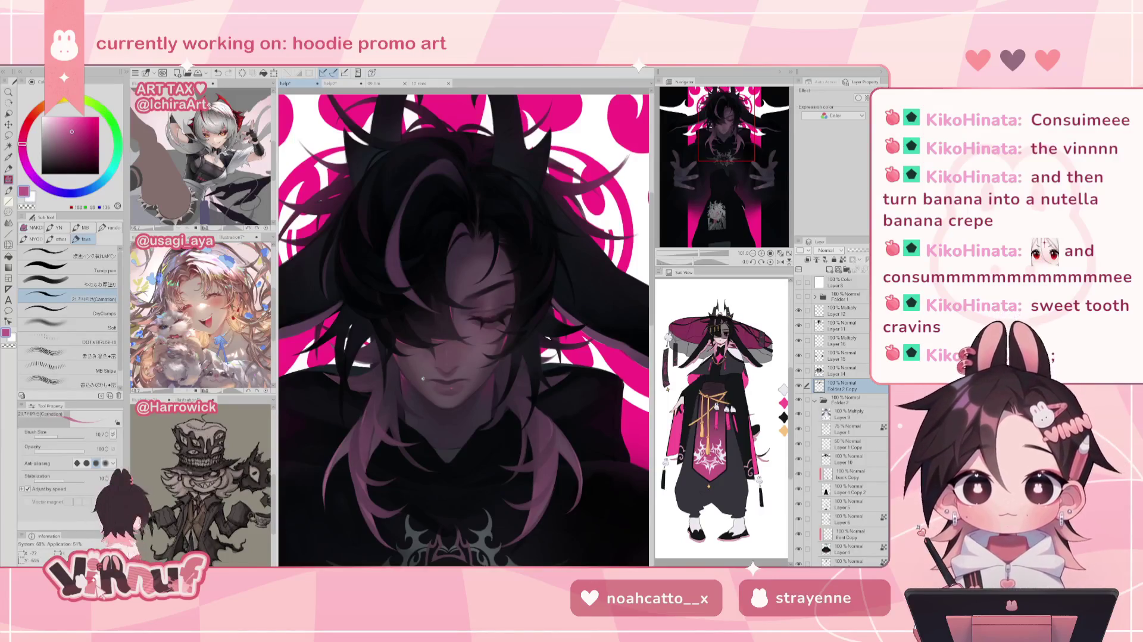
left_click_drag(701, 252, 698, 259)
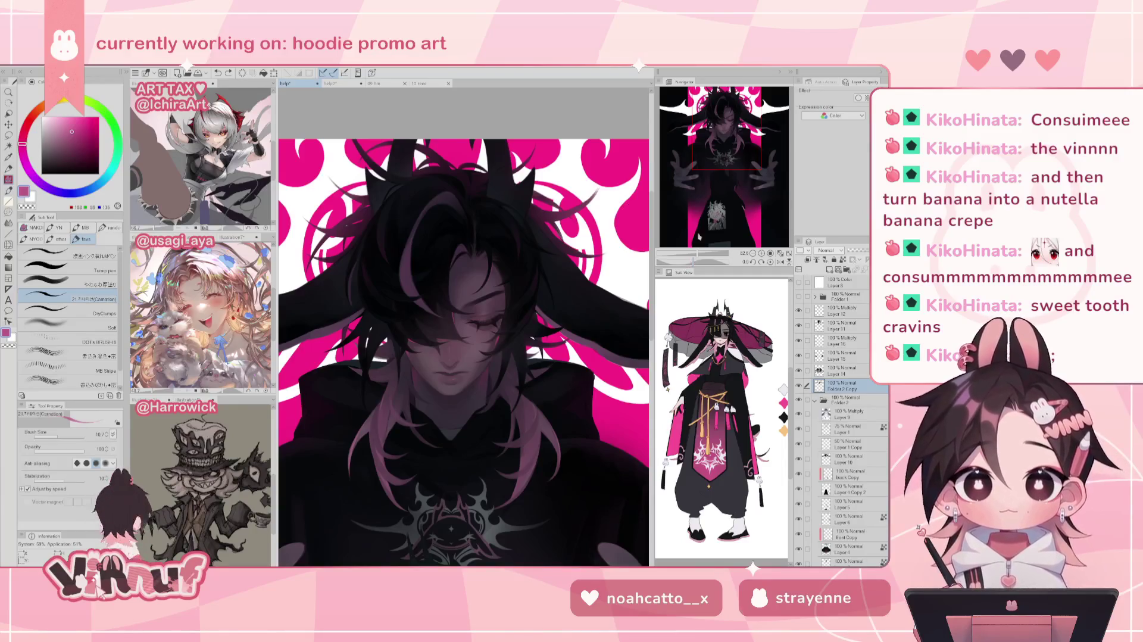
mouse_move(695, 188)
left_mouse_down()
mouse_move(718, 138)
mouse_move(712, 152)
left_mouse_up()
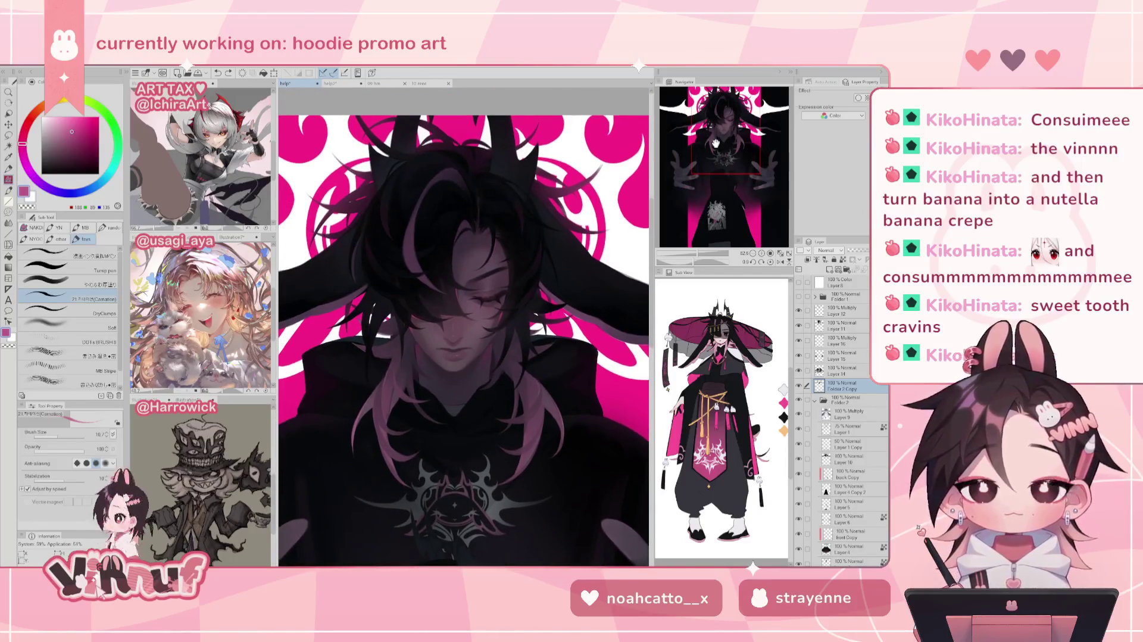
left_click_drag(696, 253, 704, 252)
left_click(440, 360, "alt")
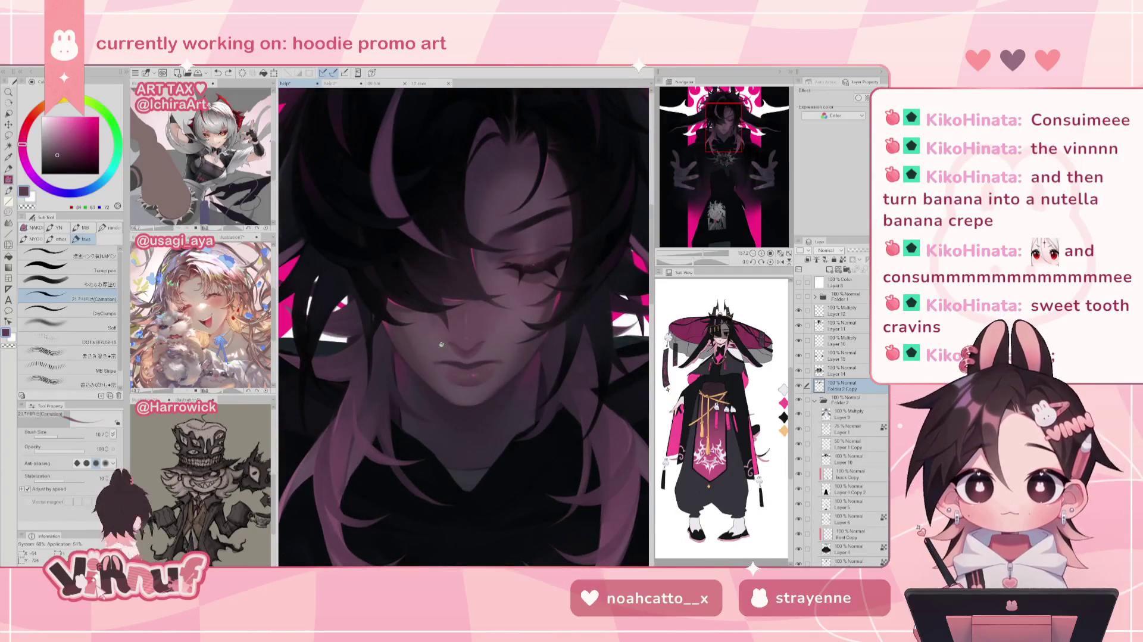
With the soft thick-paint brush, sample mauve near the lips and fine-tune its lightness
key("comma")
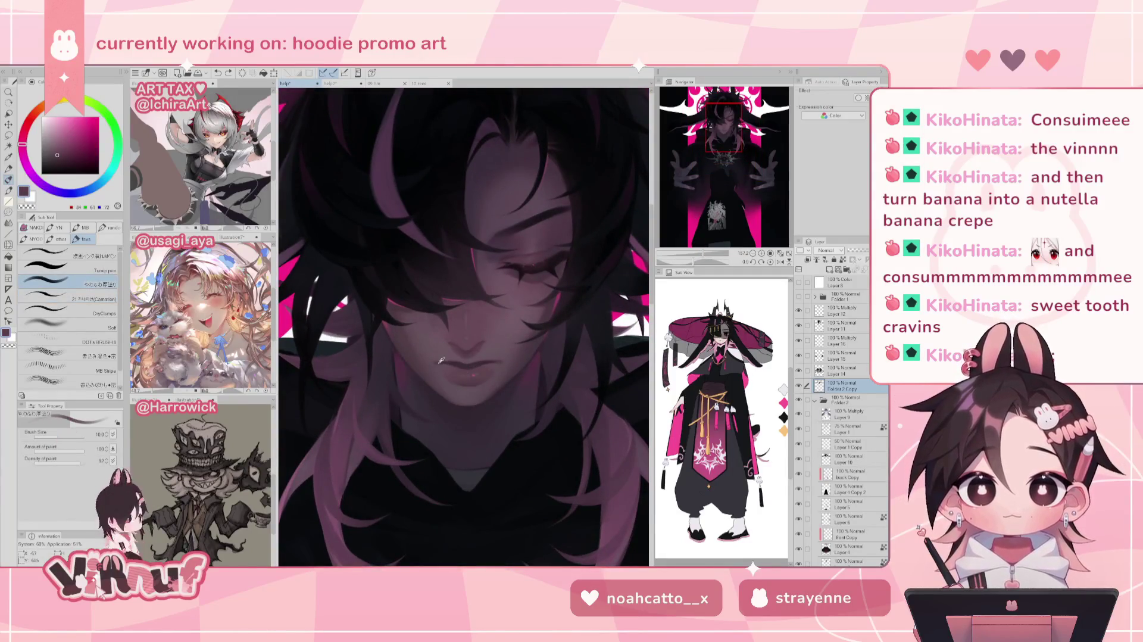
left_click(437, 361, "alt")
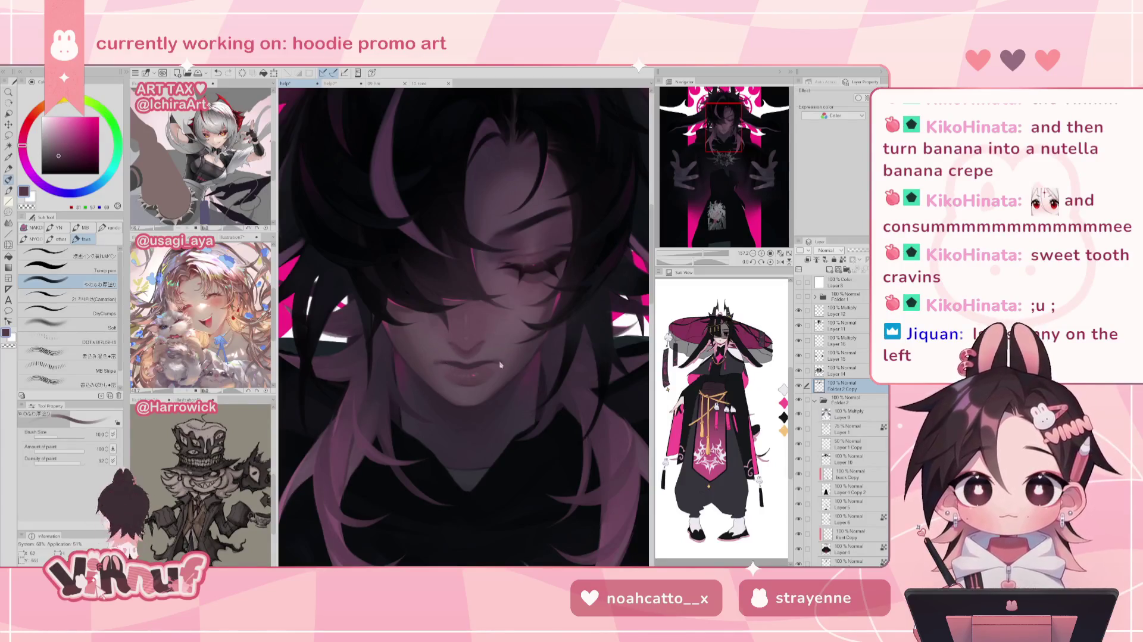
key("ctrl+z")
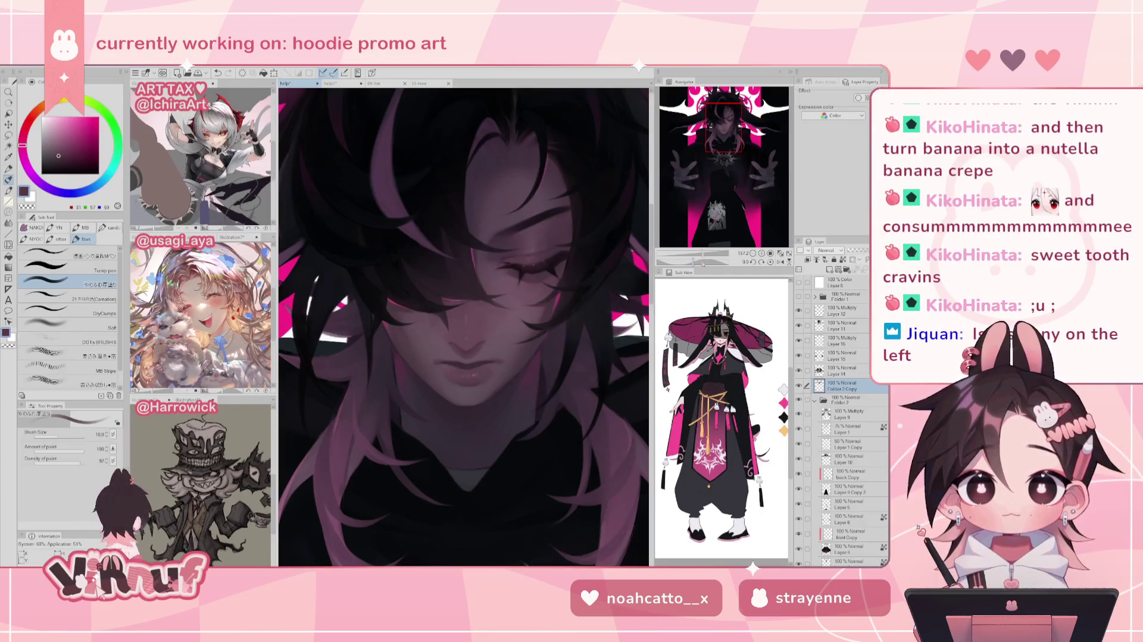
key("ctrl+0")
scroll(464, 298, "up", 5)
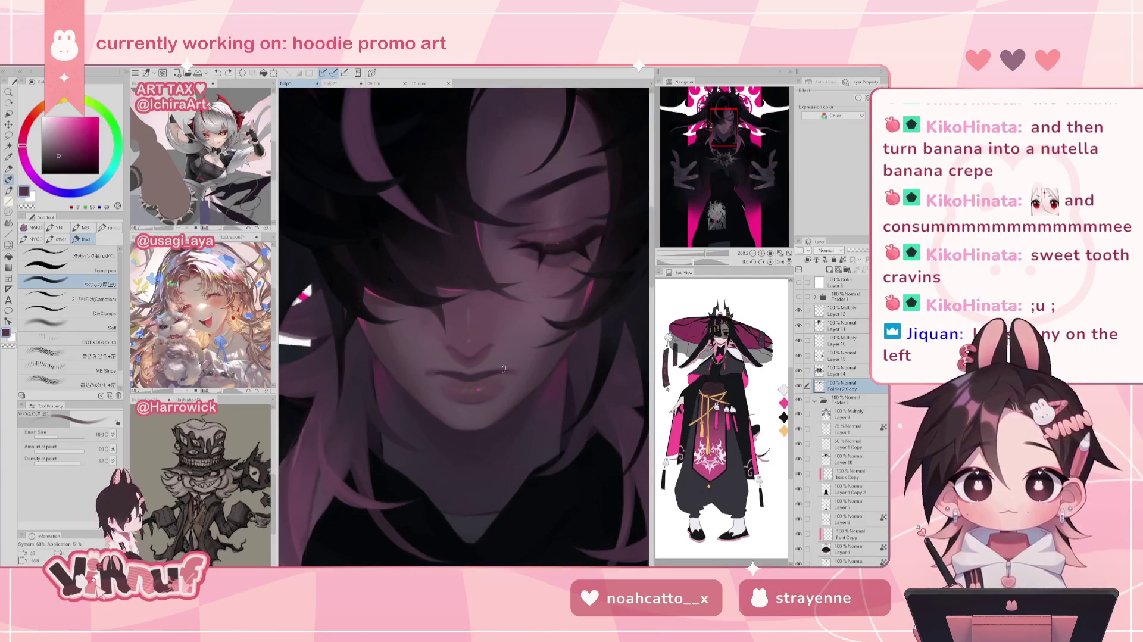
left_click(521, 386, "alt")
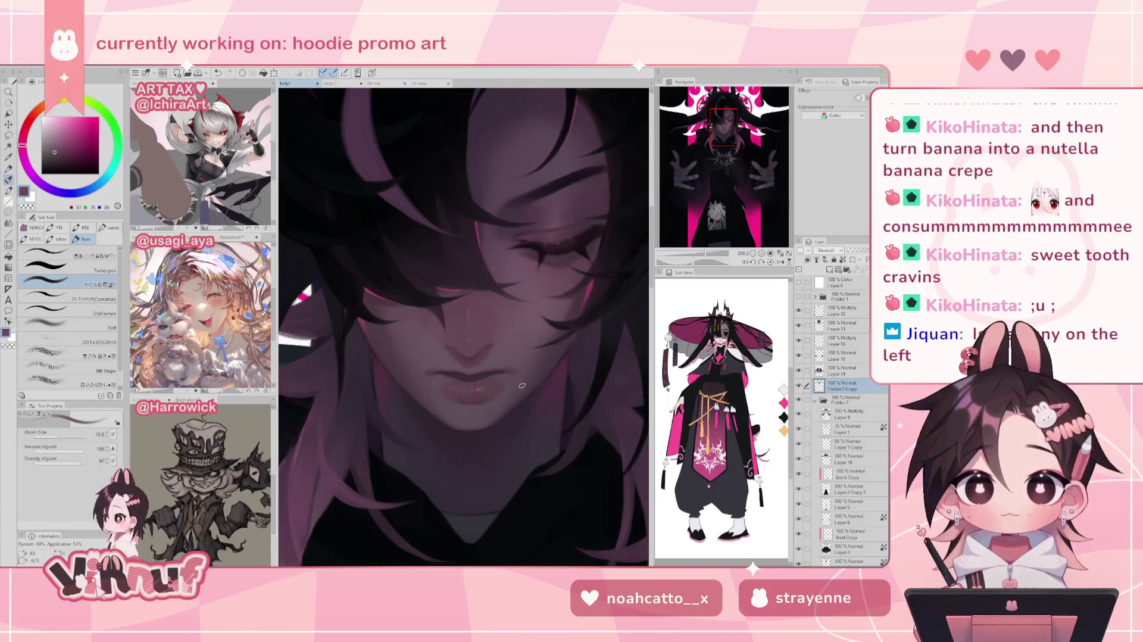
left_click(424, 376, "alt")
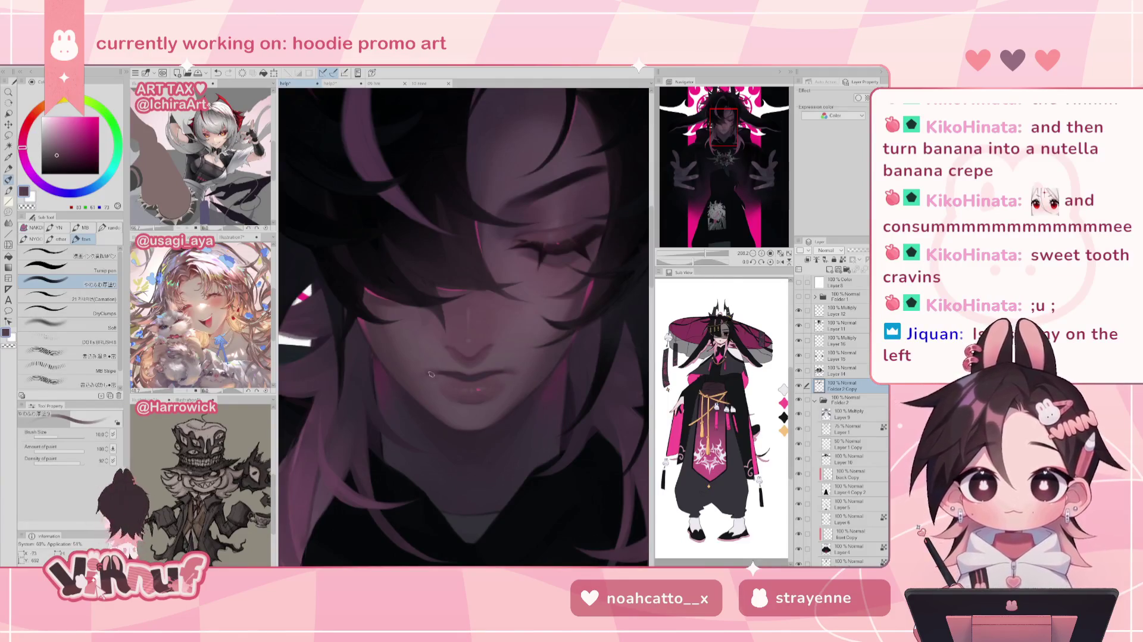
left_click_drag(701, 257, 677, 253)
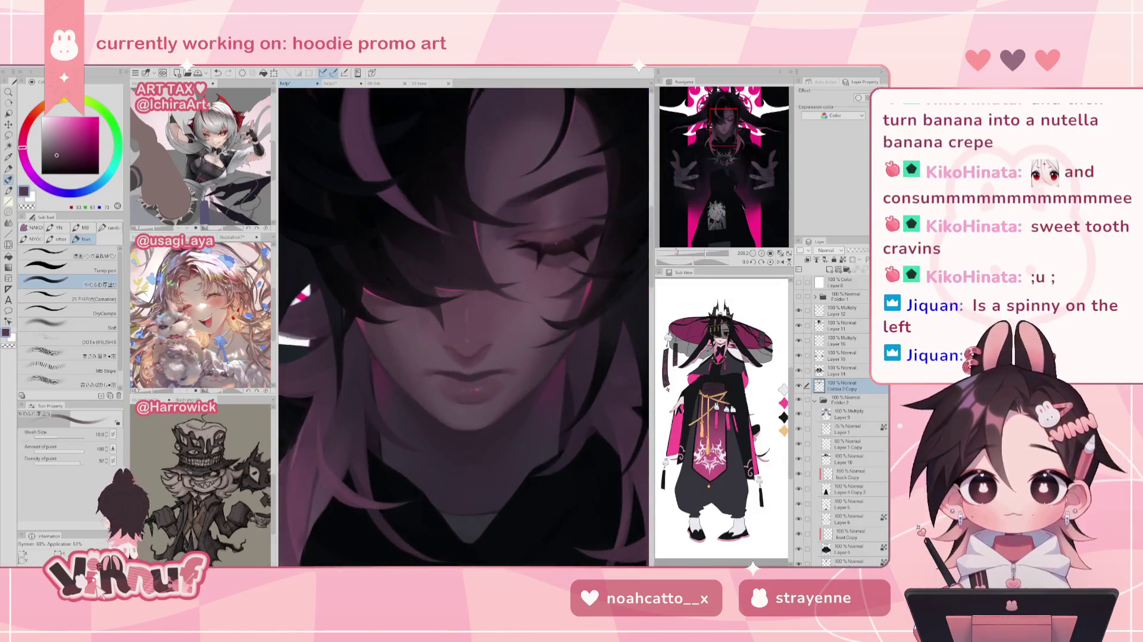
Paint the lower face in a darker tone at brush size 21.4, undoing strokes, then fit to view
left_click(561, 244, "alt")
left_click(100, 254)
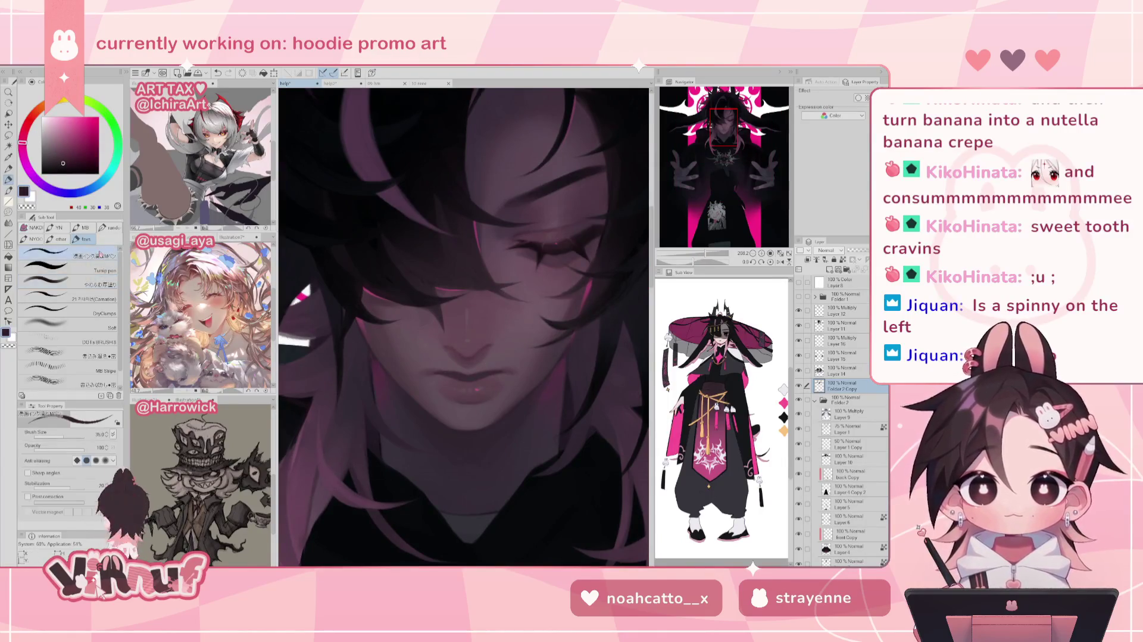
left_click_drag(512, 327, 463, 337)
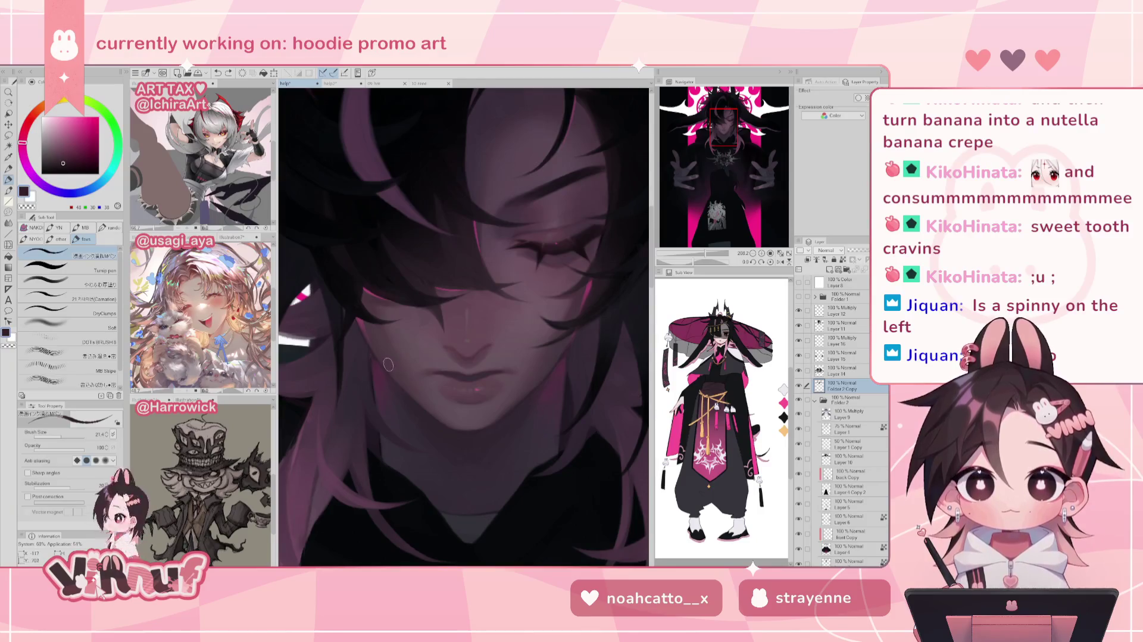
key("ctrl+z")
key("ctrl+z")
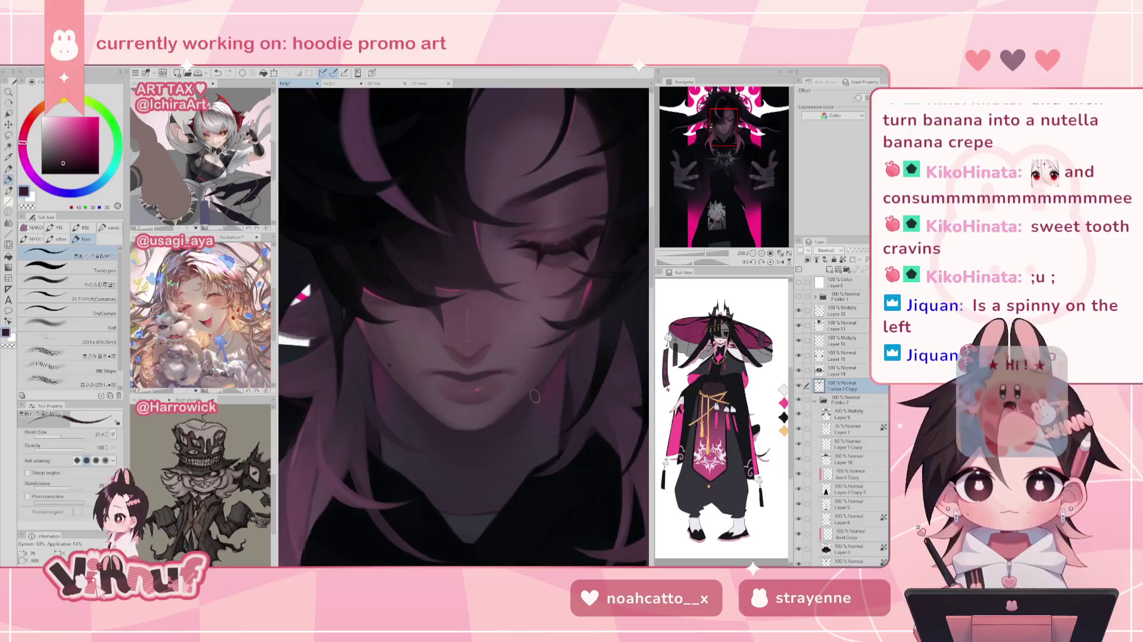
key("ctrl+0")
scroll(463, 326, "up", 5)
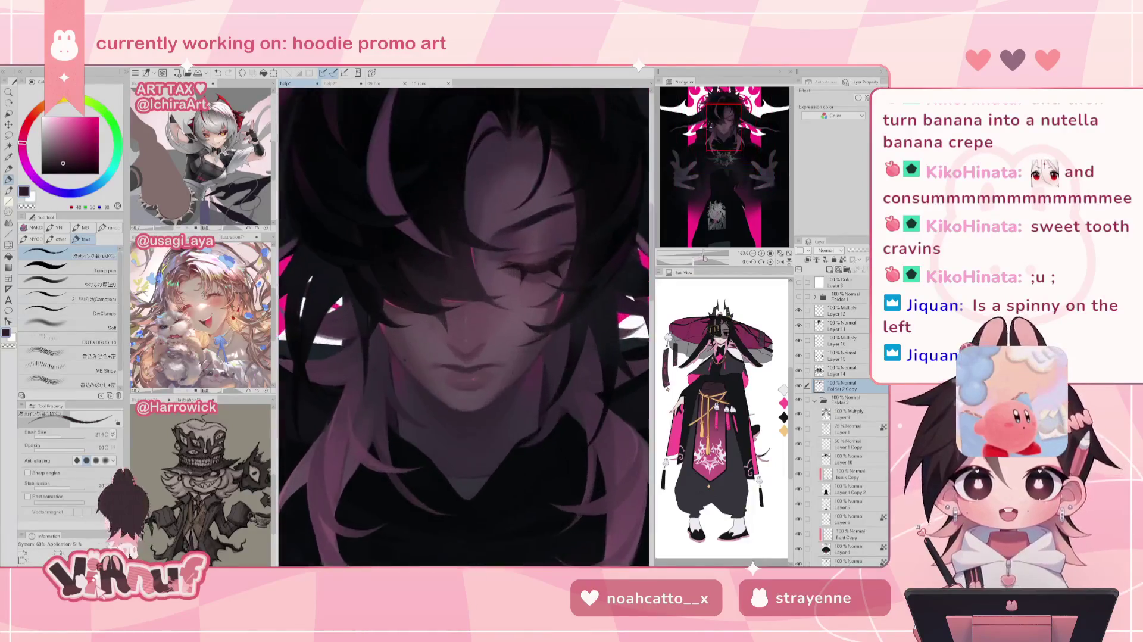
scroll(704, 258, "up", 3)
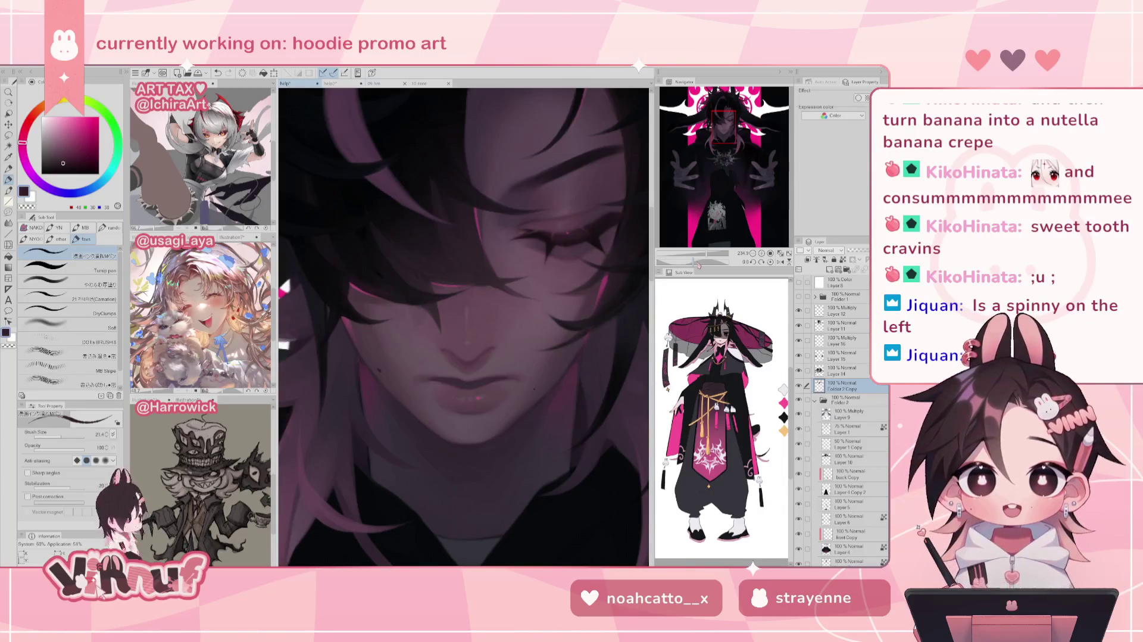
key("ctrl+plus")
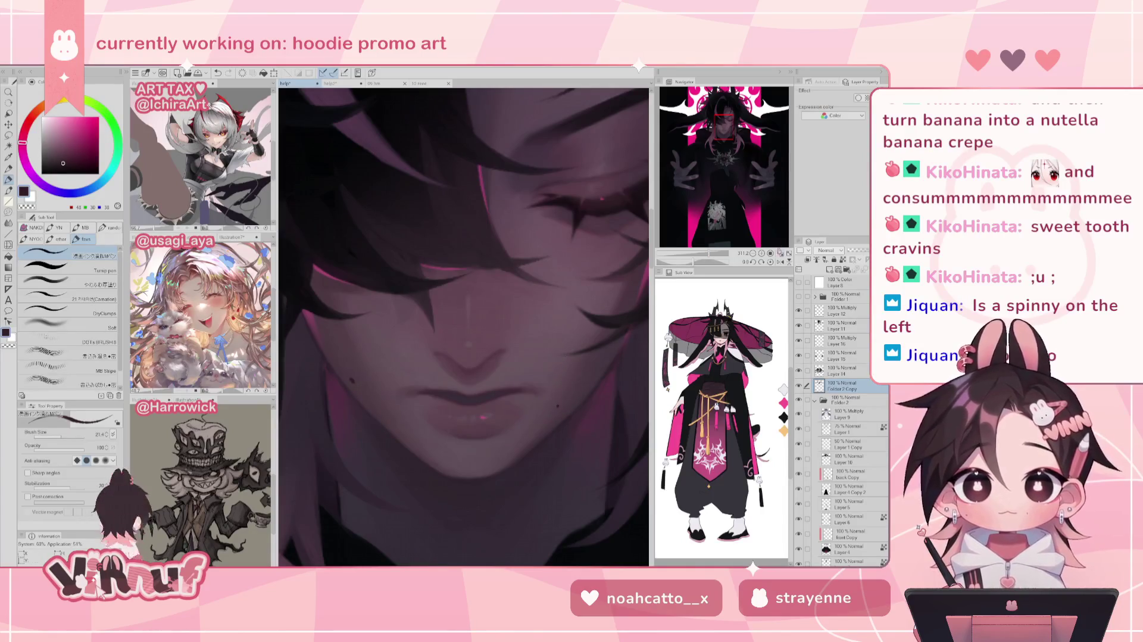
left_click(780, 255)
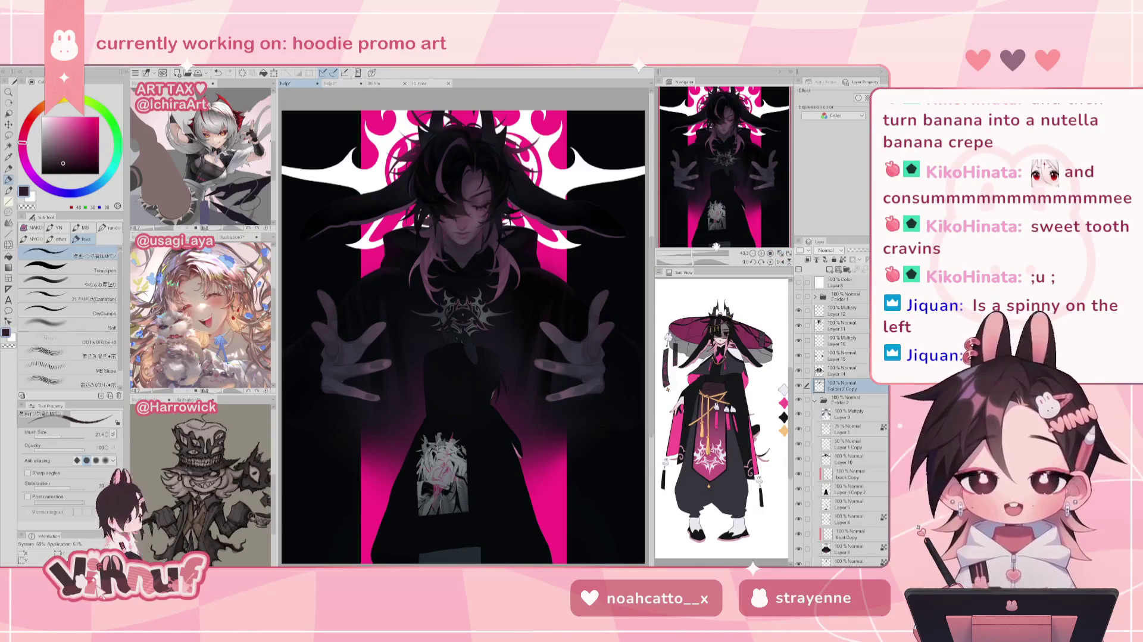
Centre a mirrored close-up on the face and sample a near-black from the hair shading
mouse_move(717, 243)
left_mouse_down()
mouse_move(723, 144)
mouse_move(727, 154)
left_mouse_up()
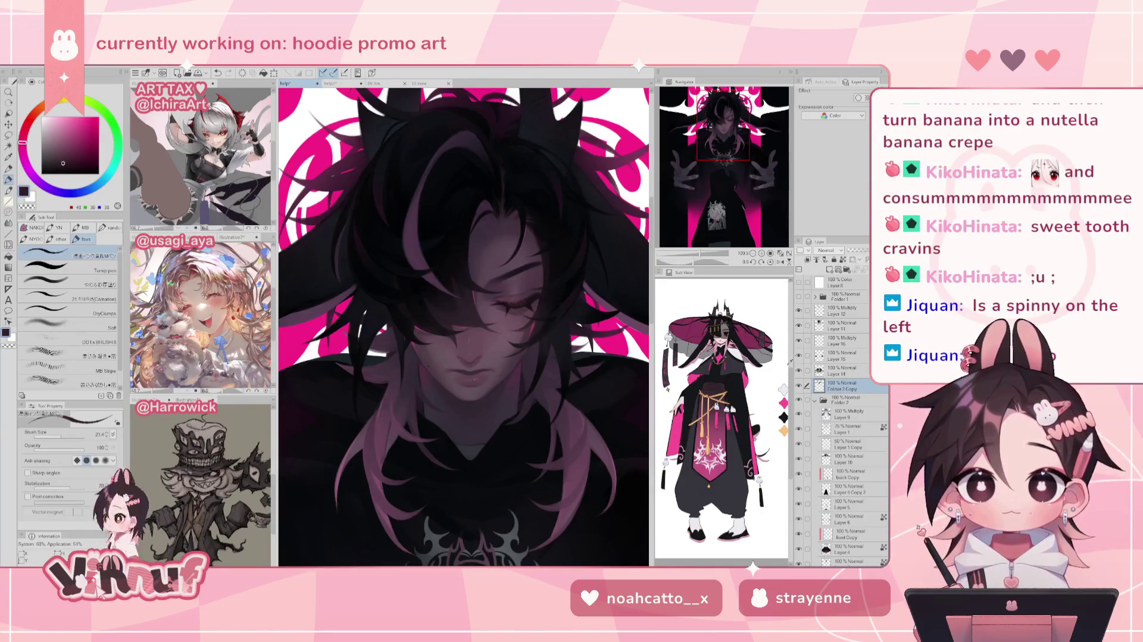
left_click_drag(700, 252, 709, 252)
left_click_drag(377, 208, 416, 257)
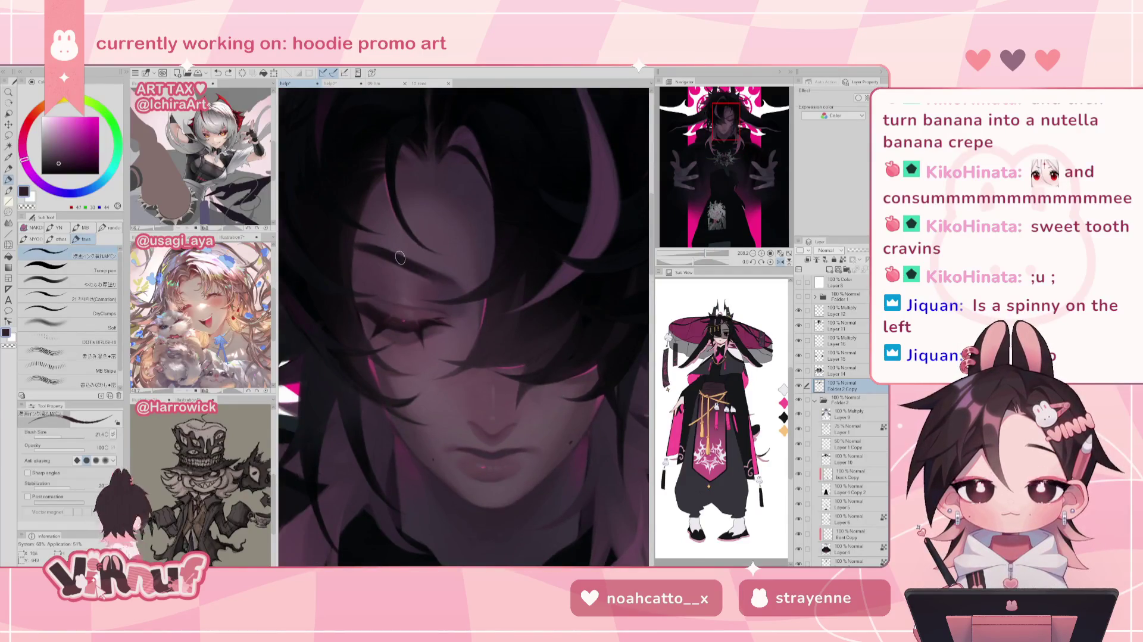
key("h")
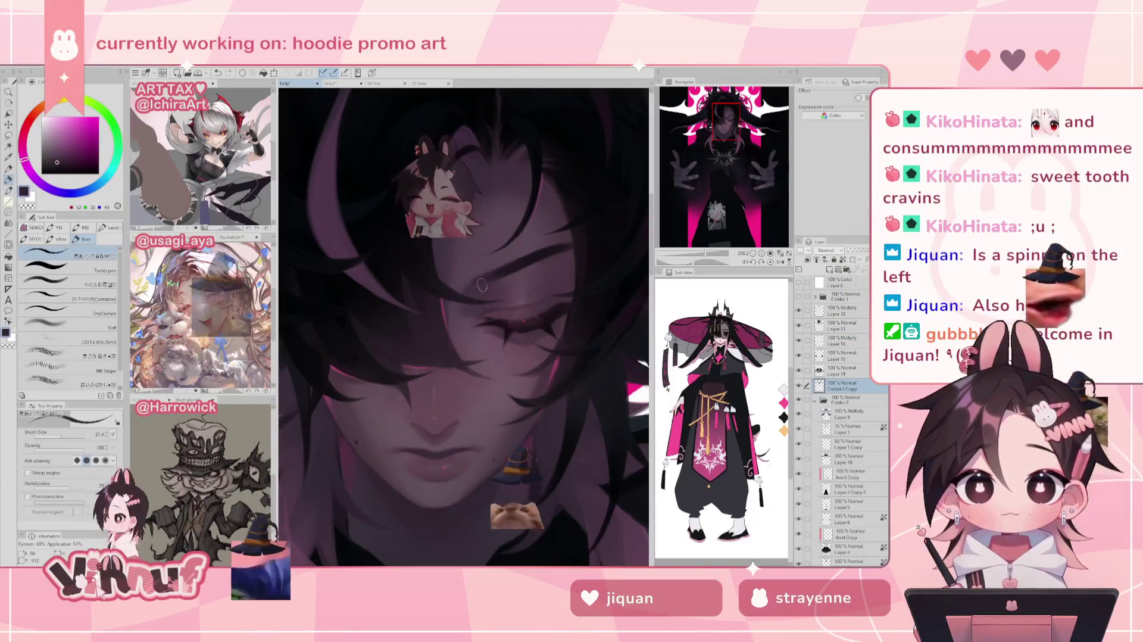
left_click(569, 246, "alt")
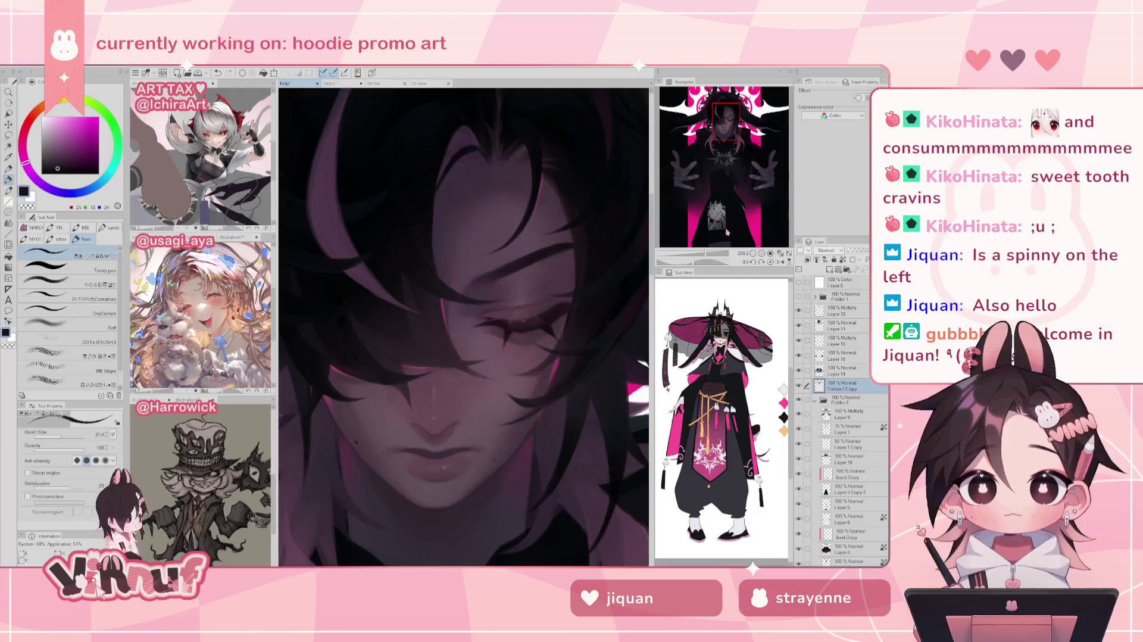
left_click_drag(709, 254, 698, 254)
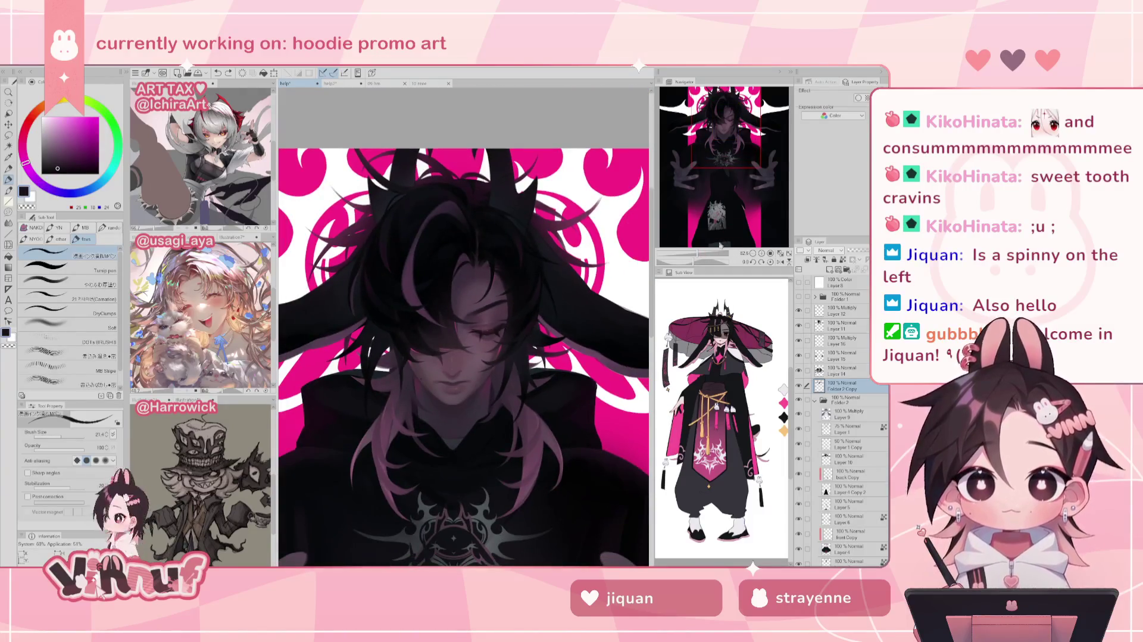
Load a brighter, saturated pink on the Carnation brush enlarged to size 64
left_click(780, 253)
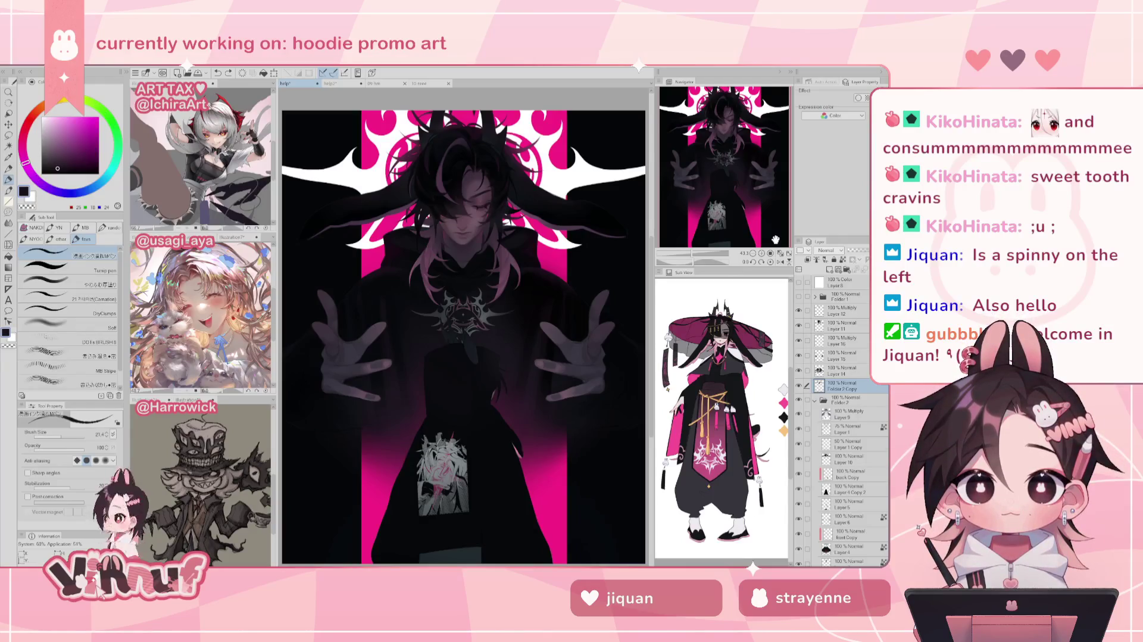
scroll(726, 156, "up", 2)
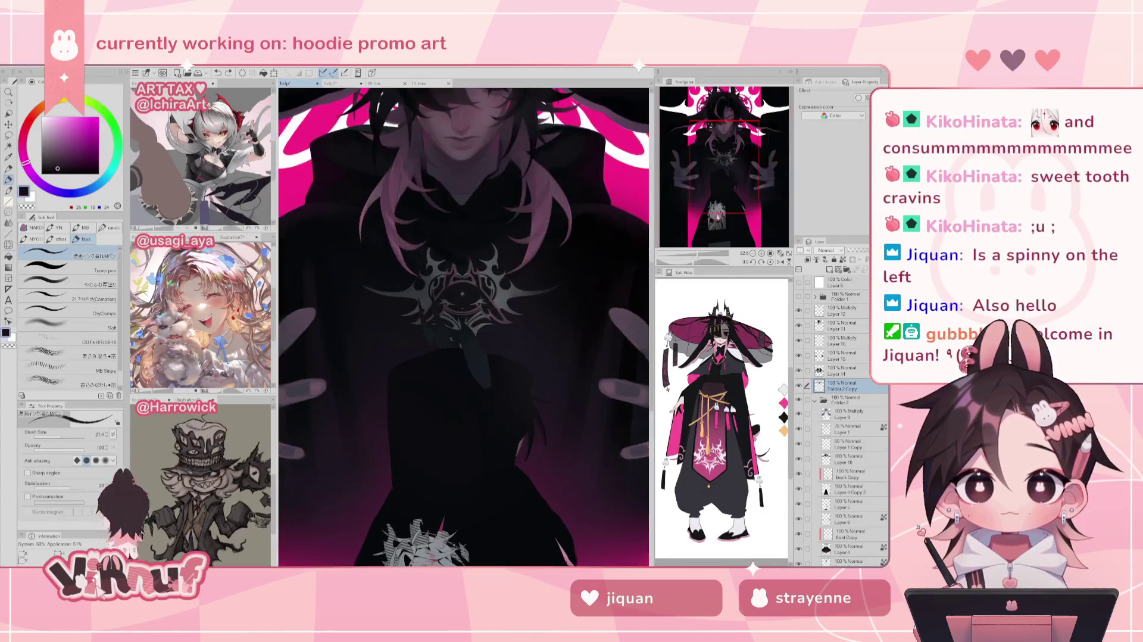
left_click_drag(726, 173, 726, 156)
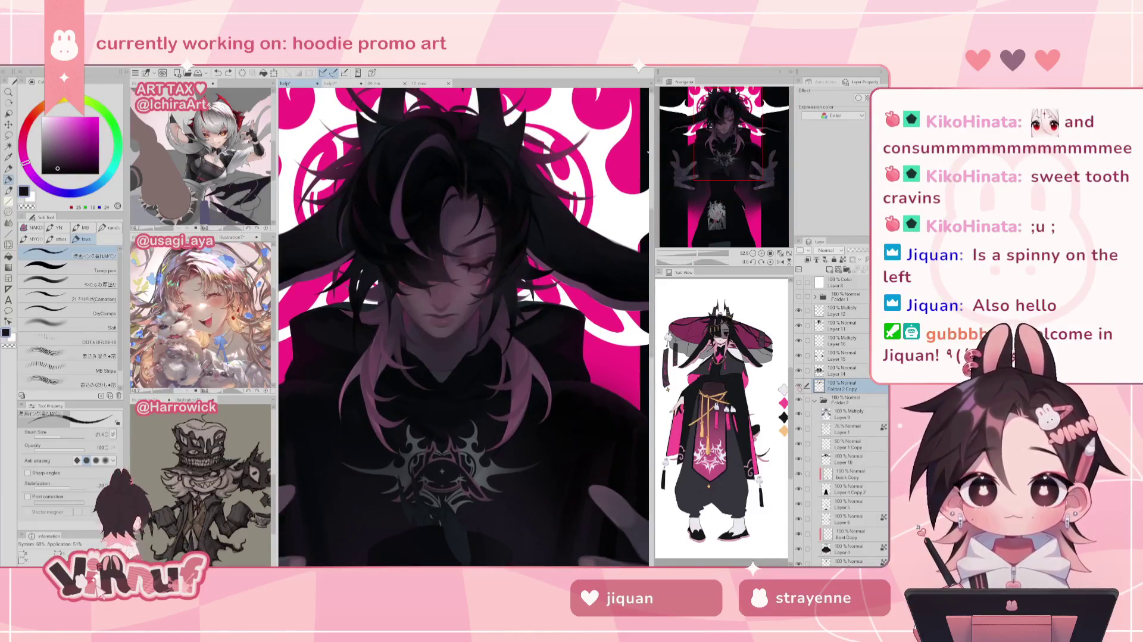
left_click_drag(708, 178, 725, 150)
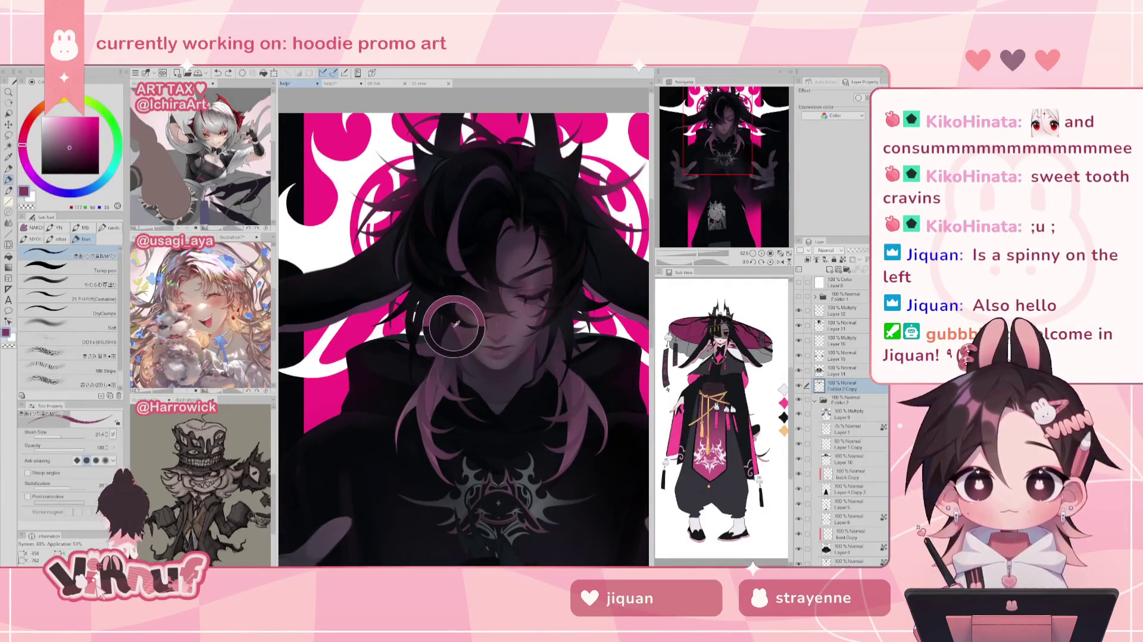
left_click(483, 266, "alt")
left_click(461, 311, "alt")
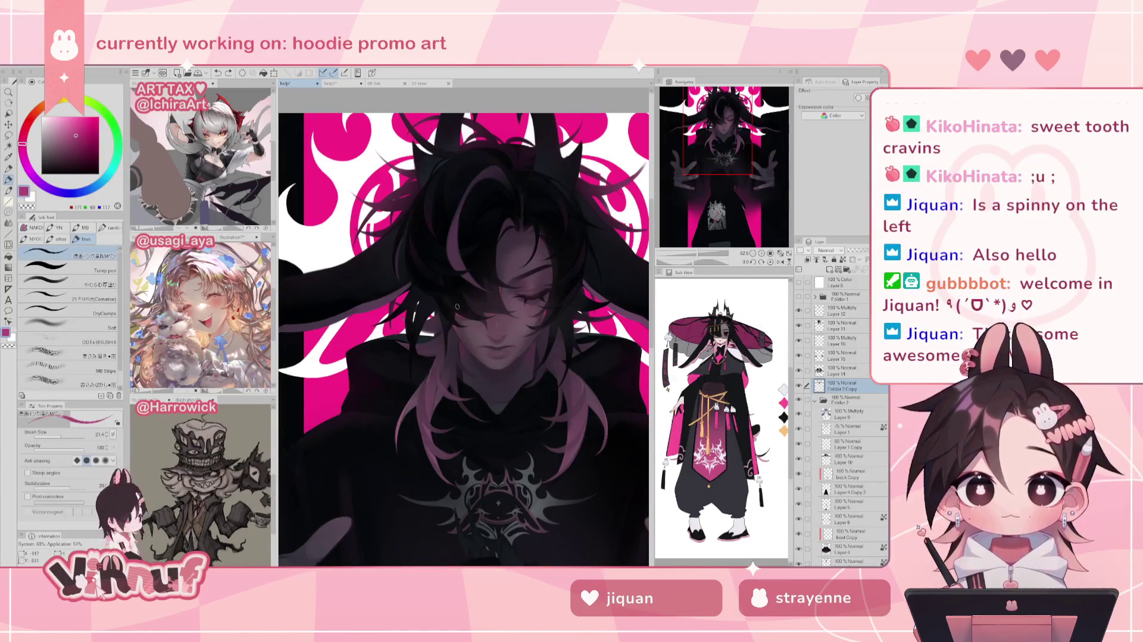
left_click(76, 130)
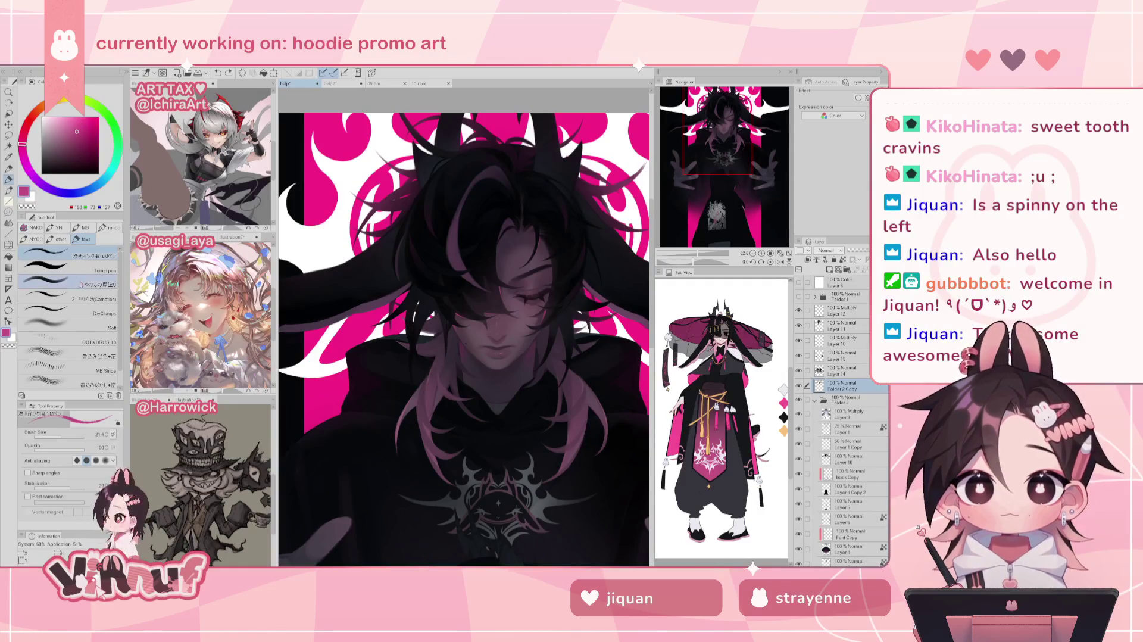
left_click(89, 297)
left_click(62, 434)
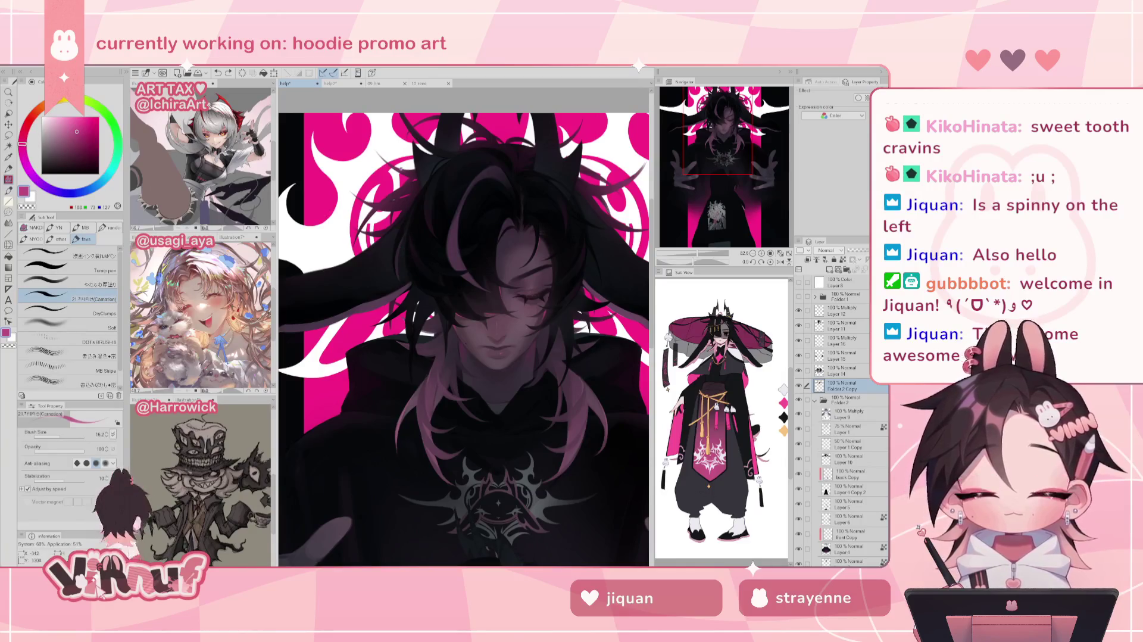
mouse_move(410, 229)
left_mouse_down()
mouse_move(418, 257)
mouse_move(434, 247)
left_mouse_up()
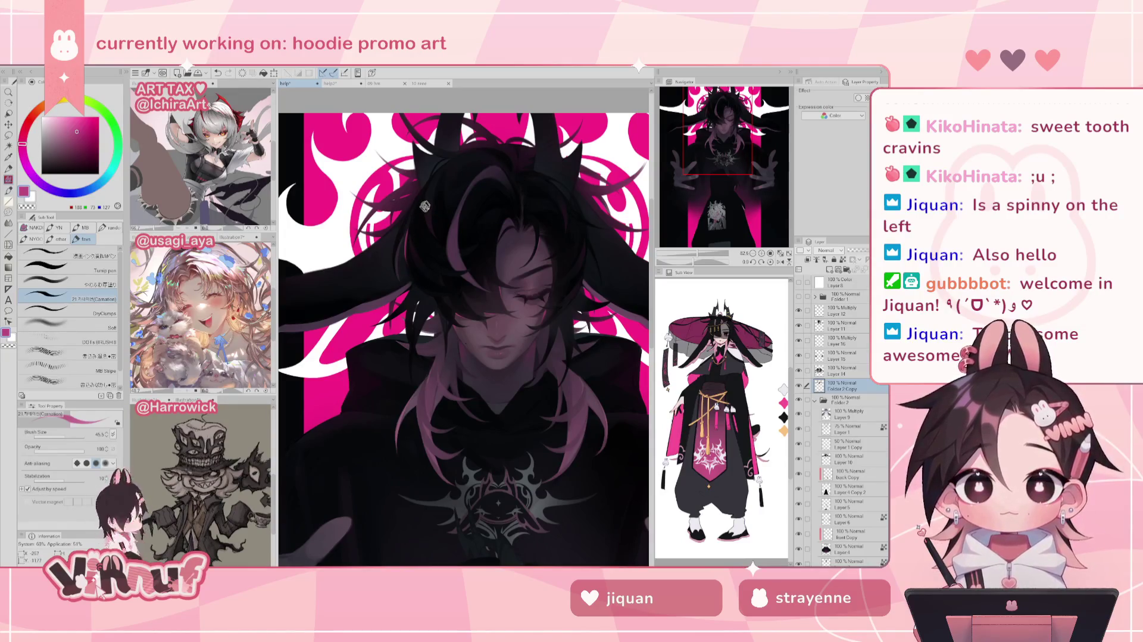
Check the face mirrored and tilted, toggling the front hair layer off and on to compare
left_click_drag(424, 206, 371, 194)
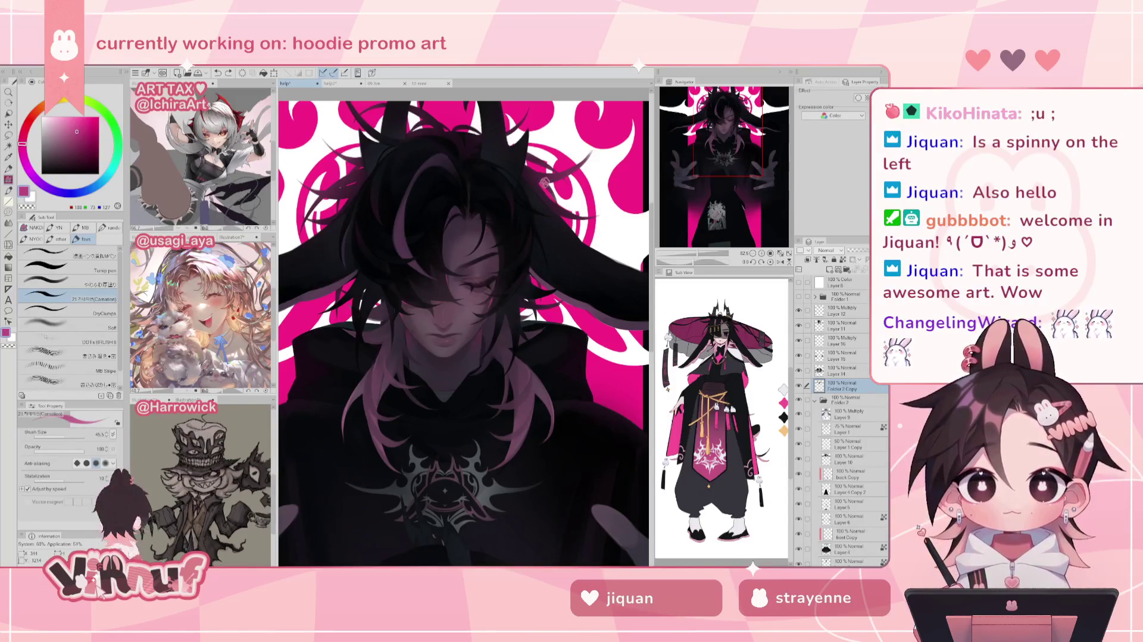
key("h")
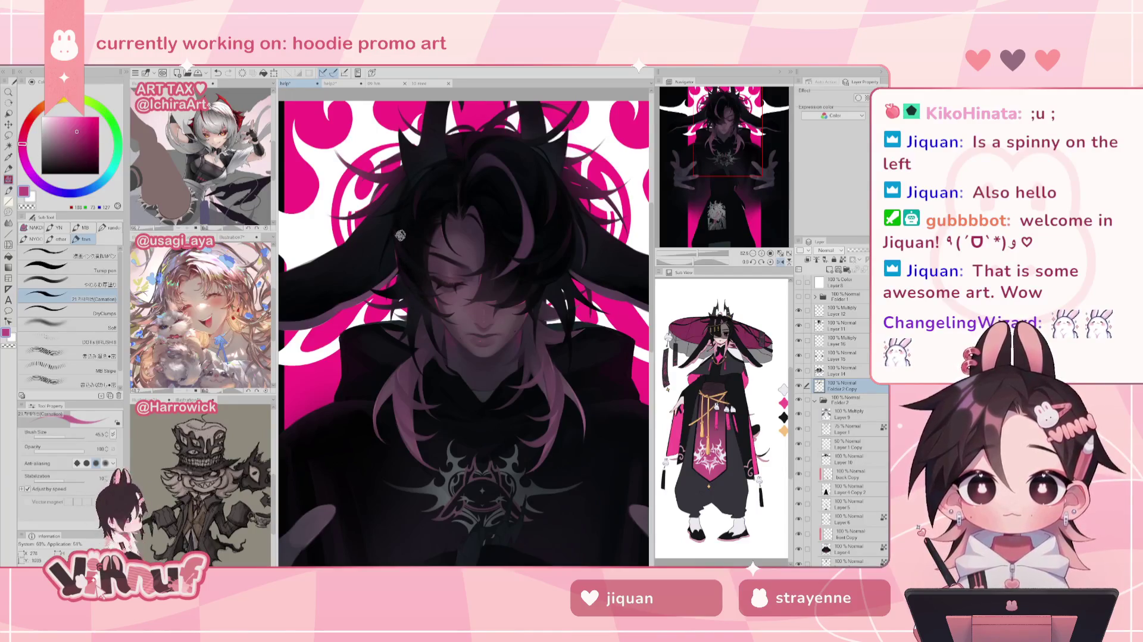
key("-")
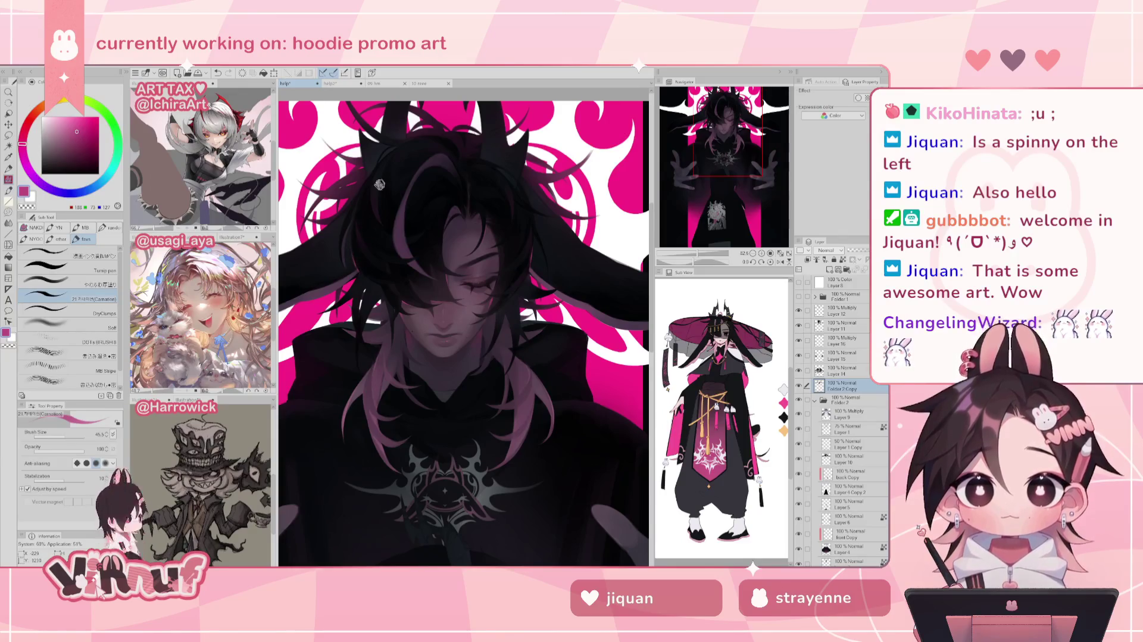
scroll(379, 184, "down", 3)
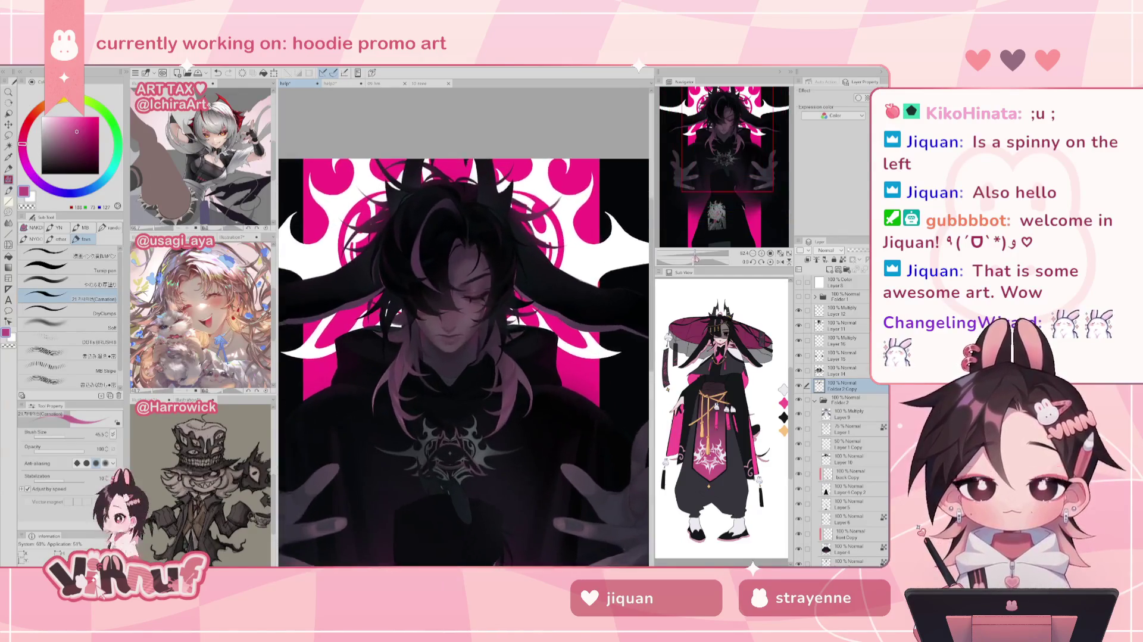
scroll(565, 418, "up", 3)
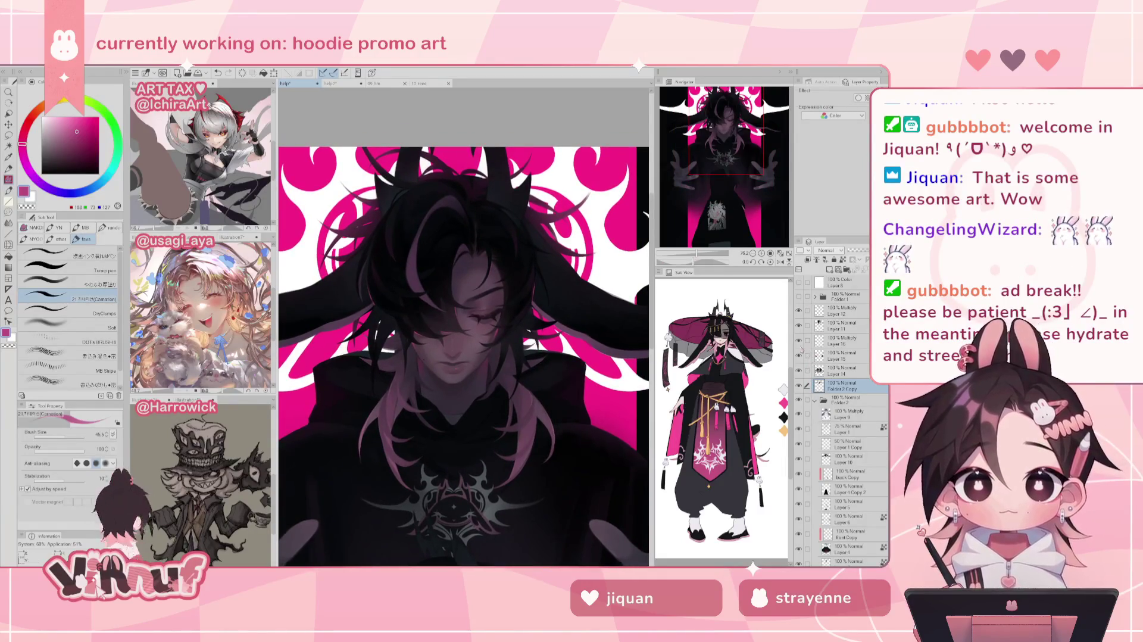
left_click(799, 386)
left_click(799, 386)
left_click(799, 385)
Select Layer 11 and review the face mirrored and rotated slightly clockwise
left_click(841, 325)
scroll(326, 339, "up", 3)
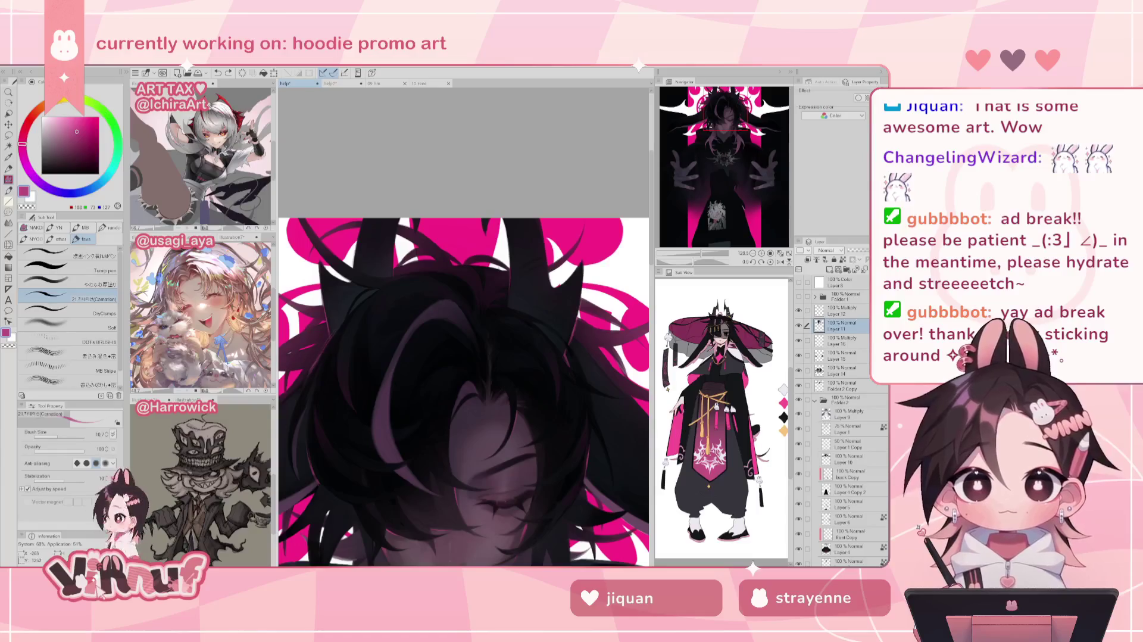
scroll(348, 319, "up", 2)
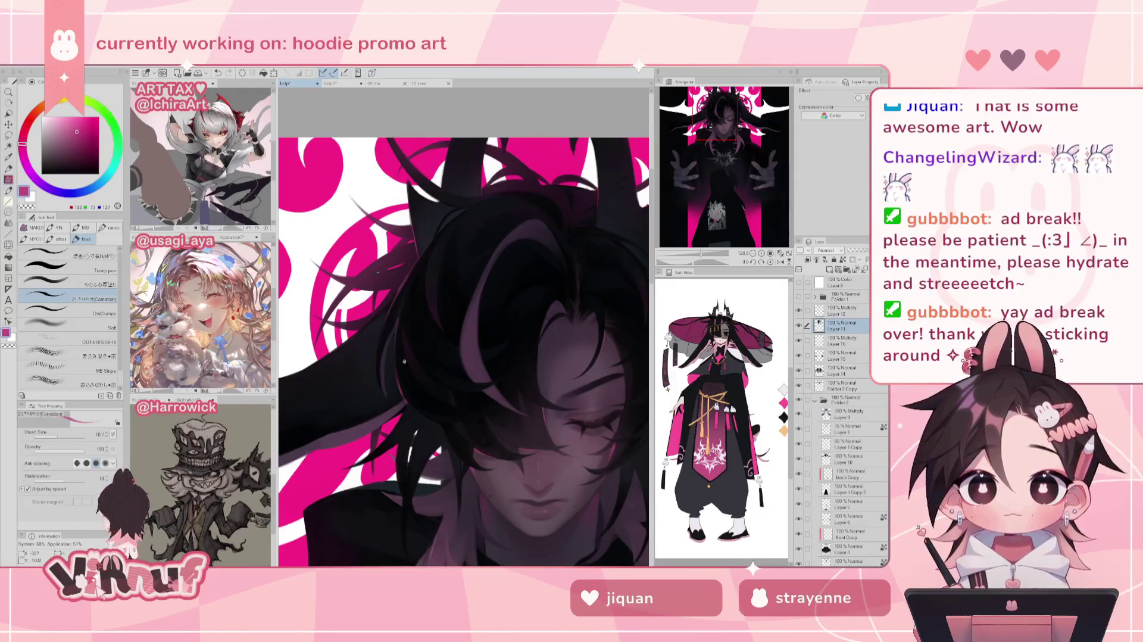
left_click_drag(704, 253, 696, 253)
left_click_drag(719, 185, 737, 104)
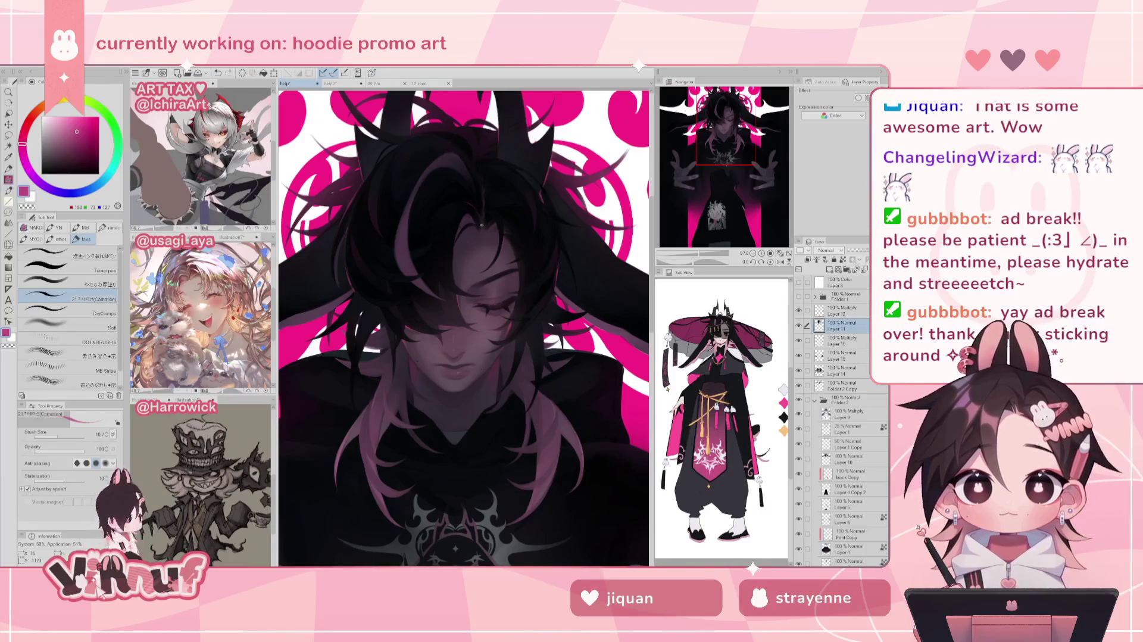
key("h")
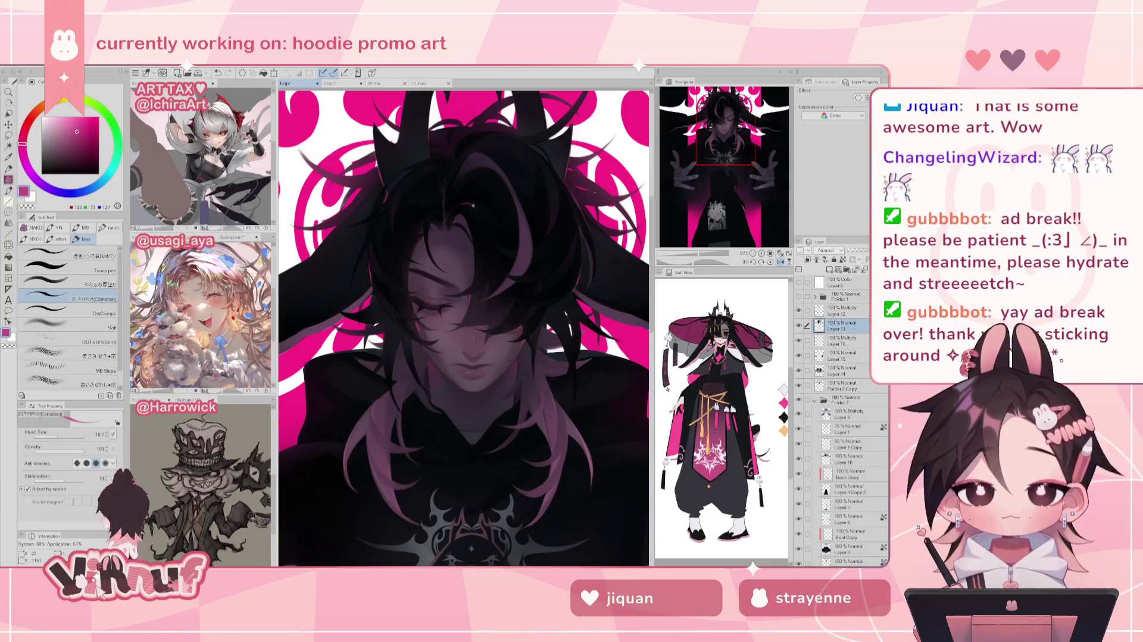
key("asciicircum")
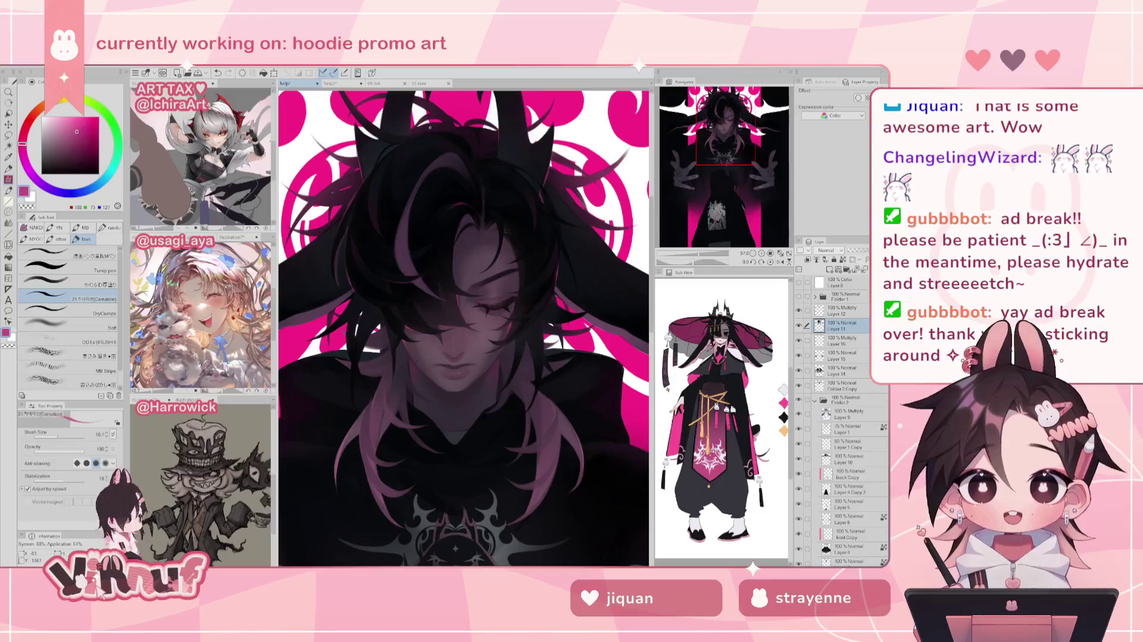
scroll(440, 125, "up", 1)
scroll(464, 191, "up", 1)
scroll(488, 250, "up", 1)
scroll(514, 317, "up", 2)
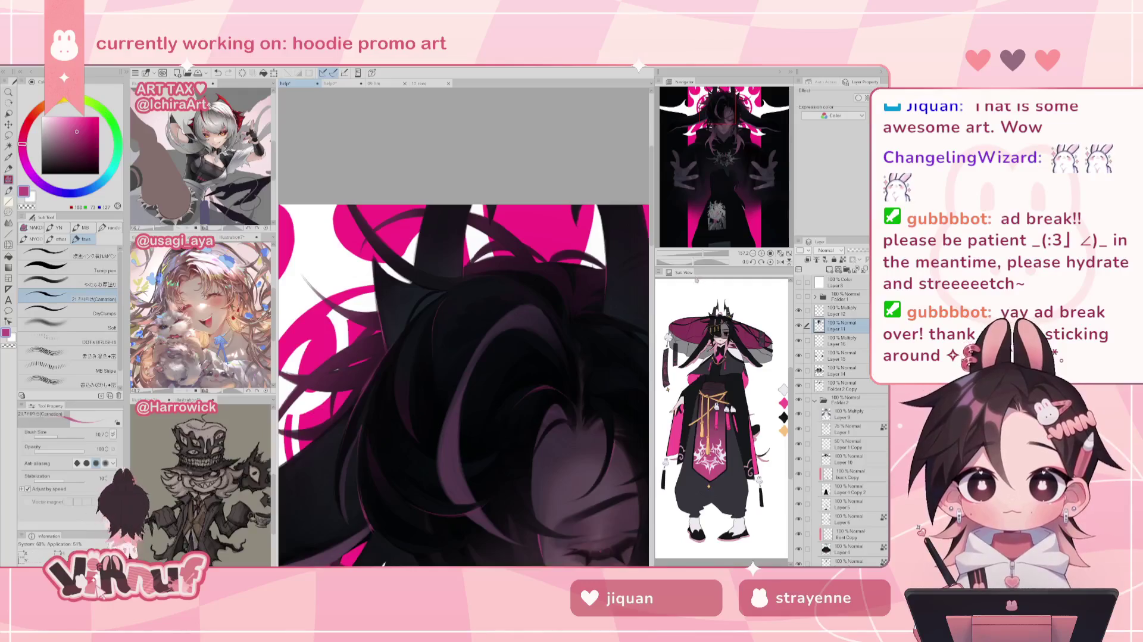
key("minus")
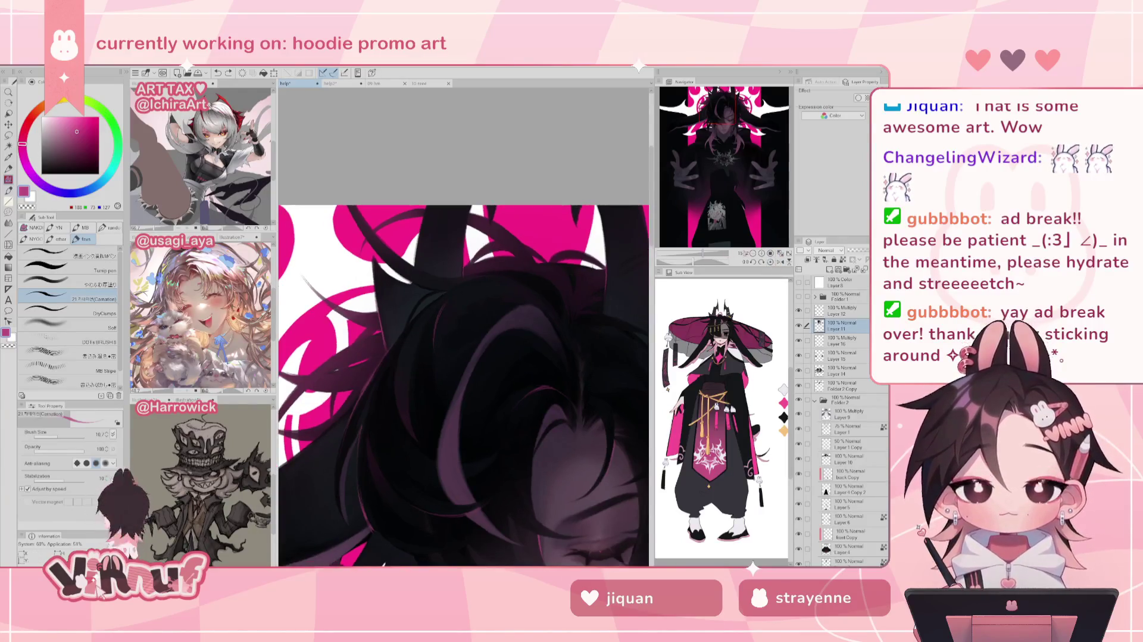
left_click(770, 262)
left_click_drag(706, 234, 723, 138)
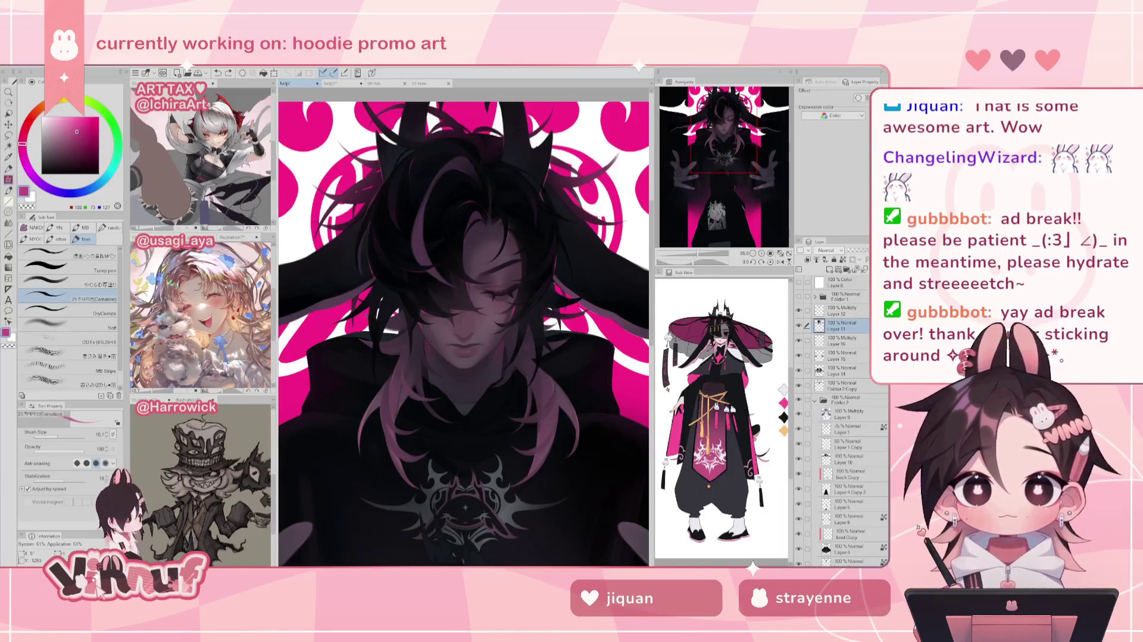
left_click_drag(381, 267, 336, 243)
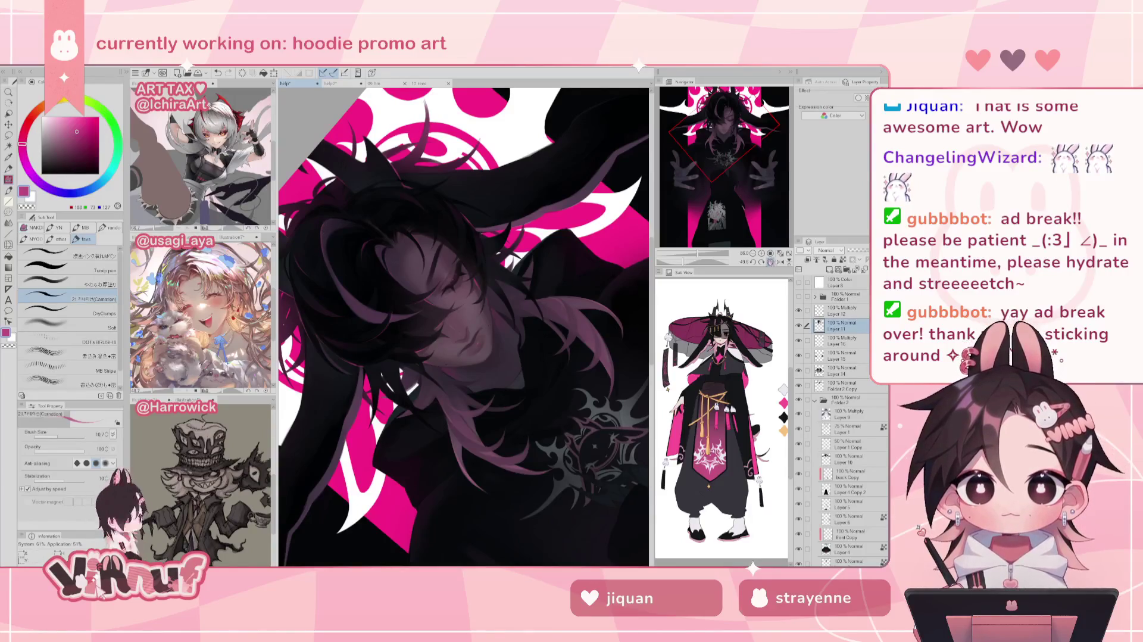
Straighten the view, zoom out, mirror it, then zoom back in on the face
left_click(770, 262)
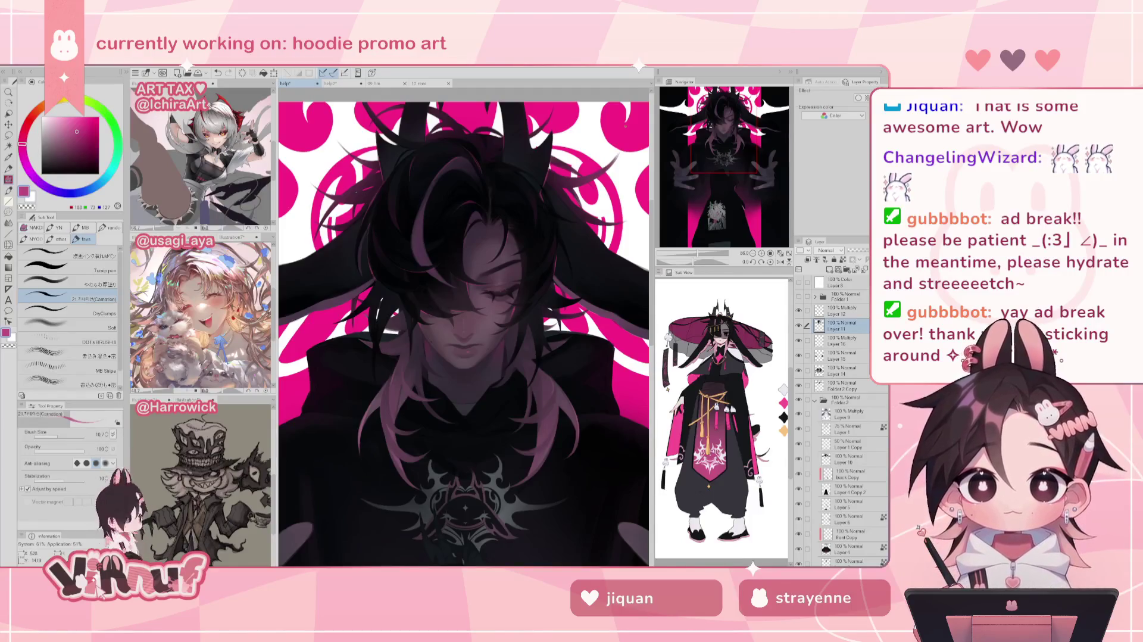
key("ctrl+minus")
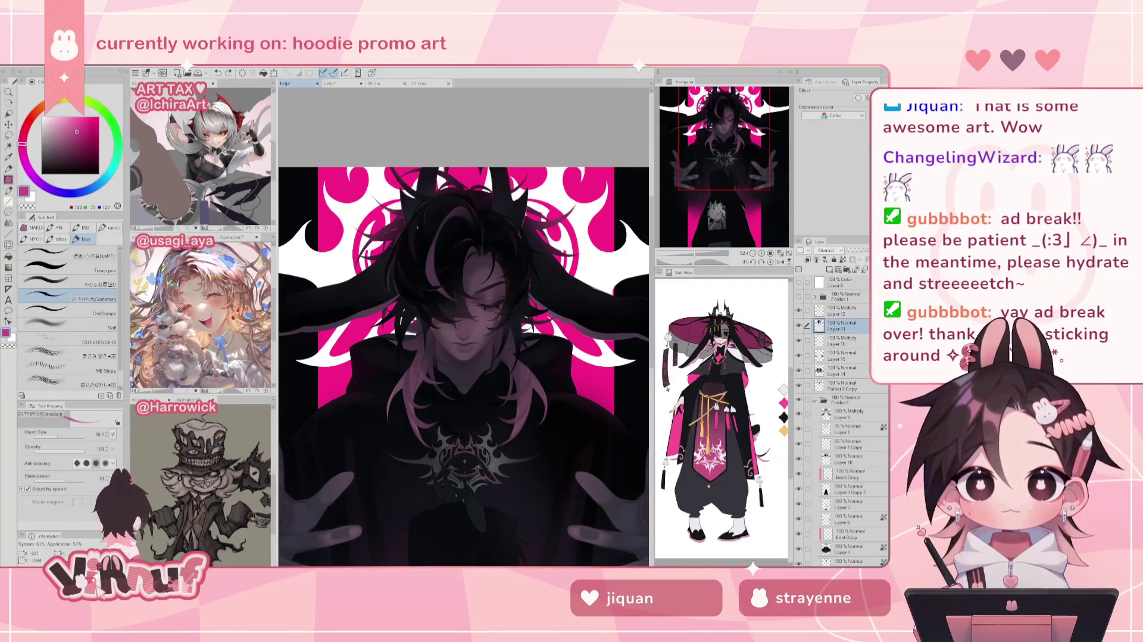
key("h")
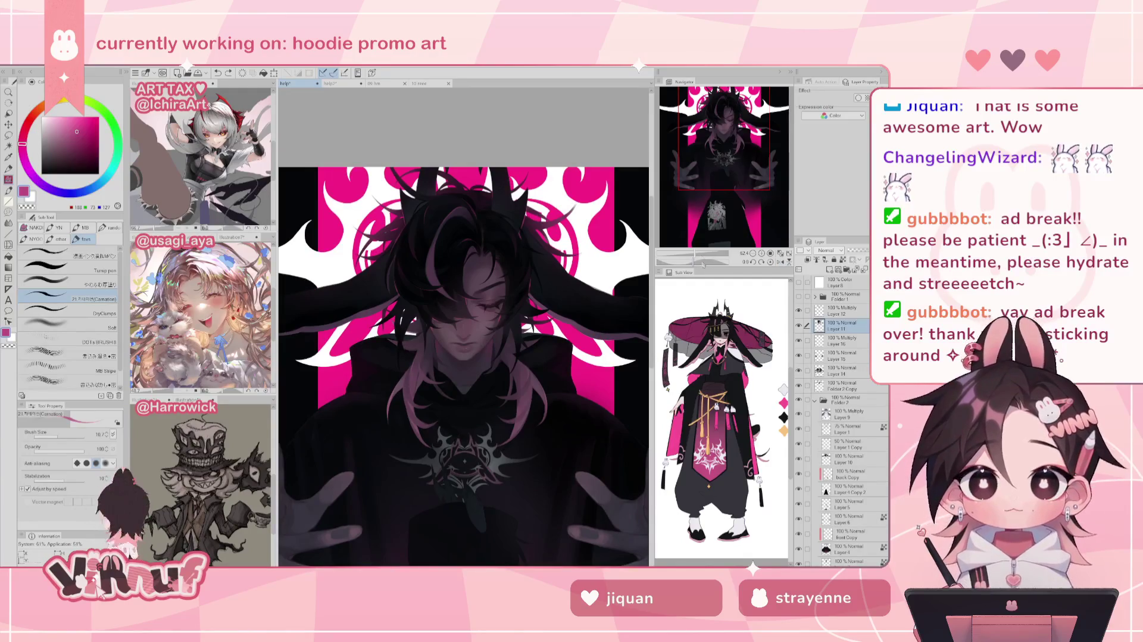
key("ctrl+plus")
Frame the face and hair, then tilt the canvas view a few degrees
left_click_drag(412, 205, 577, 258)
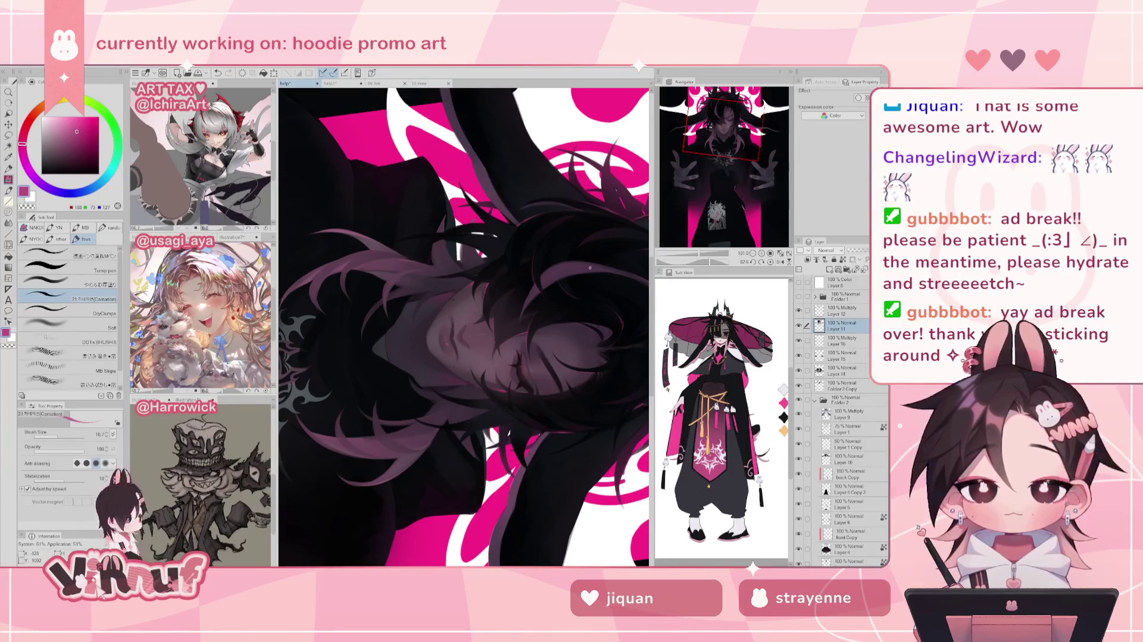
key("ctrl+r")
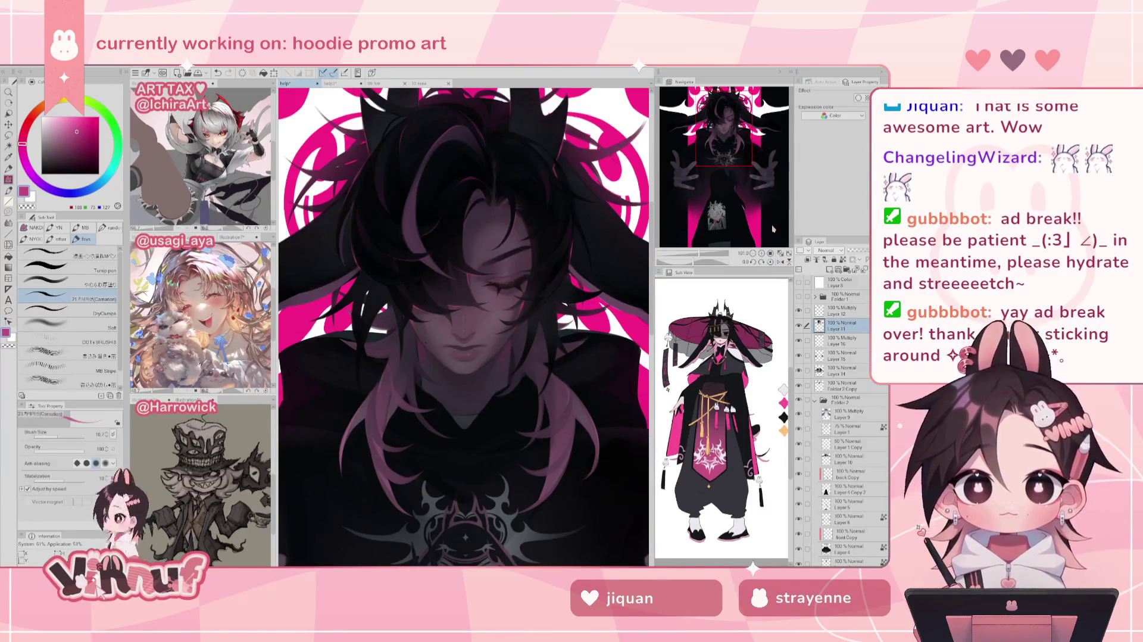
scroll(514, 207, "up", 3)
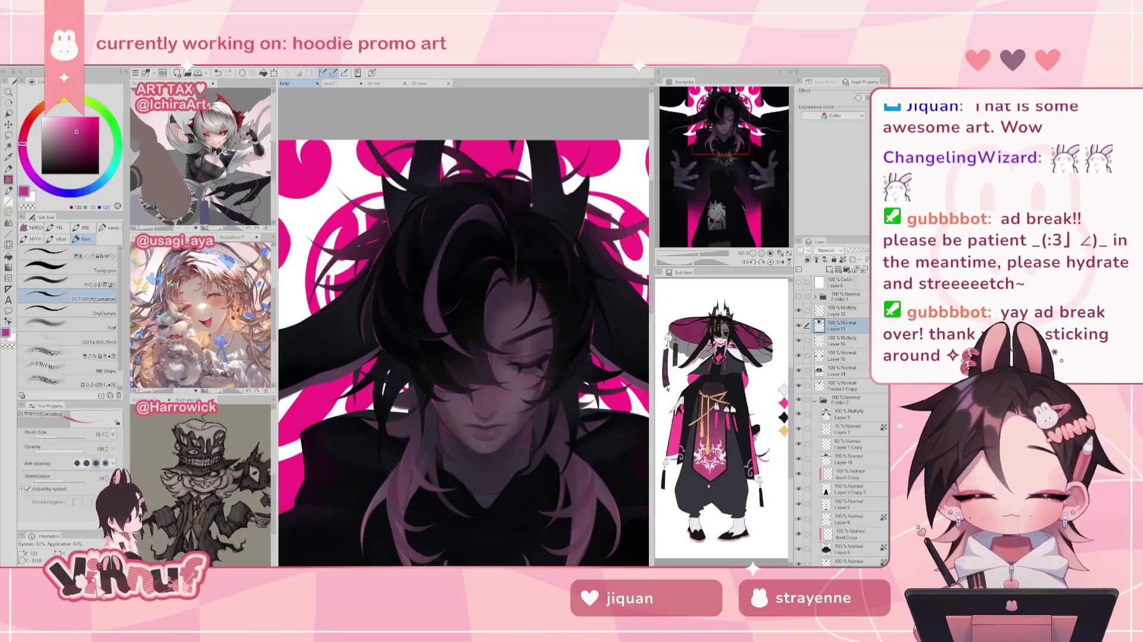
left_click_drag(529, 210, 396, 341)
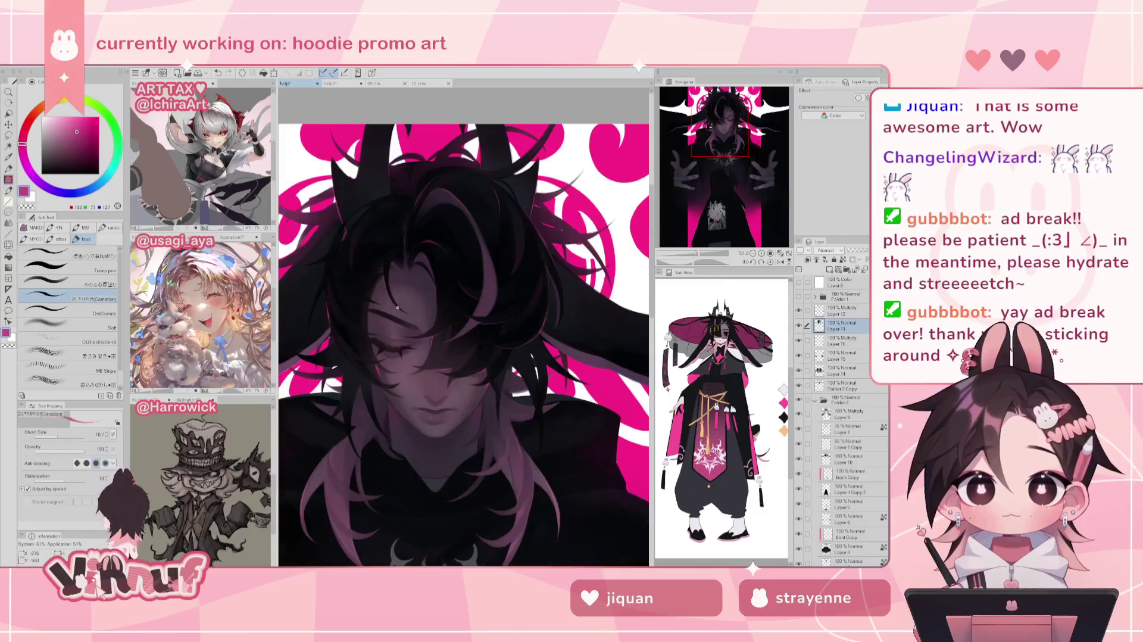
left_click_drag(700, 261, 703, 261)
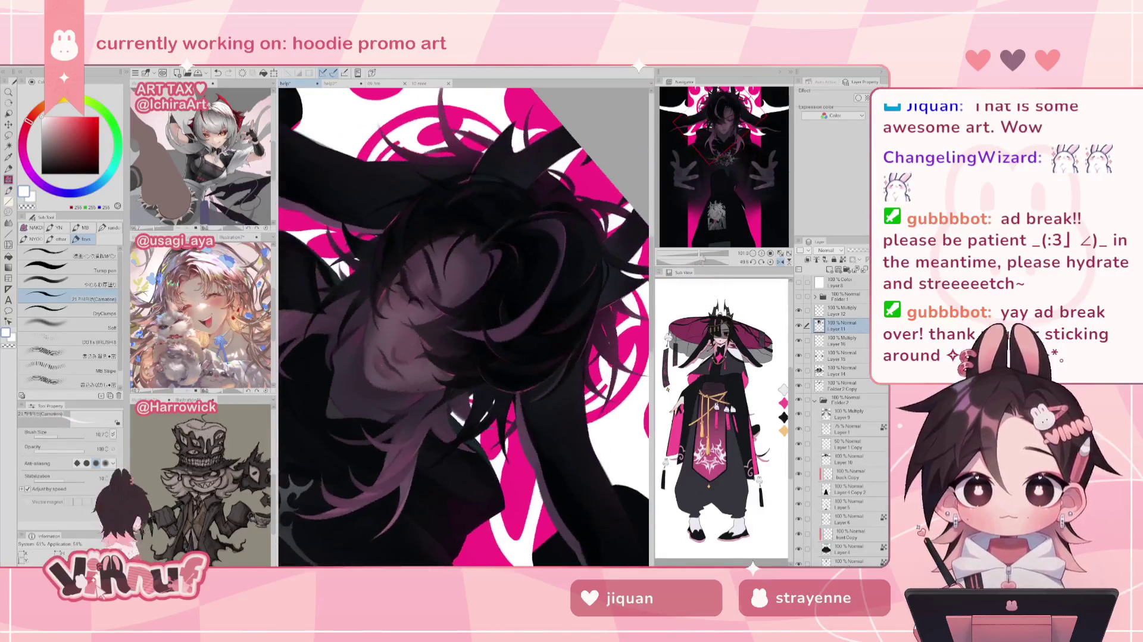
Sample a dark purple from the hair, shift it to a lighter magenta, and straighten the view
left_click(439, 315, "alt")
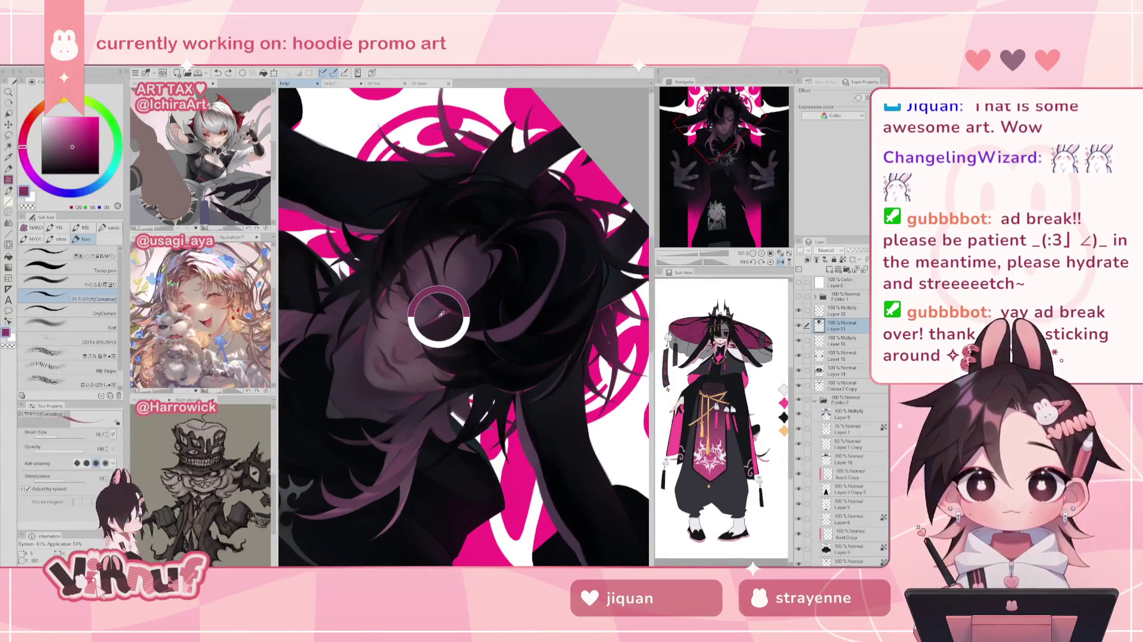
left_click(480, 317, "alt")
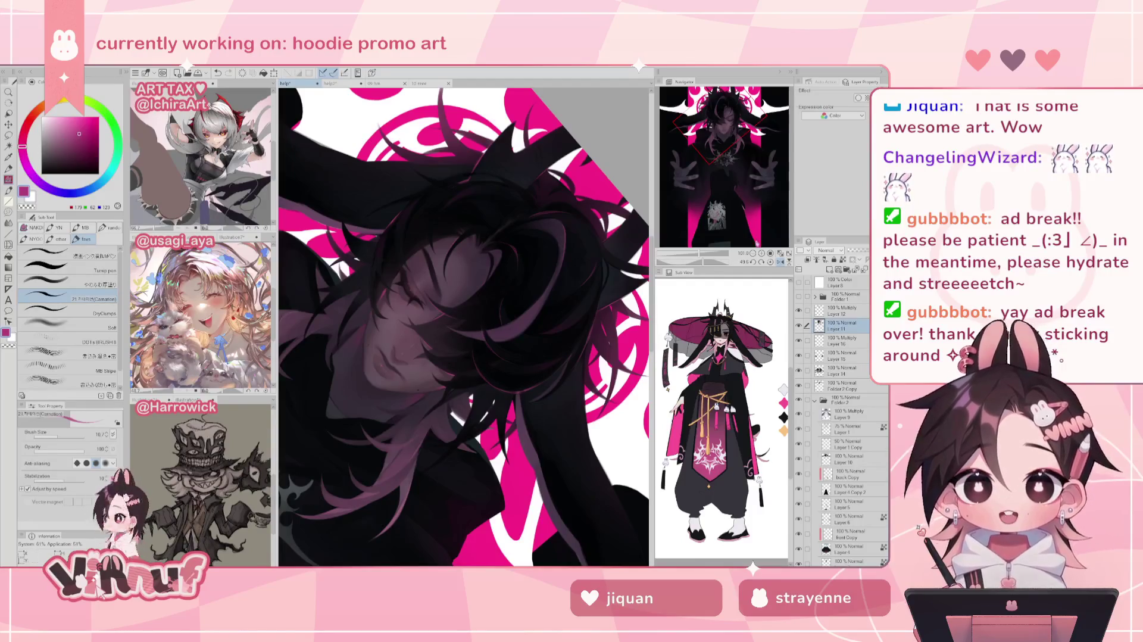
left_click(763, 262)
Zoom out to the whole composition and mirror the view horizontally
left_click_drag(705, 255, 704, 254)
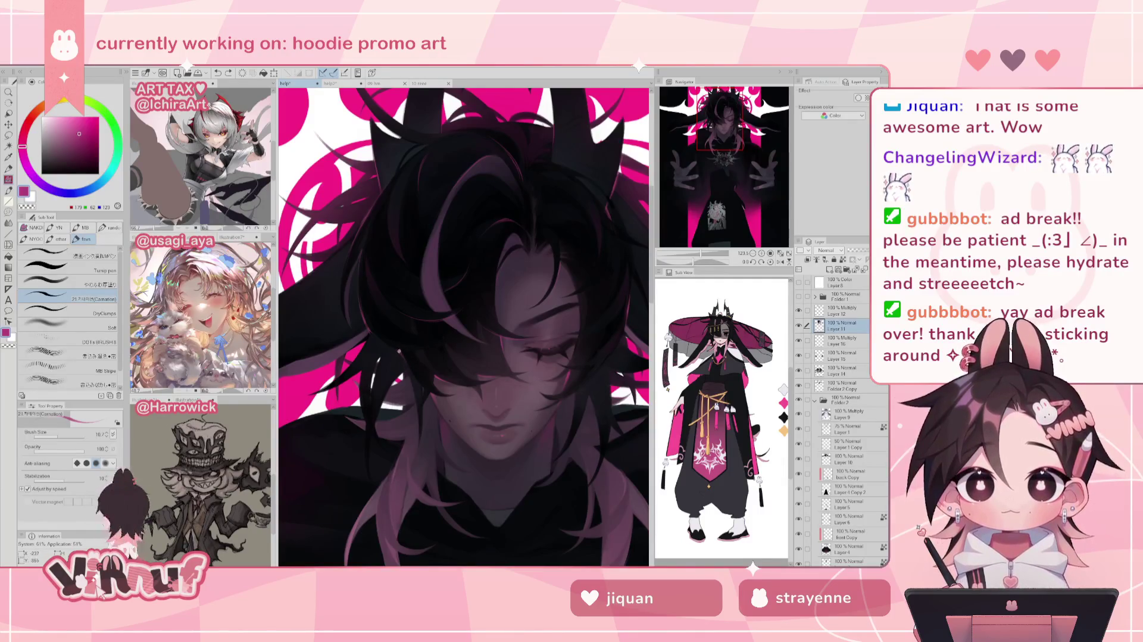
left_click_drag(711, 254, 701, 255)
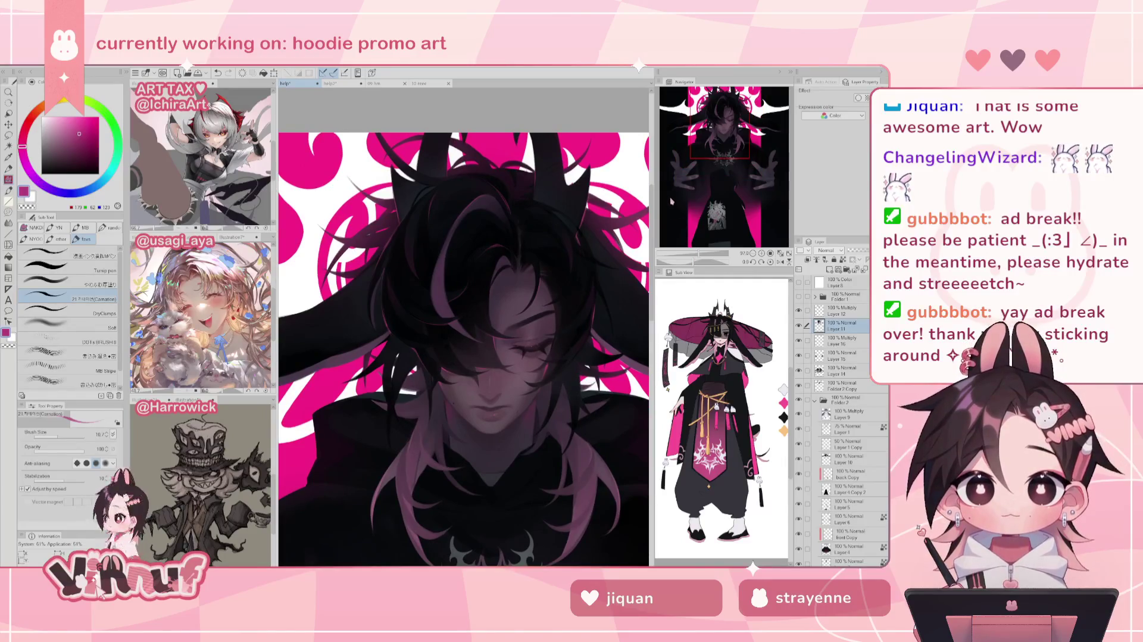
key("h")
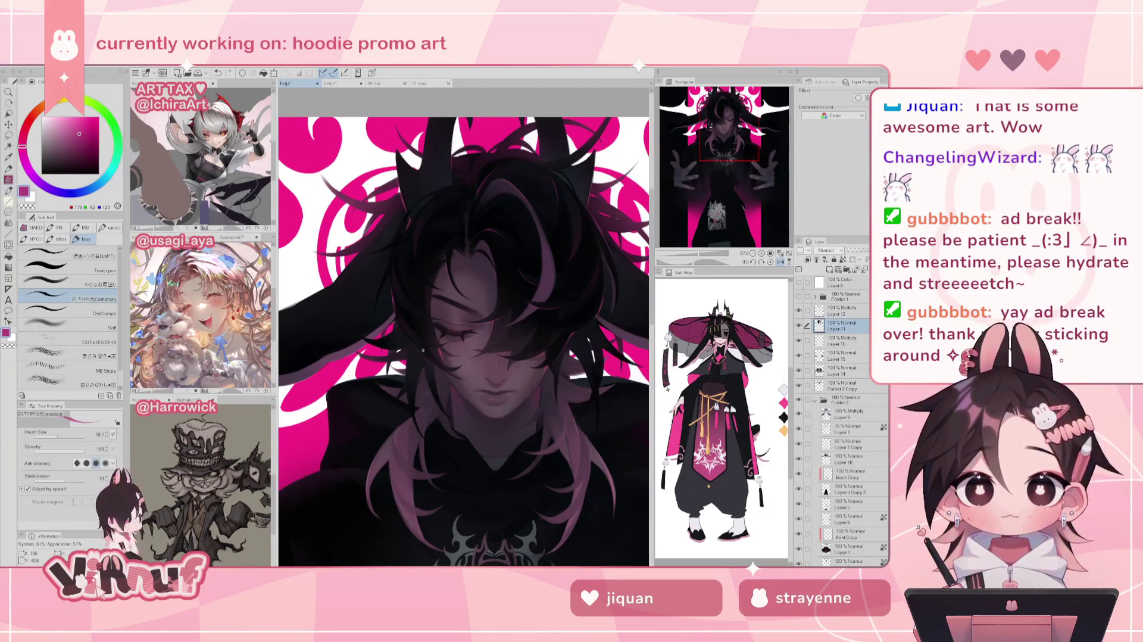
left_click_drag(703, 260, 696, 260)
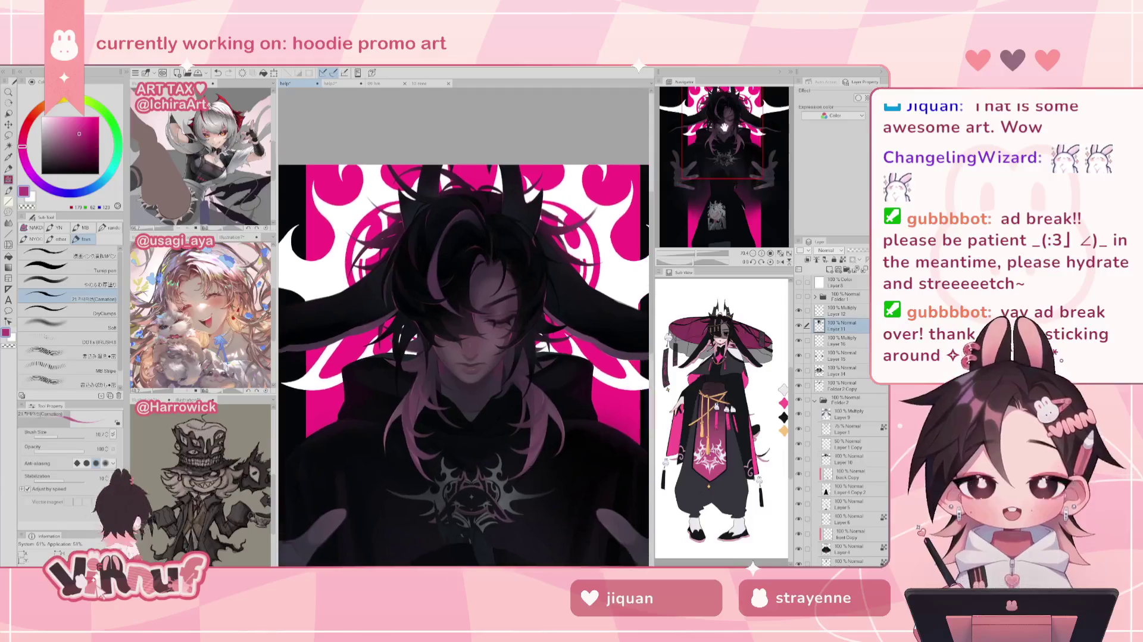
Zoom in and paint a faint light strand across the hair
scroll(724, 127, "up", 3)
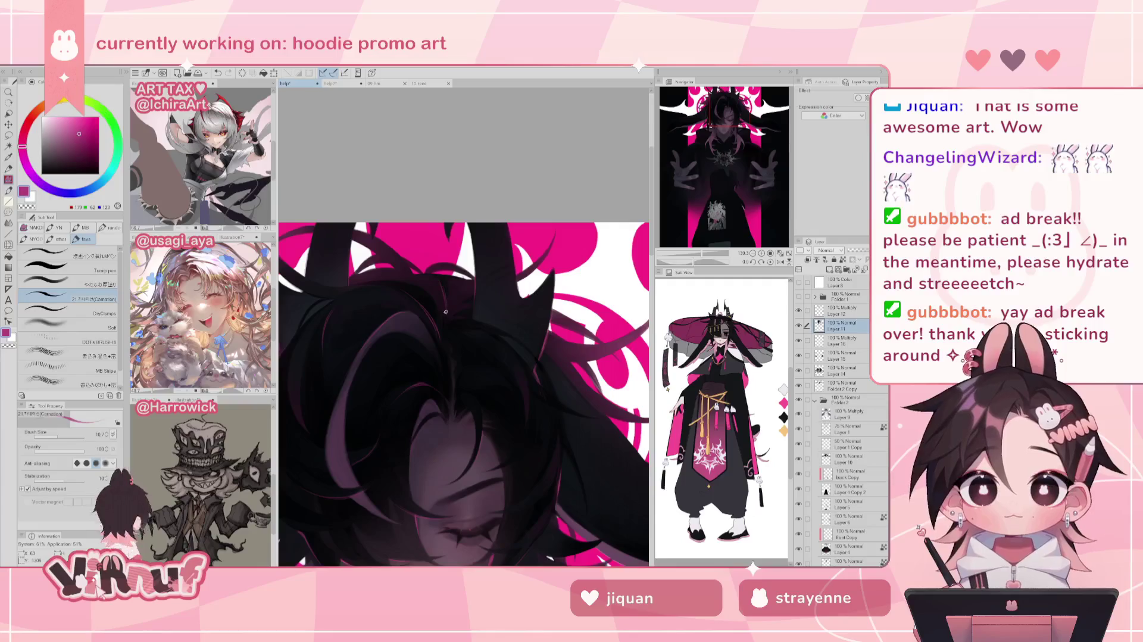
left_click_drag(709, 256, 701, 257)
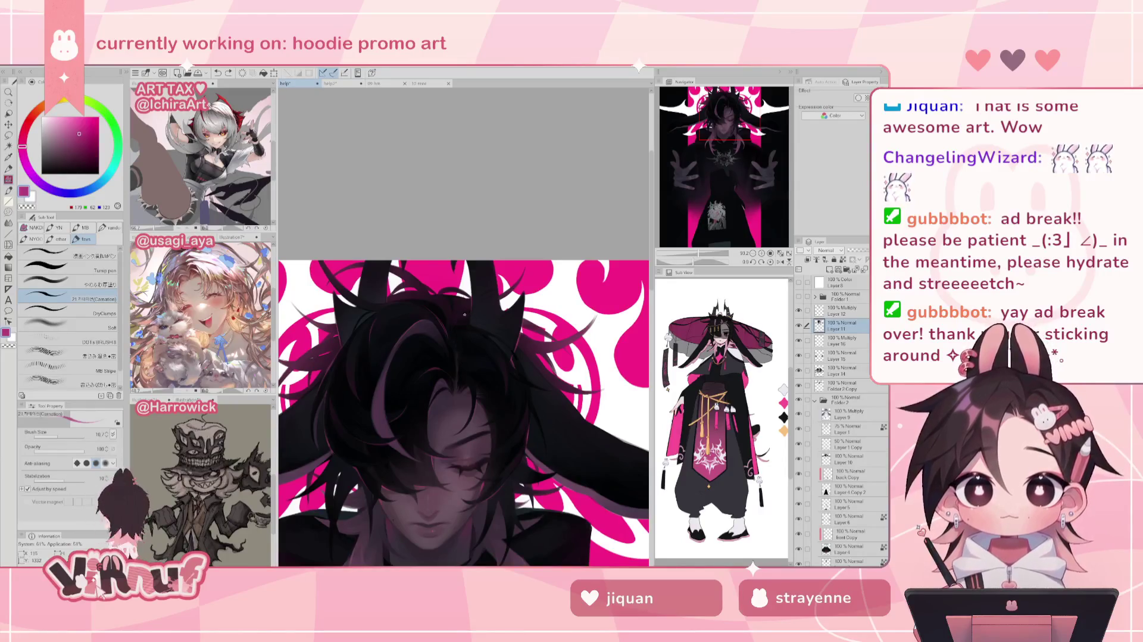
left_click_drag(709, 260, 706, 259)
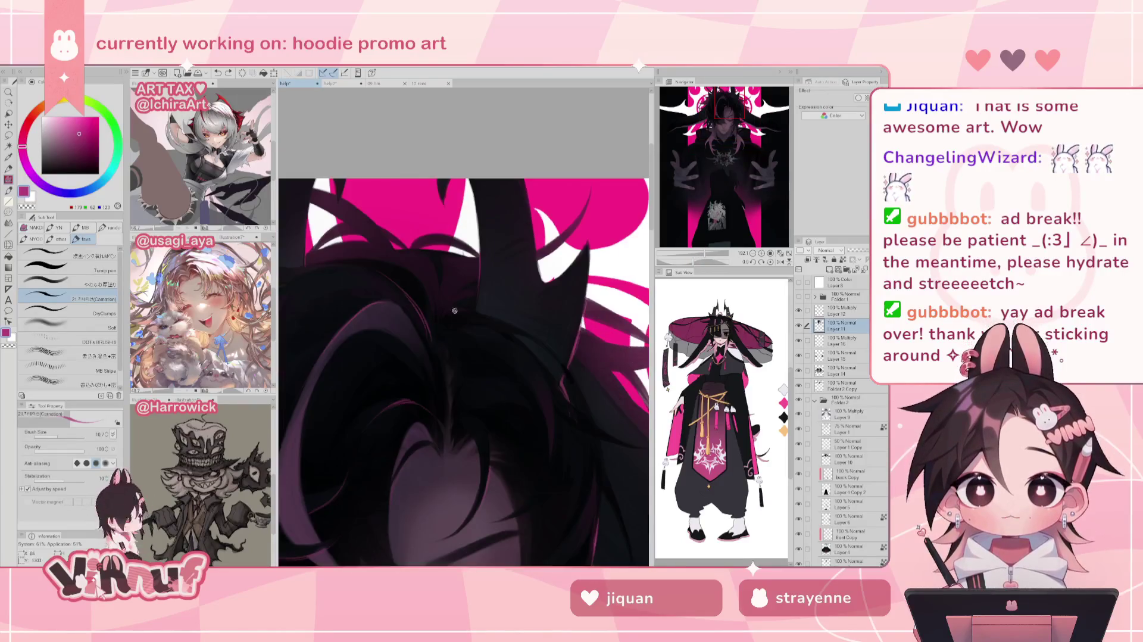
mouse_move(440, 317)
left_mouse_down()
mouse_move(479, 313)
mouse_move(440, 319)
left_mouse_up()
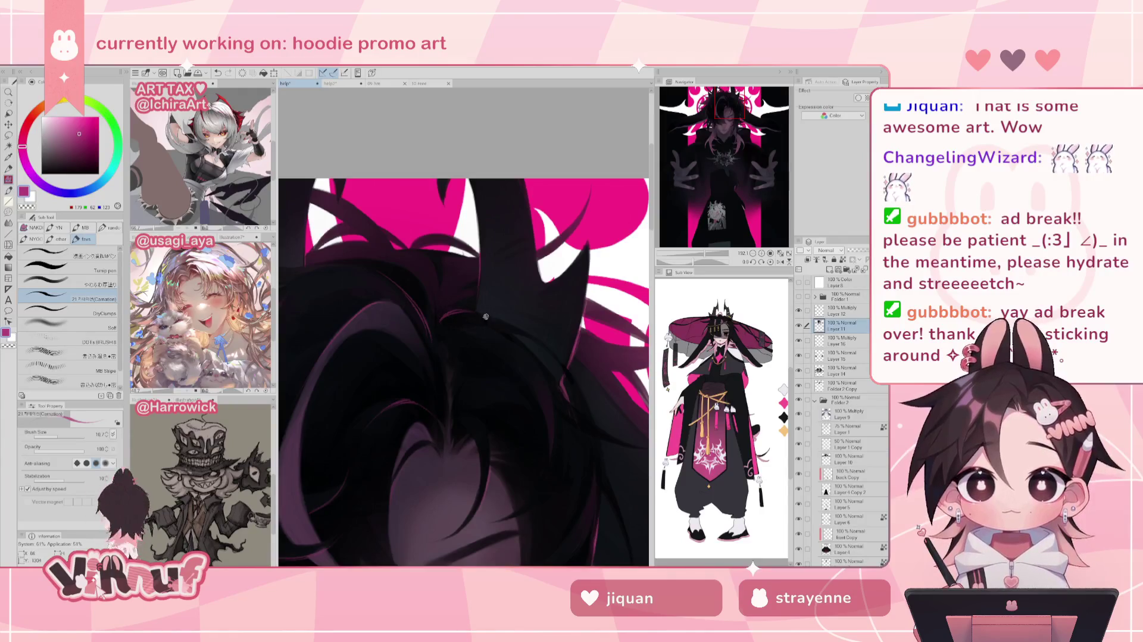
left_click_drag(707, 254, 697, 255)
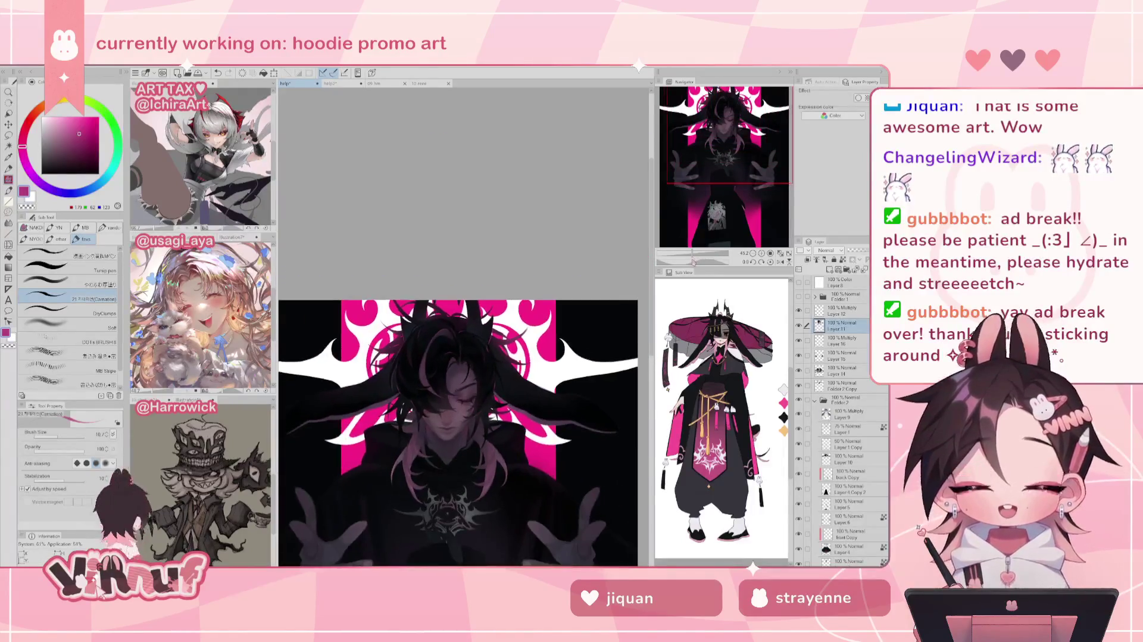
Frame the face and compare the composition flipped horizontally and normal
left_click(710, 201)
left_click_drag(708, 201, 714, 128)
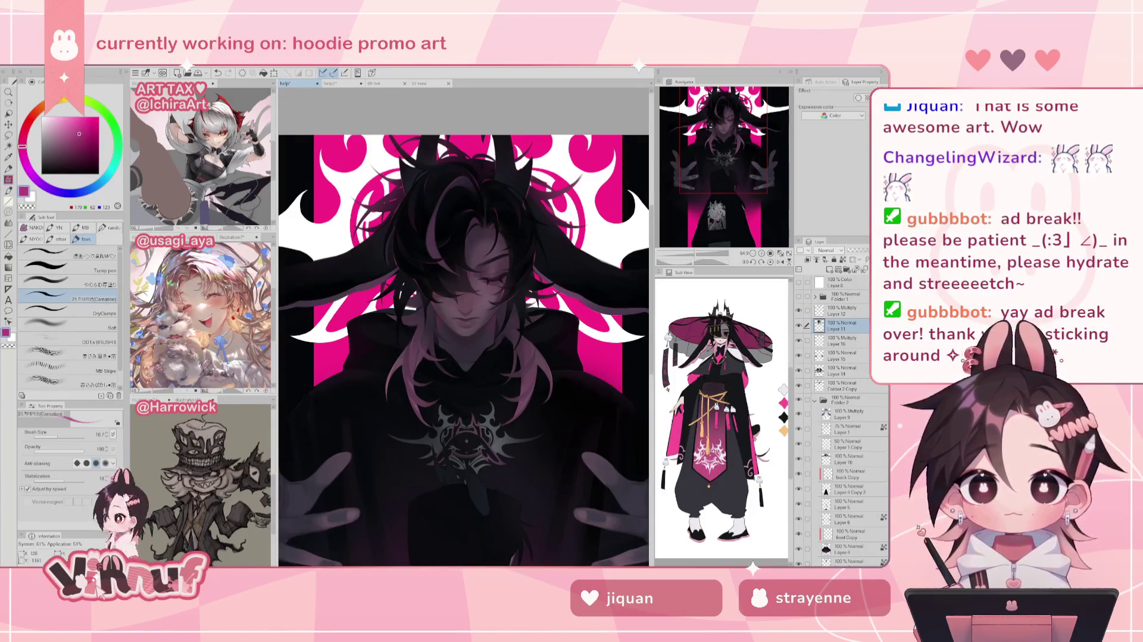
key("h")
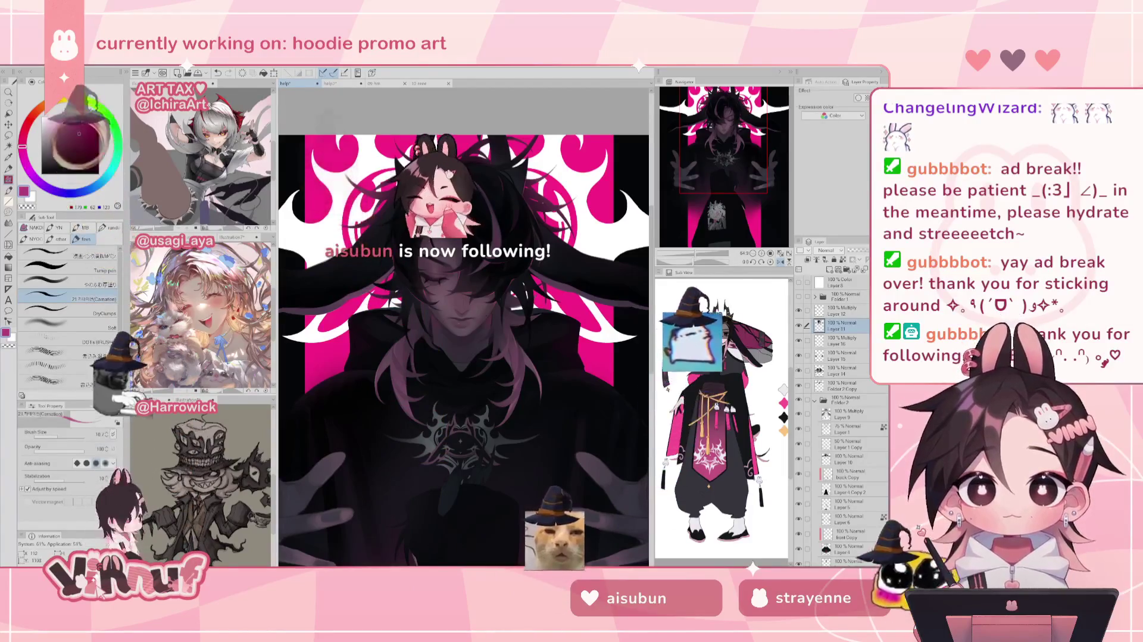
key("h")
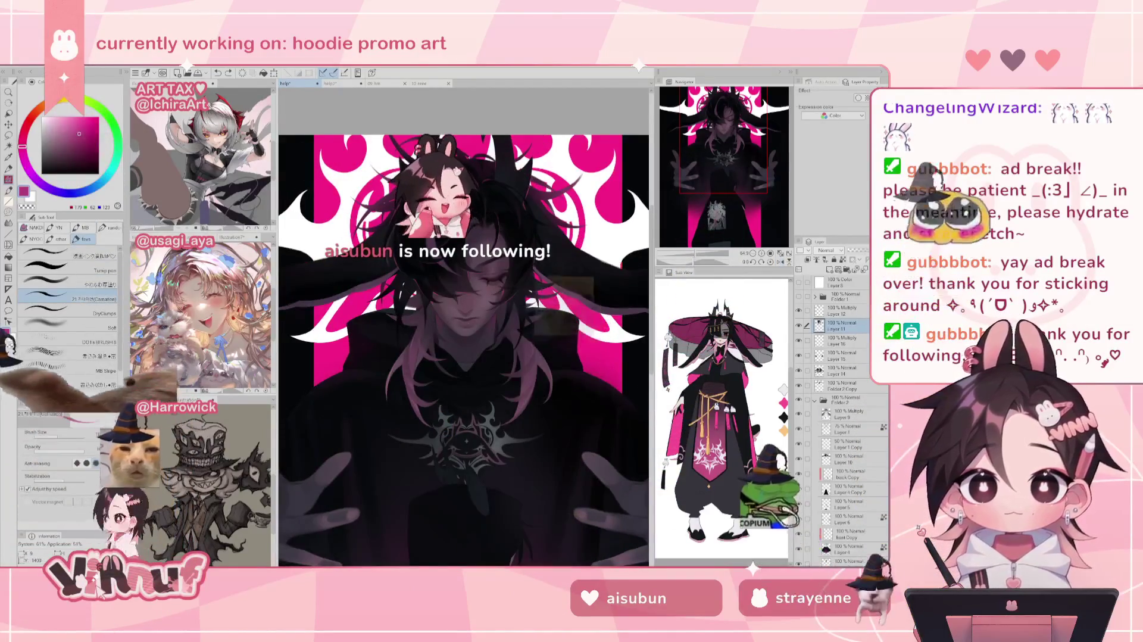
left_click_drag(464, 345, 448, 380)
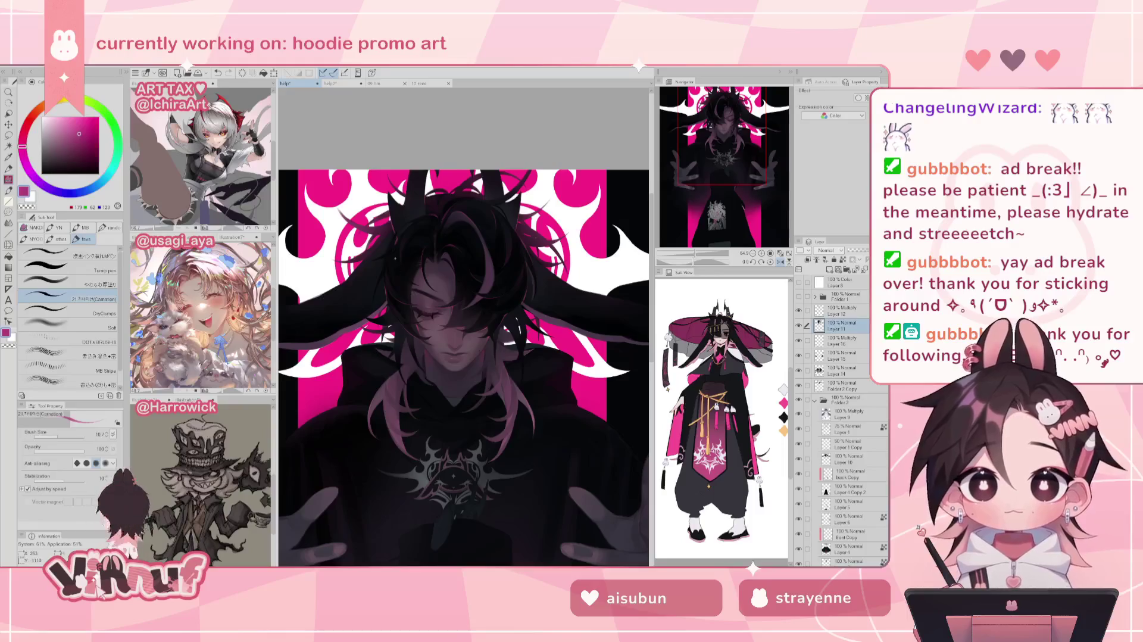
key("h")
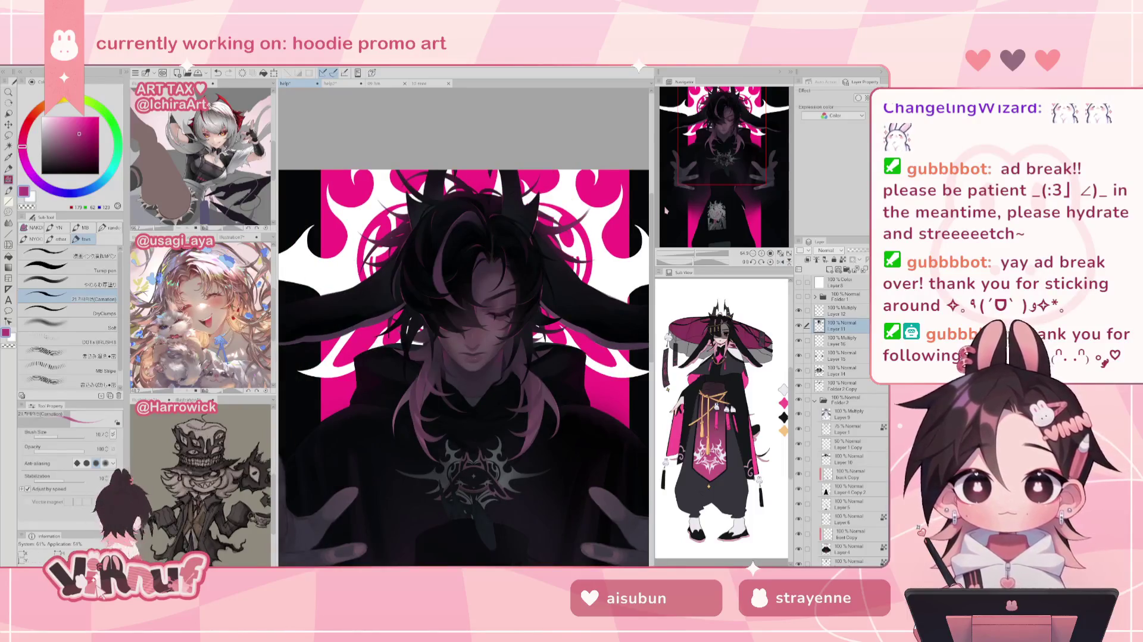
scroll(749, 221, "up", 2)
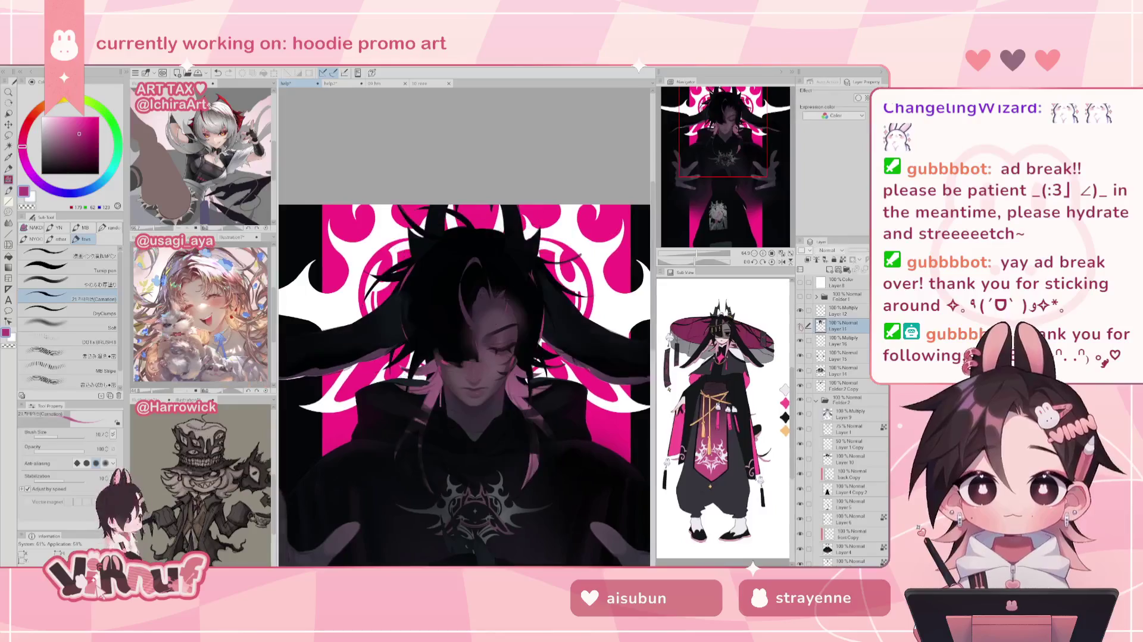
Zoom in on the face and undo the last stroke
scroll(463, 327, "down", 2)
left_click_drag(692, 252, 702, 253)
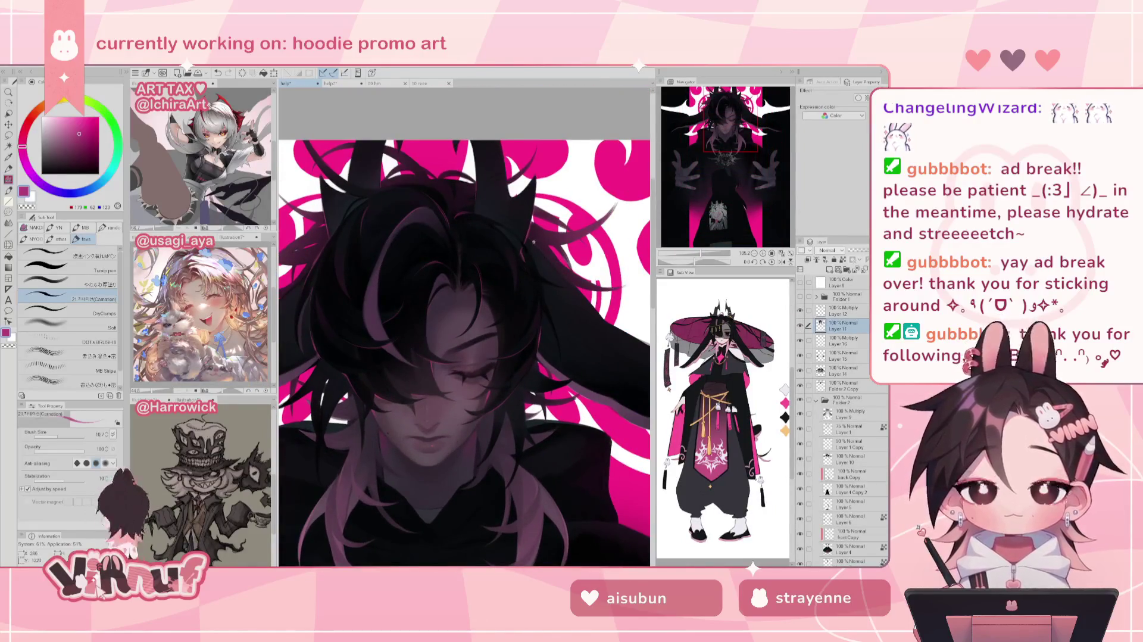
key("ctrl+z")
left_click_drag(322, 248, 415, 262)
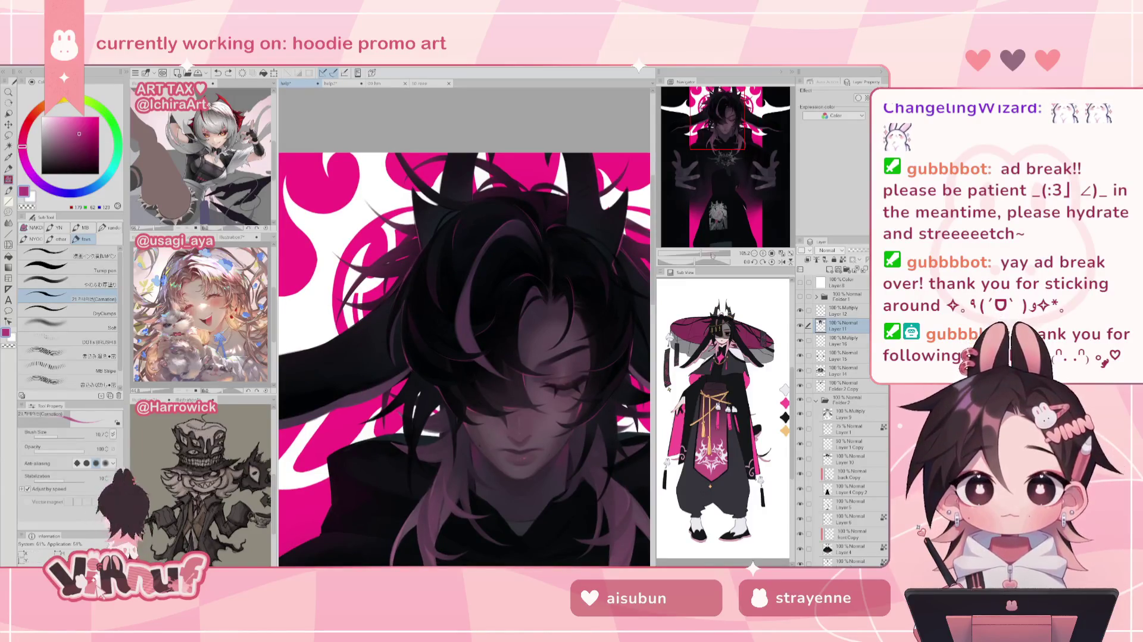
Pan from the chest emblem up to the face and inspect it mirrored
scroll(408, 261, "down", 3)
left_click_drag(685, 226, 719, 138)
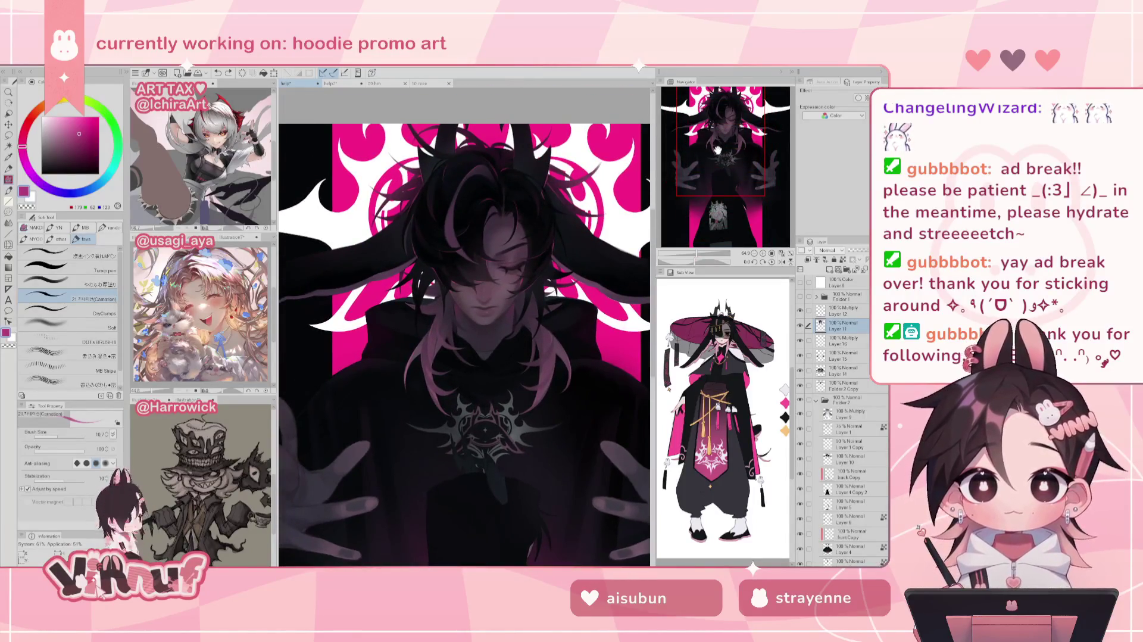
left_click_drag(718, 146, 733, 141)
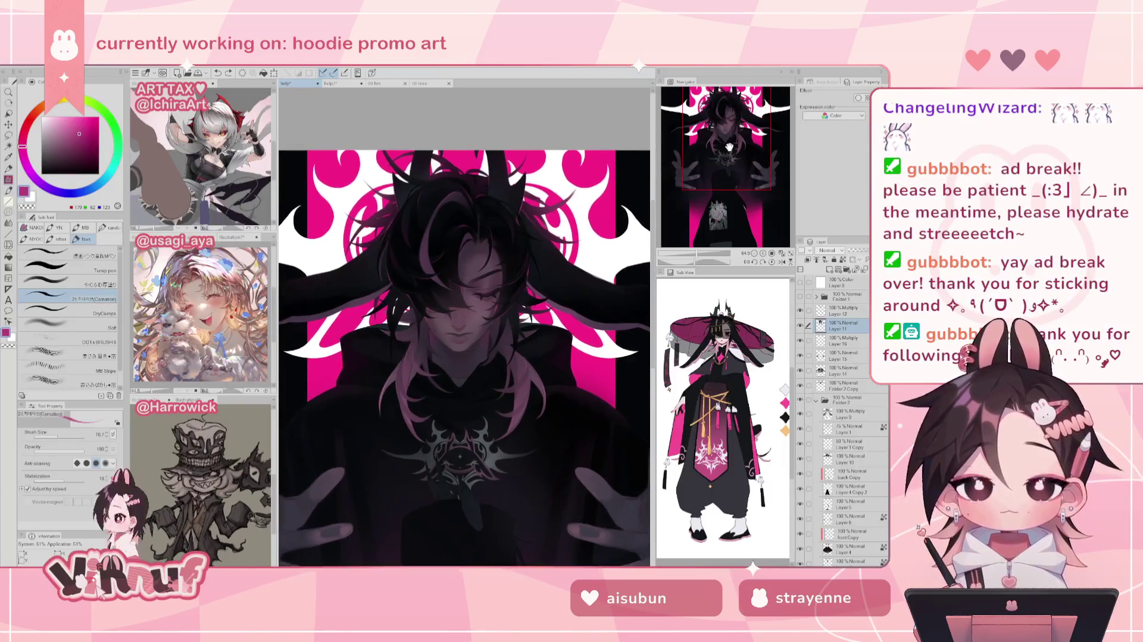
scroll(726, 152, "up", 1)
scroll(722, 160, "up", 1)
scroll(718, 165, "up", 1)
left_click_drag(718, 166, 723, 122)
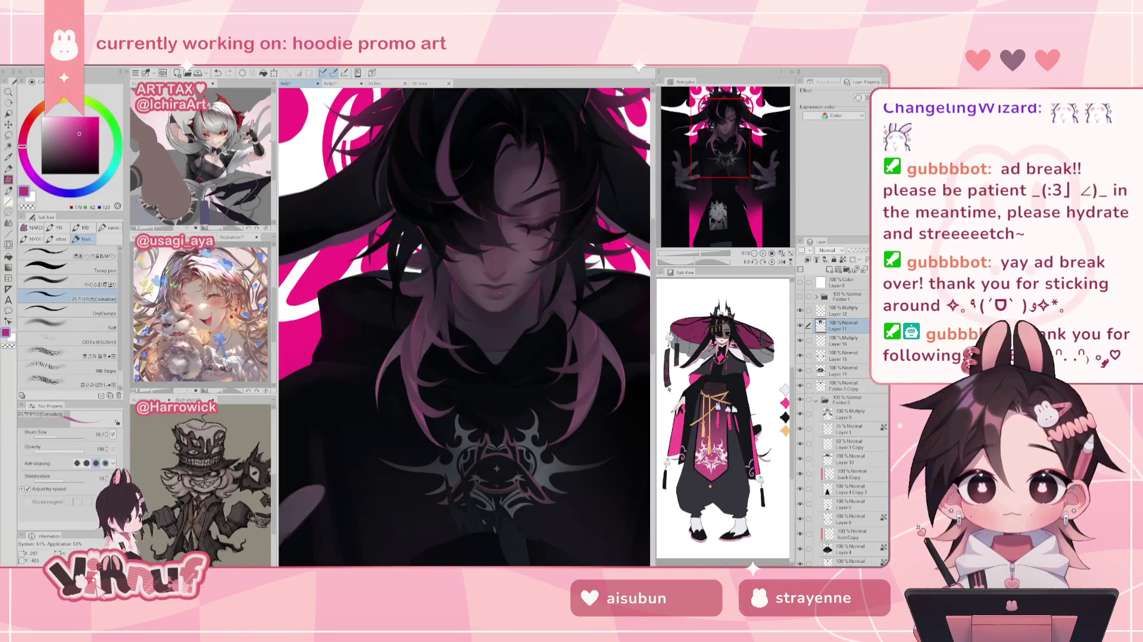
left_click_drag(601, 341, 539, 351)
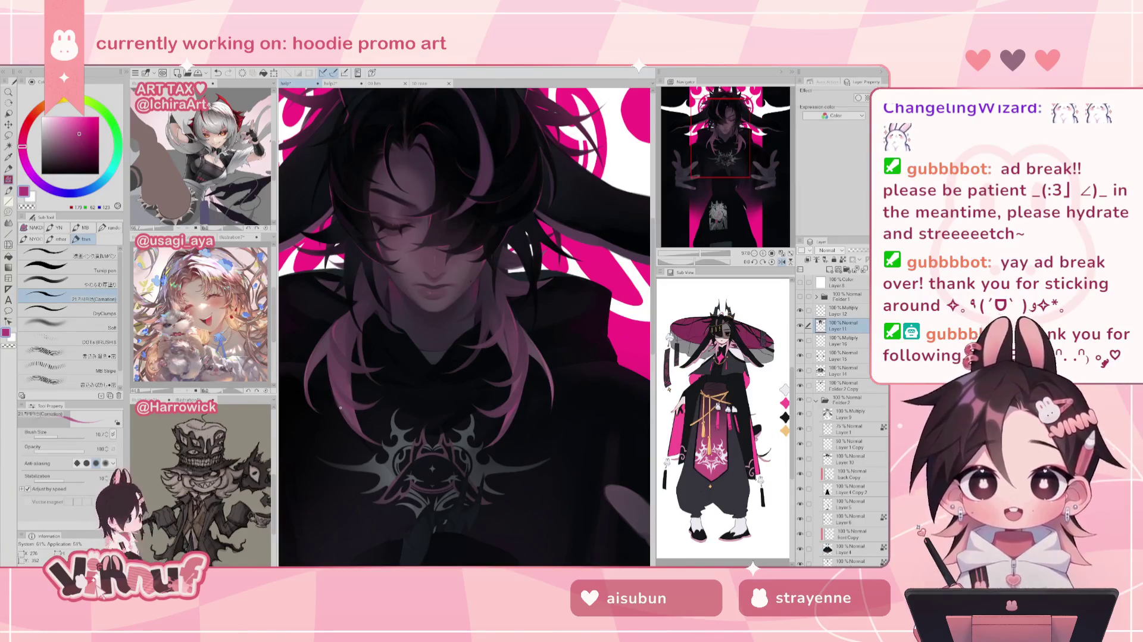
key("h")
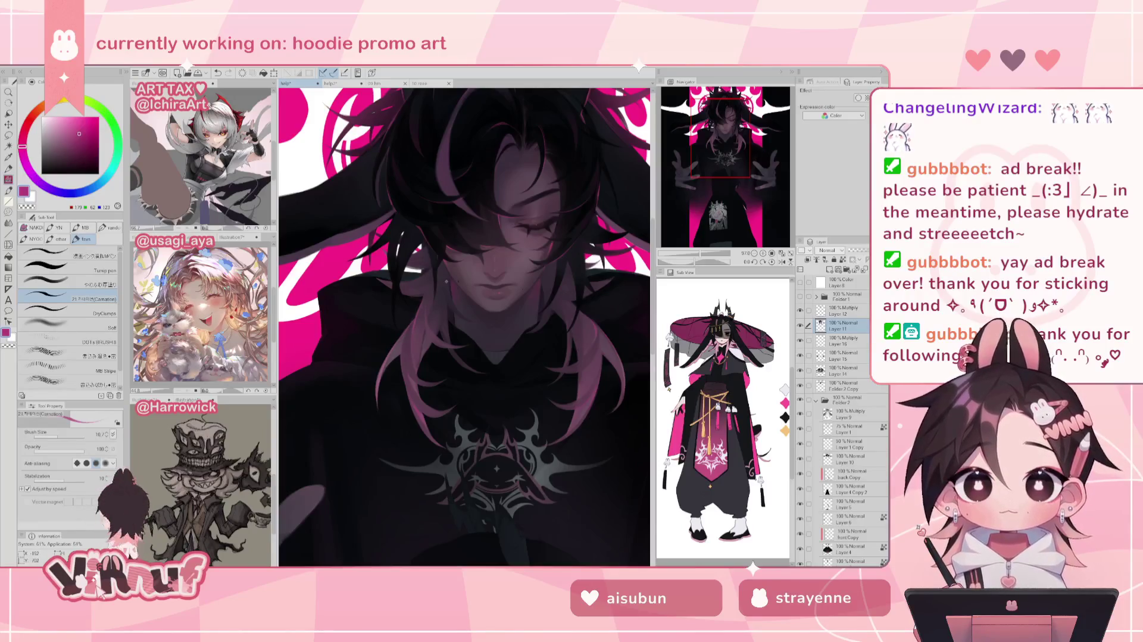
left_click_drag(748, 156, 745, 159)
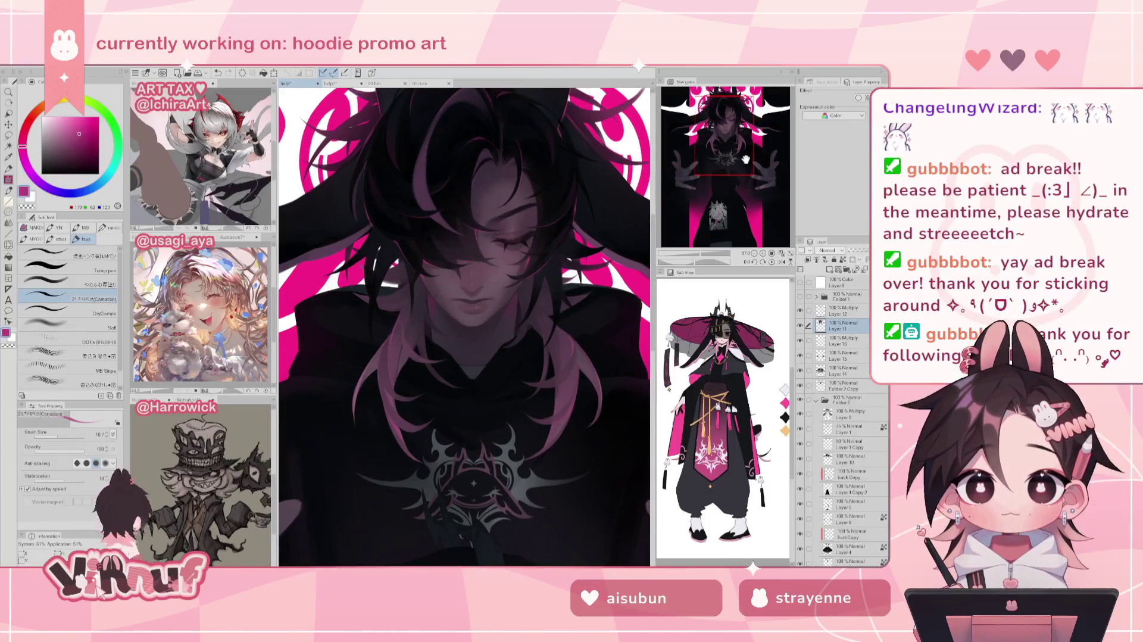
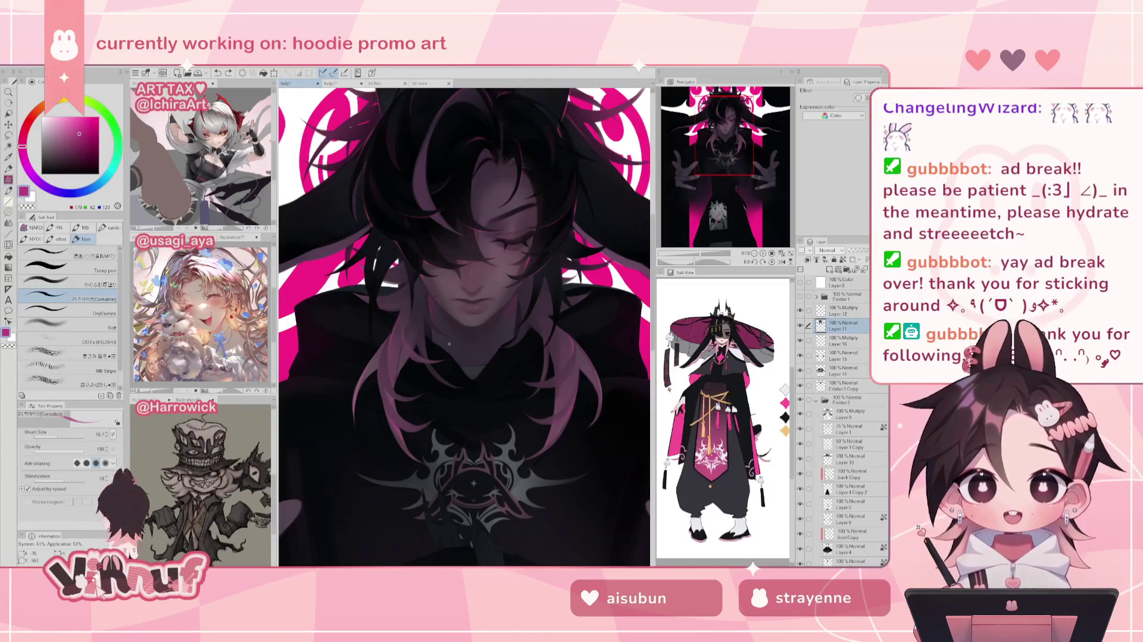
Toggle the mirrored view five times to compare the face in both orientations
key("h")
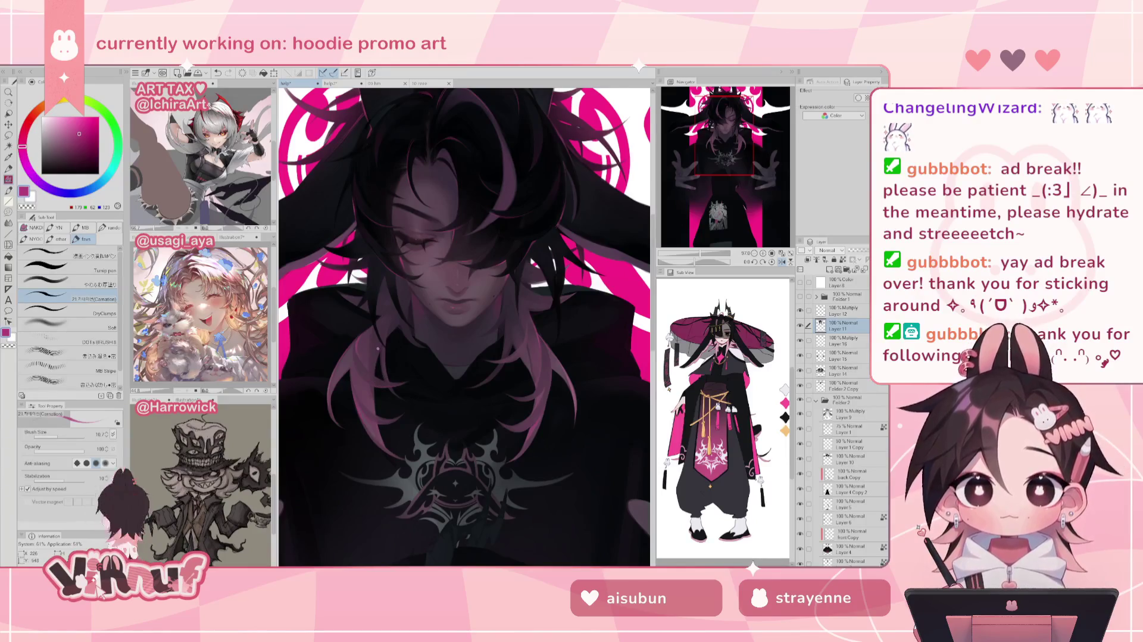
key("h")
key("h")
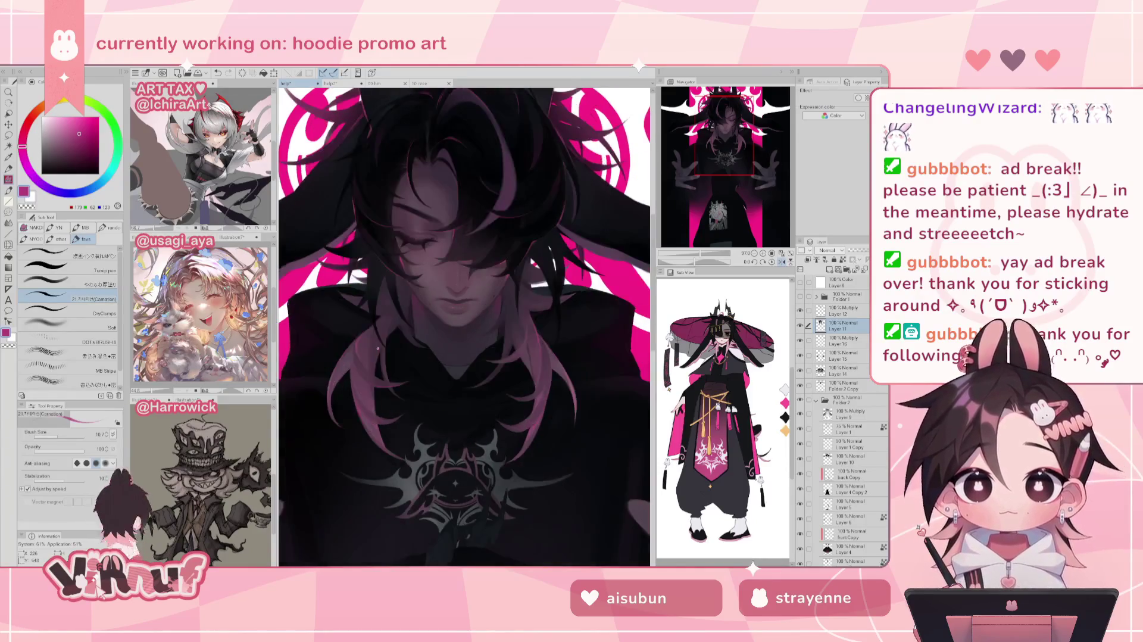
key("h")
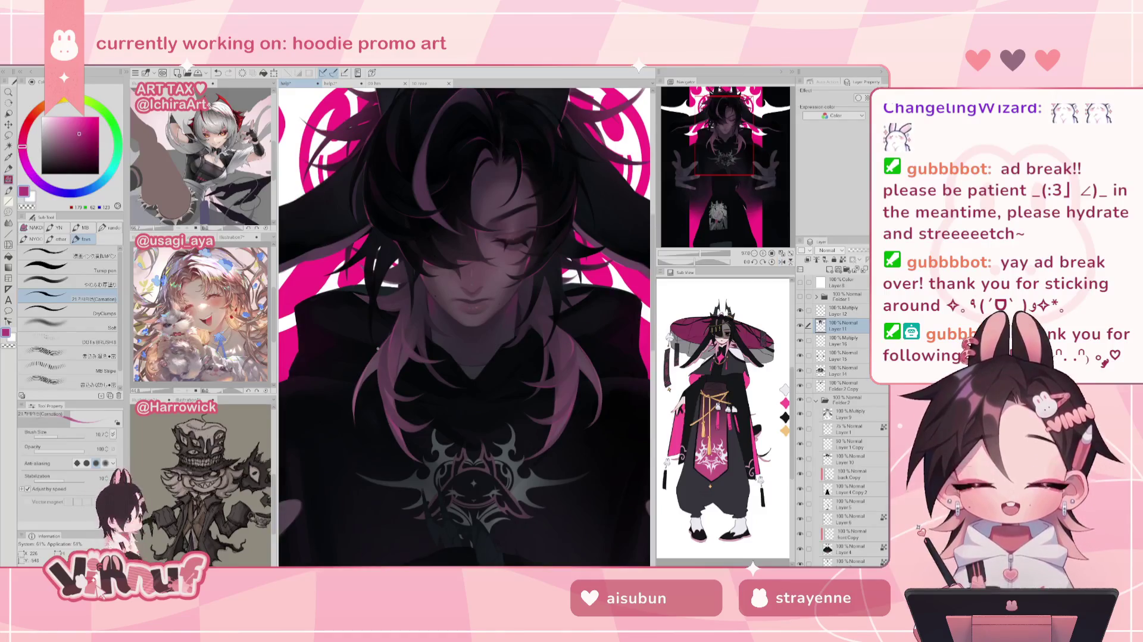
key("h")
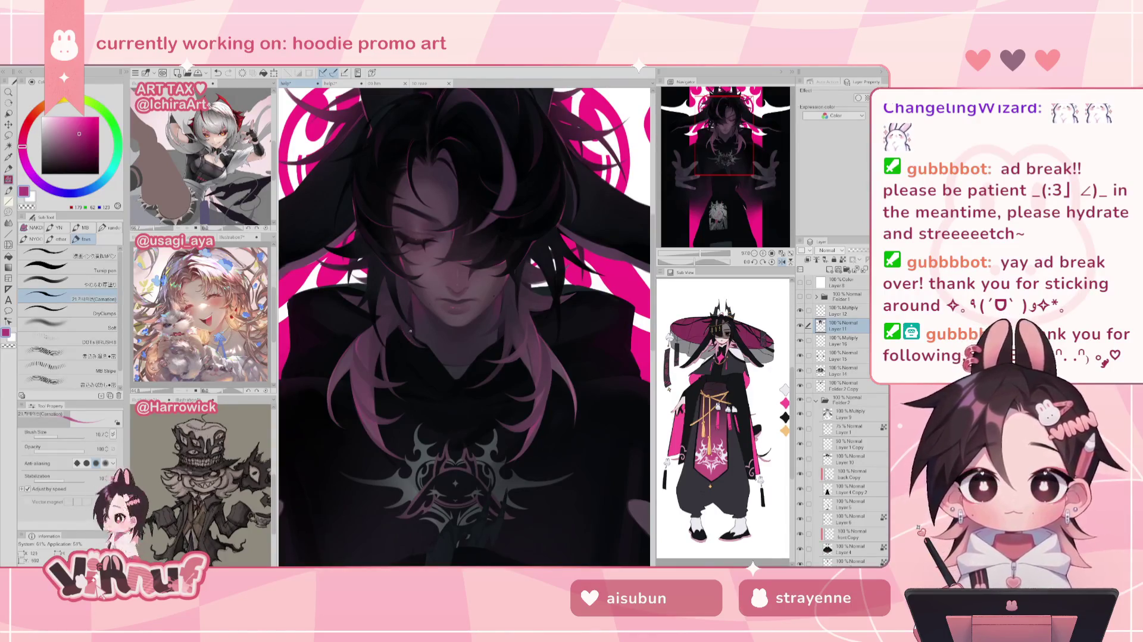
key("h")
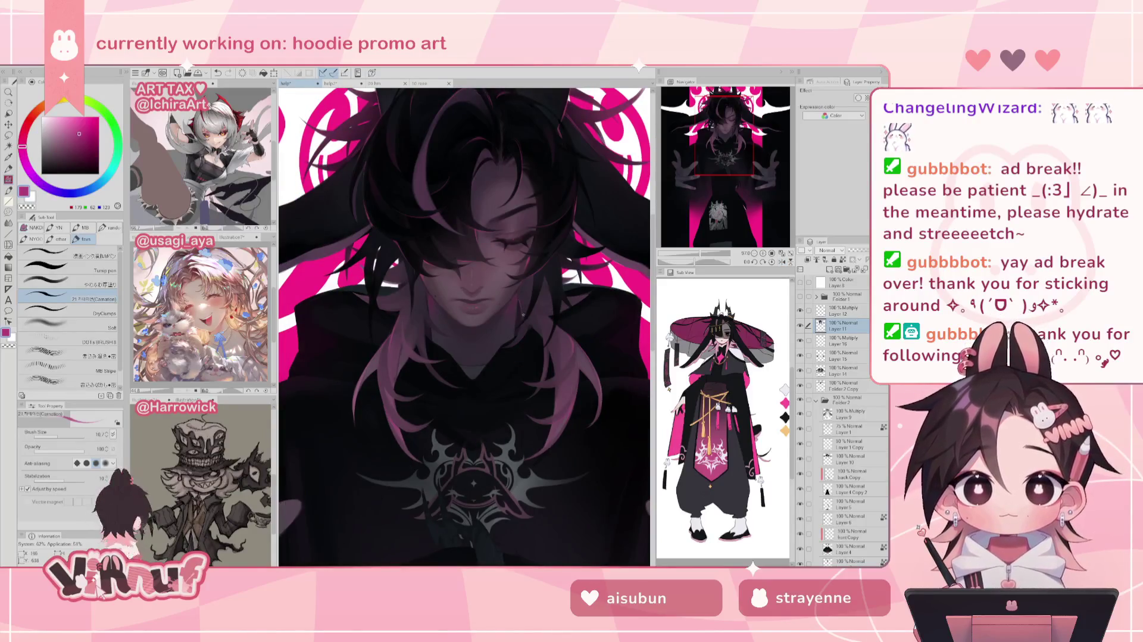
Sample the dark hair colour, switch the drawing colour to bright pink, and view the whole illustration
left_click_drag(717, 255, 697, 254)
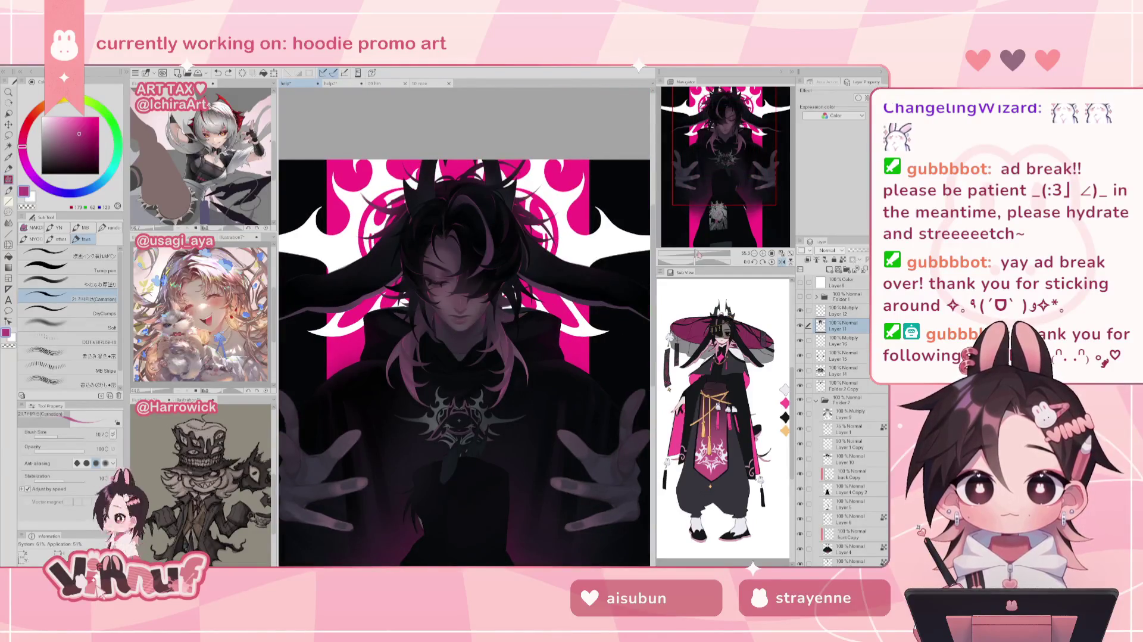
left_click_drag(699, 254, 702, 253)
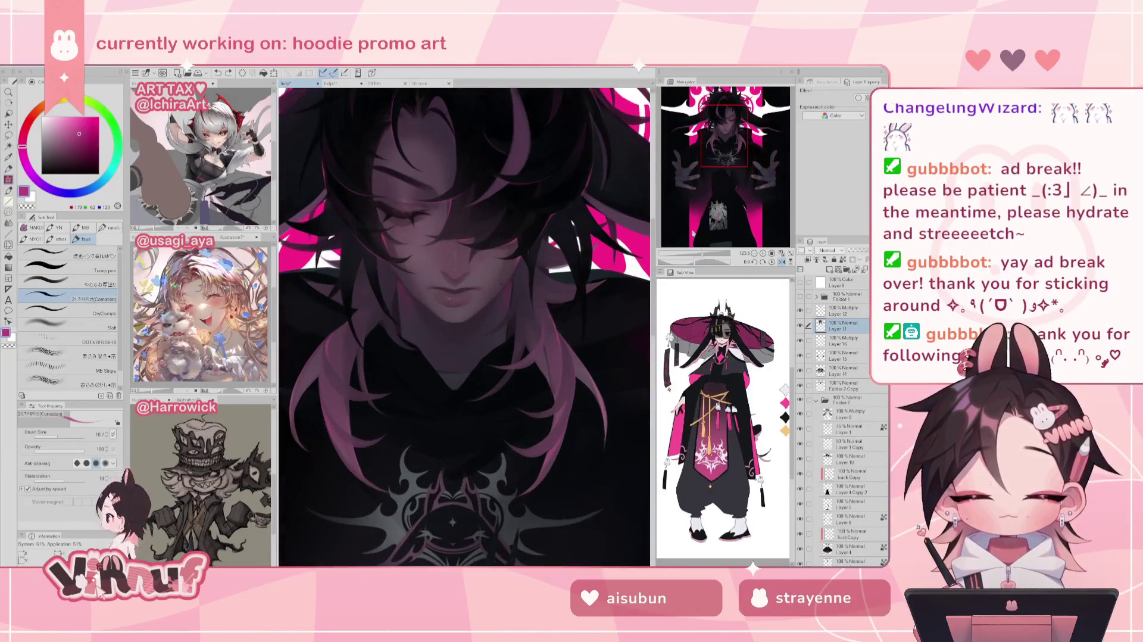
left_click(386, 258, "alt")
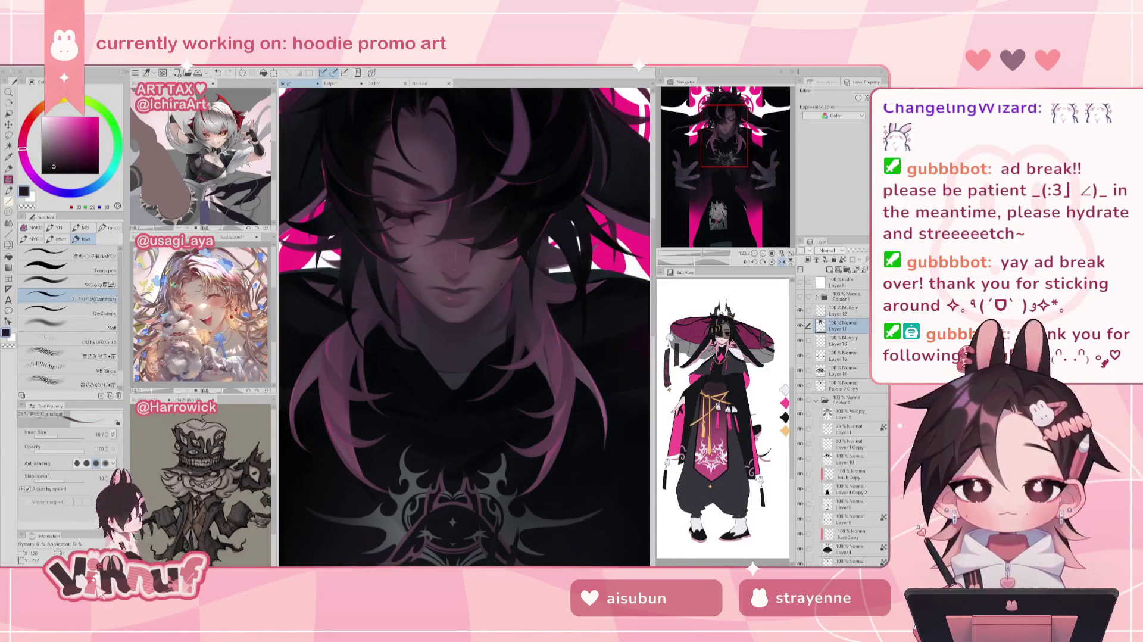
left_click_drag(81, 125, 82, 127)
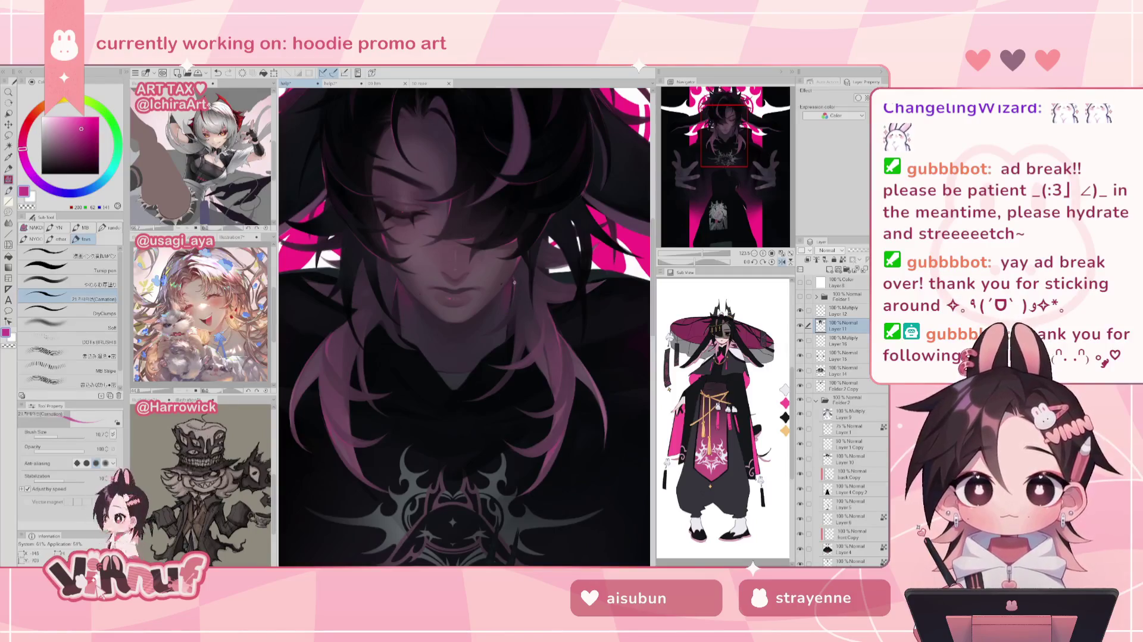
left_click_drag(714, 253, 697, 253)
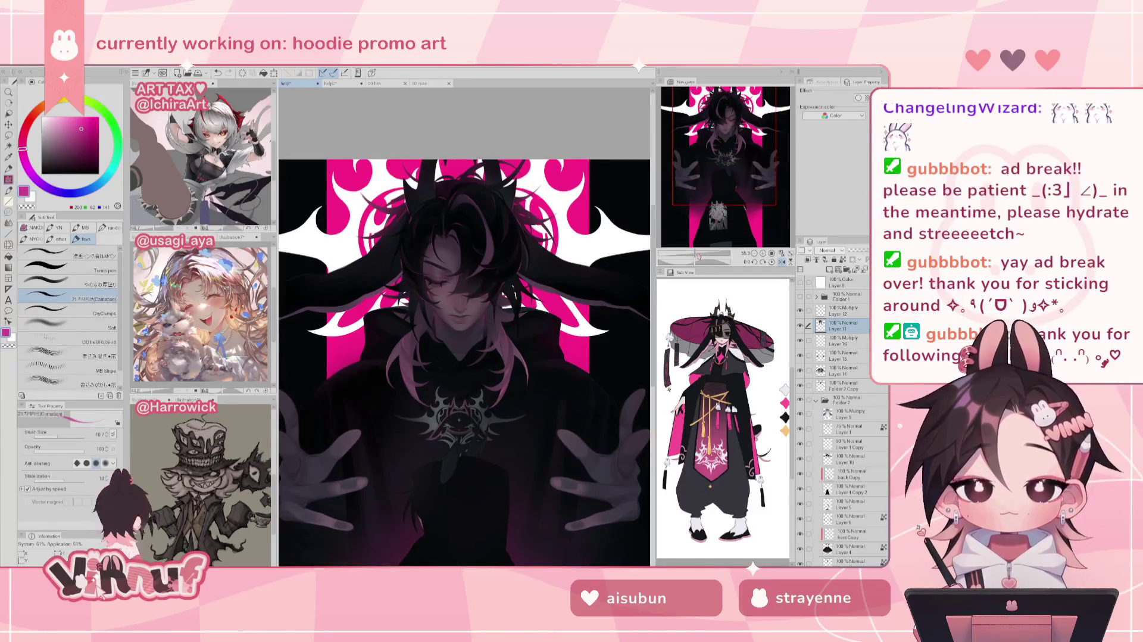
Darken the lashes along the closed eye with a dark colour sampled from the canvas
left_click_drag(698, 255, 708, 255)
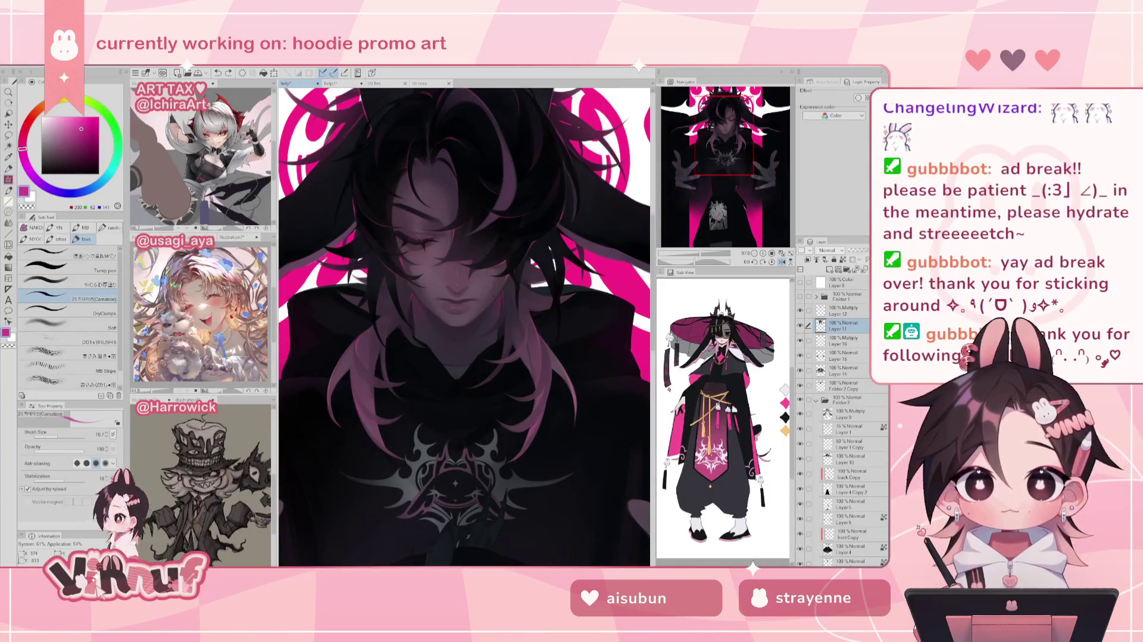
key("e")
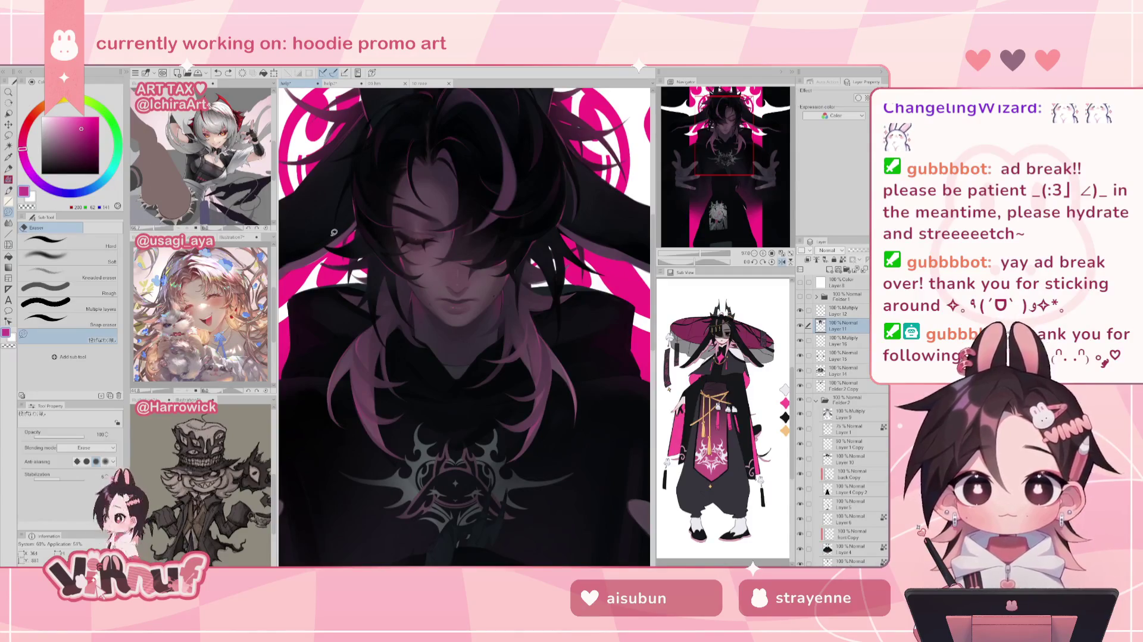
key("p")
left_click(336, 262, "alt")
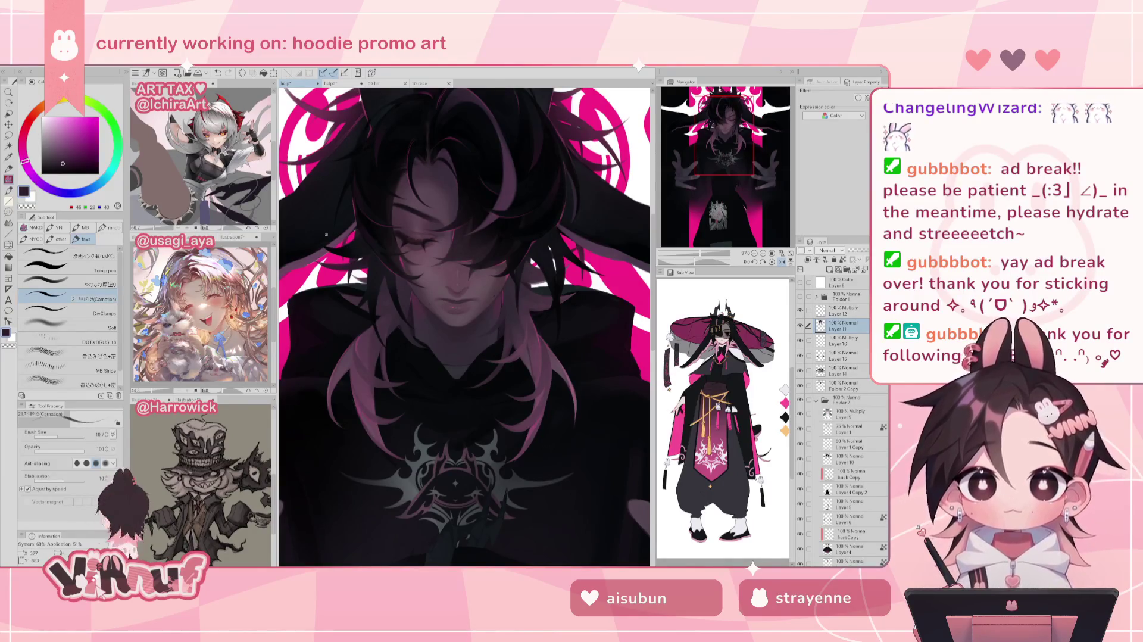
left_click_drag(350, 271, 368, 271)
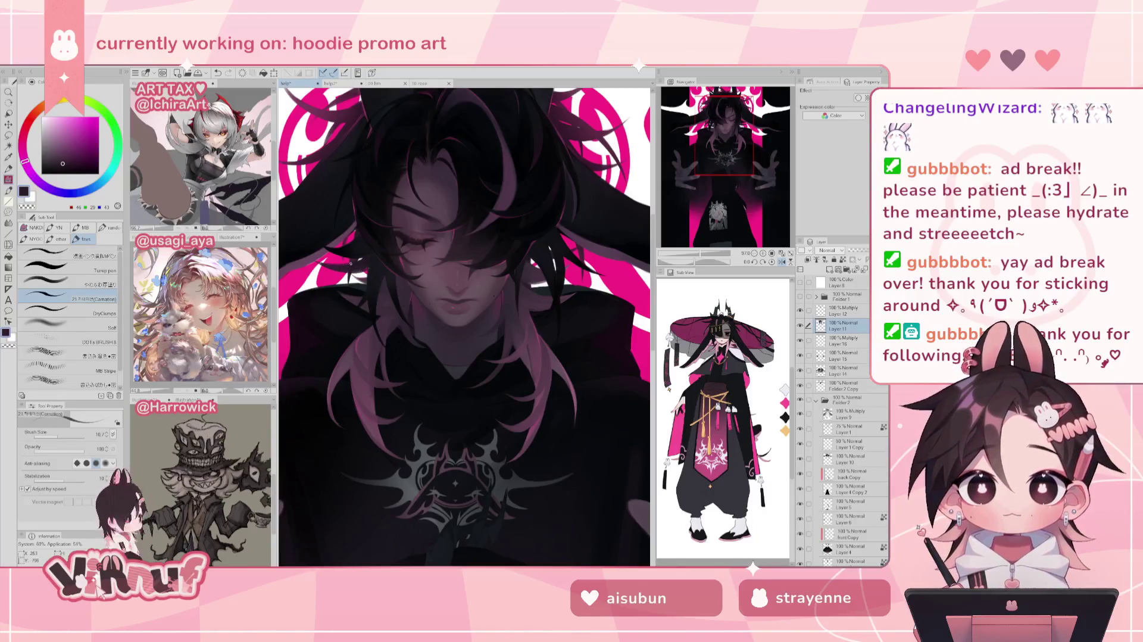
Change the drawing colour from dark purple to a vivid pink, showing more background above the head
left_click(374, 264, "alt")
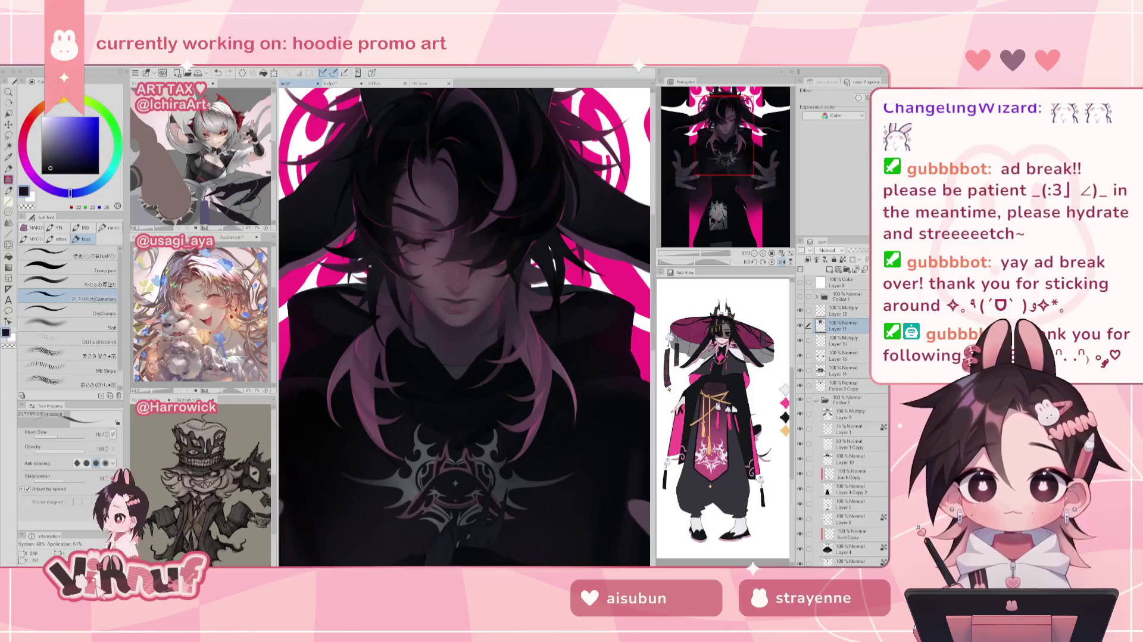
left_click(366, 260, "alt")
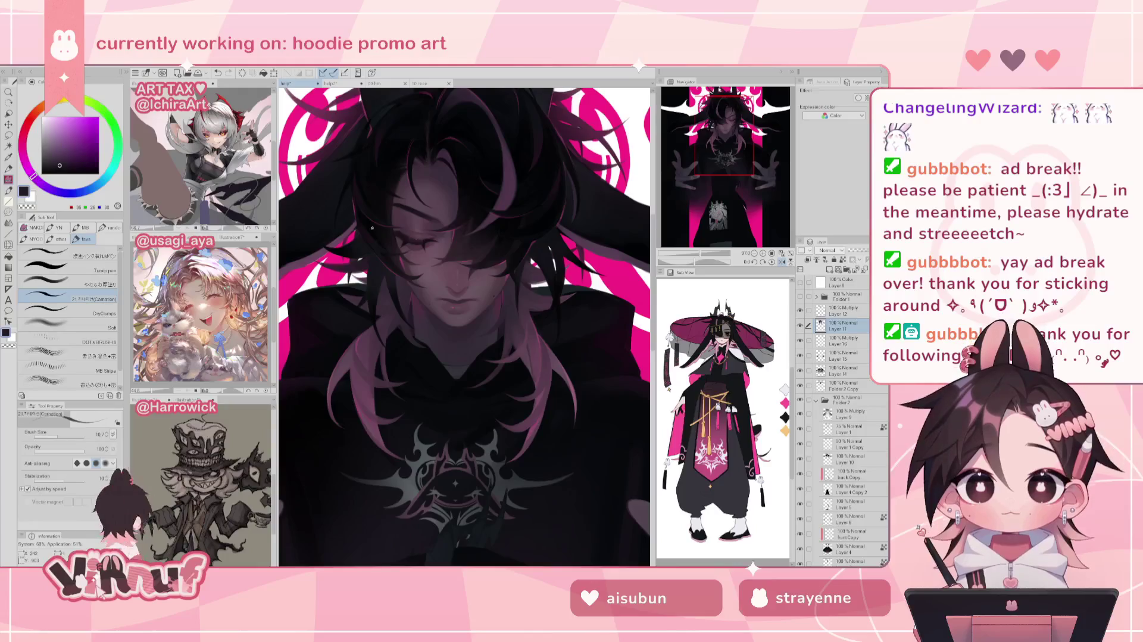
left_click(528, 324, "alt")
left_click(79, 134)
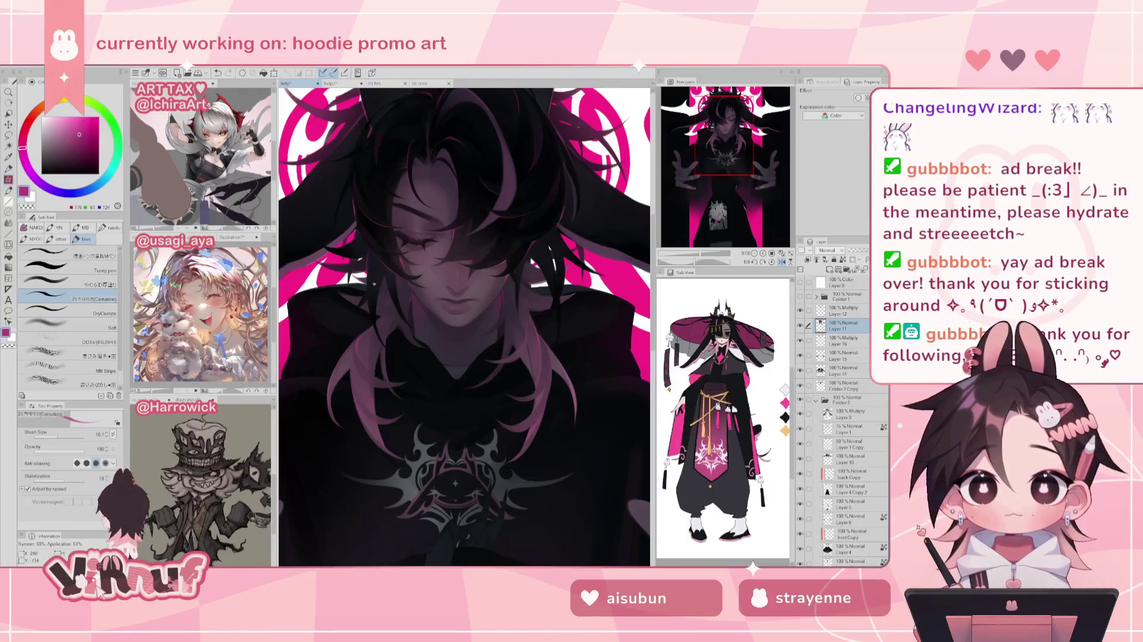
left_click_drag(398, 287, 412, 340)
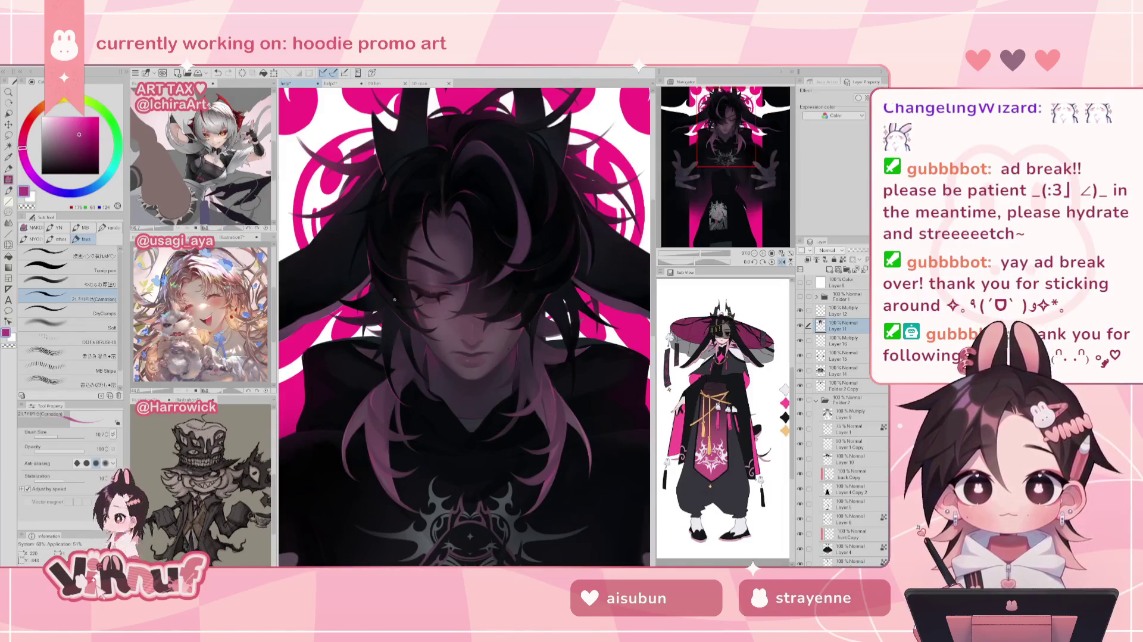
Mirror and unmirror the canvas view repeatedly to check the face
key("h")
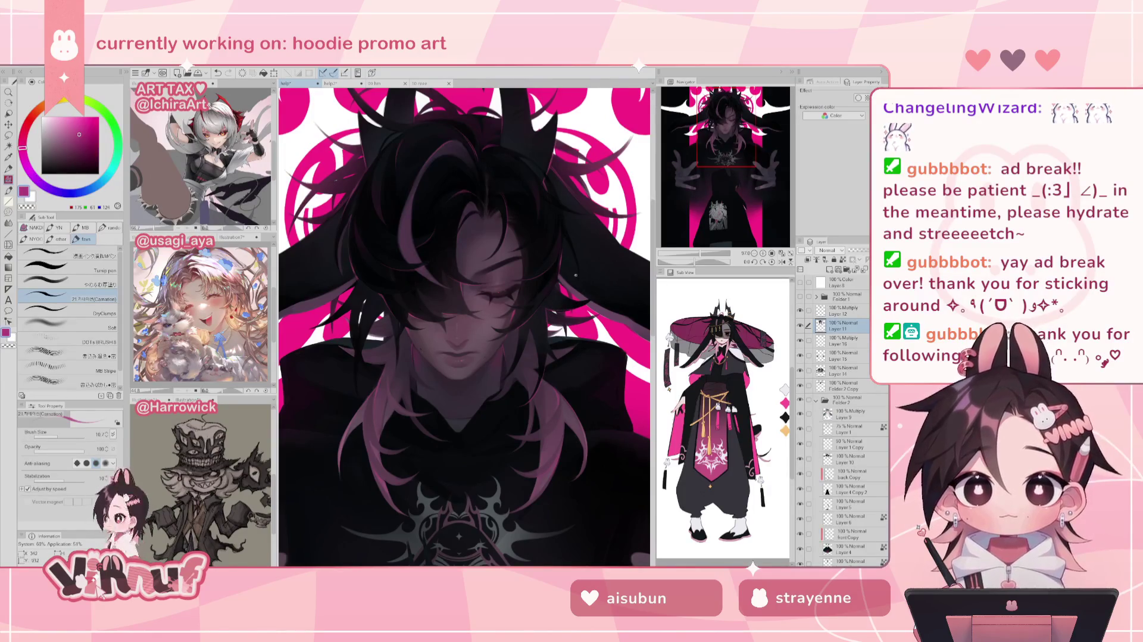
key("h")
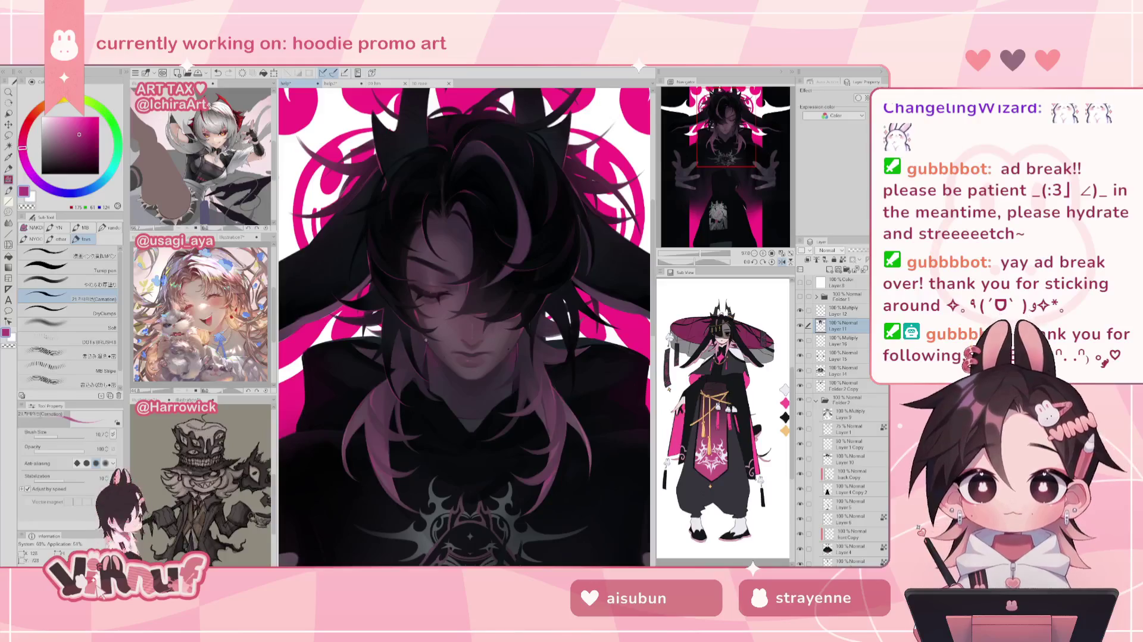
scroll(425, 340, "down", 5)
scroll(425, 340, "up", 4)
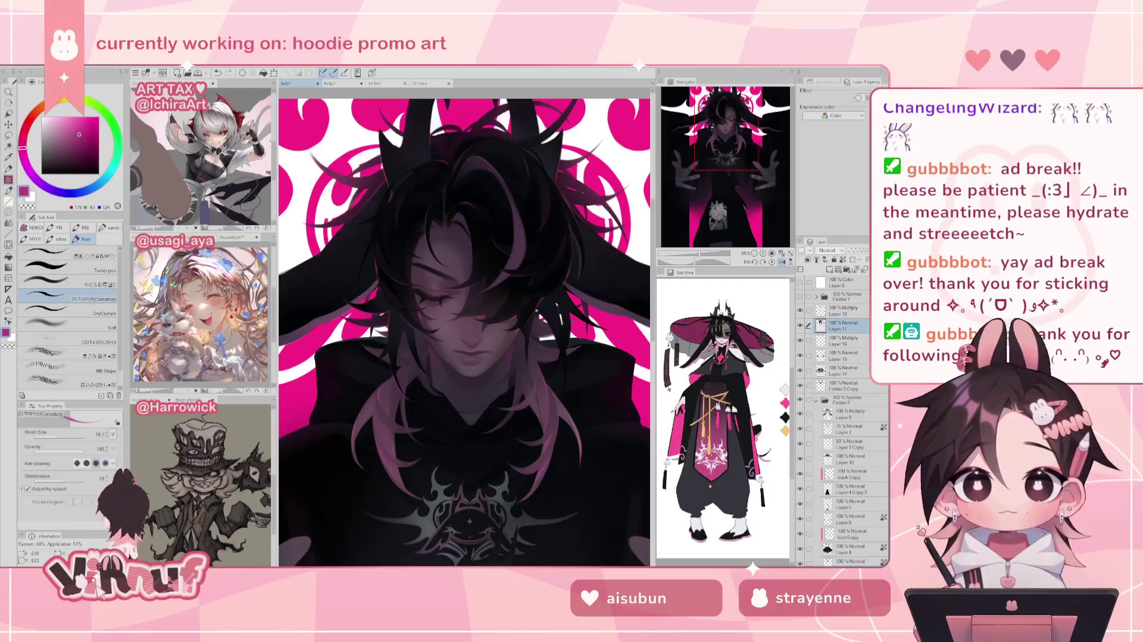
key("h")
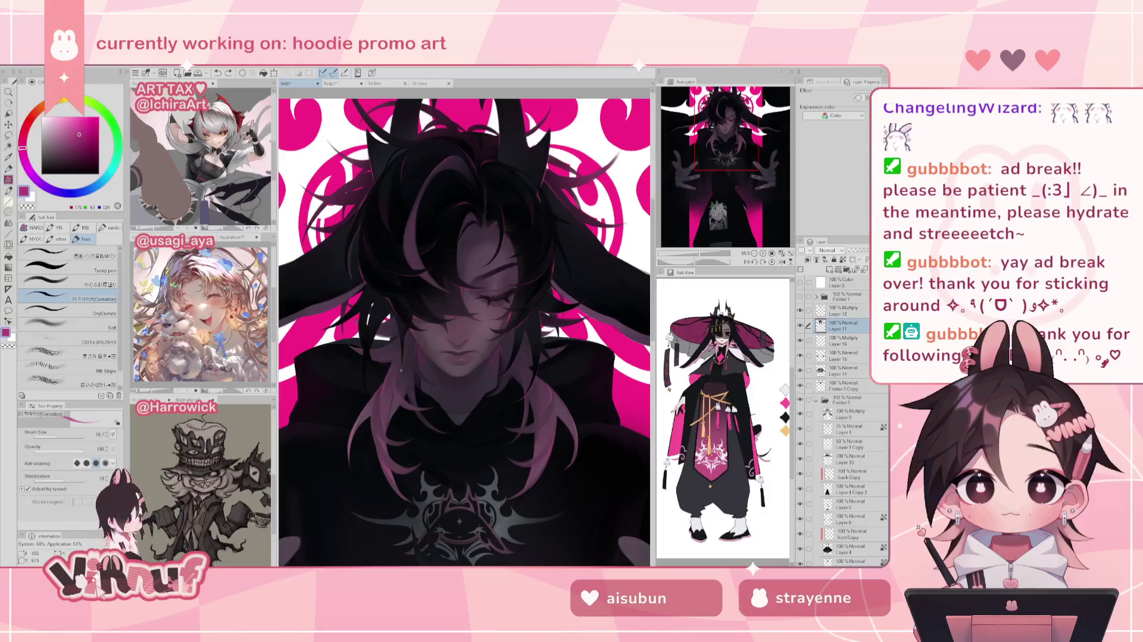
key("h")
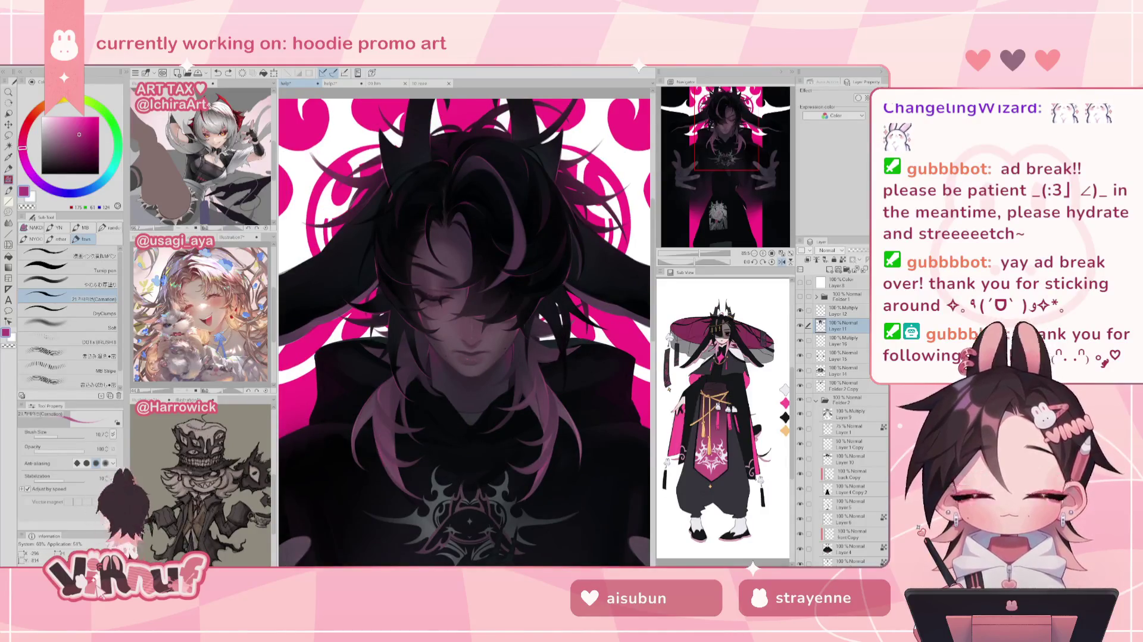
Take a final mirrored look, zoom out, and select the やわらか厚塗り soft thick-painting brush
key("h")
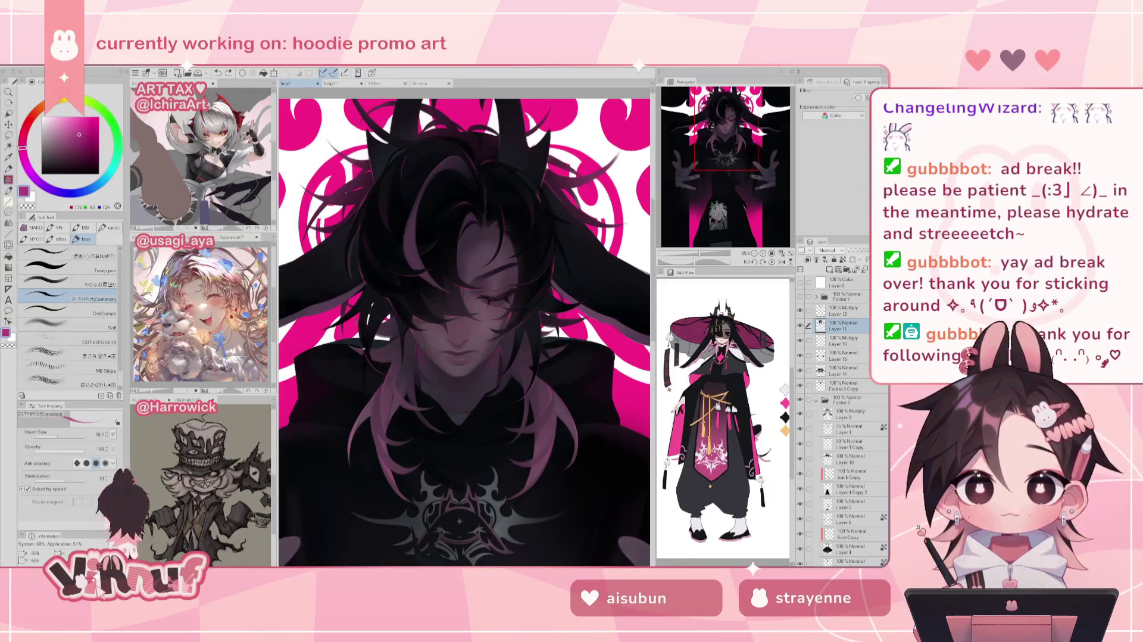
key("h")
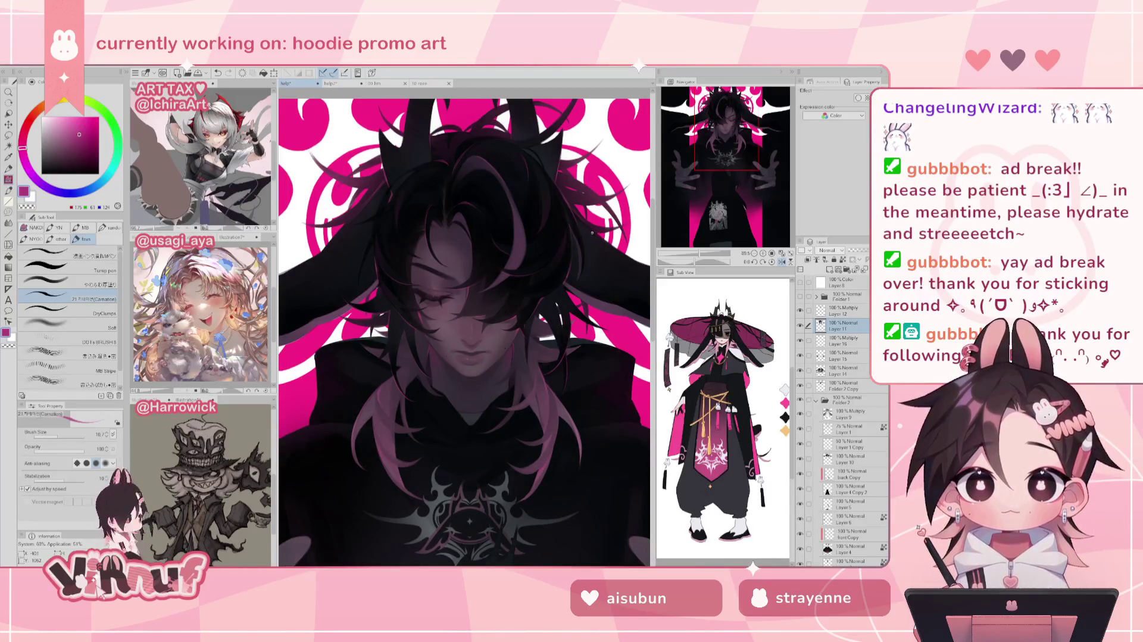
left_click_drag(714, 255, 701, 256)
left_click(65, 284)
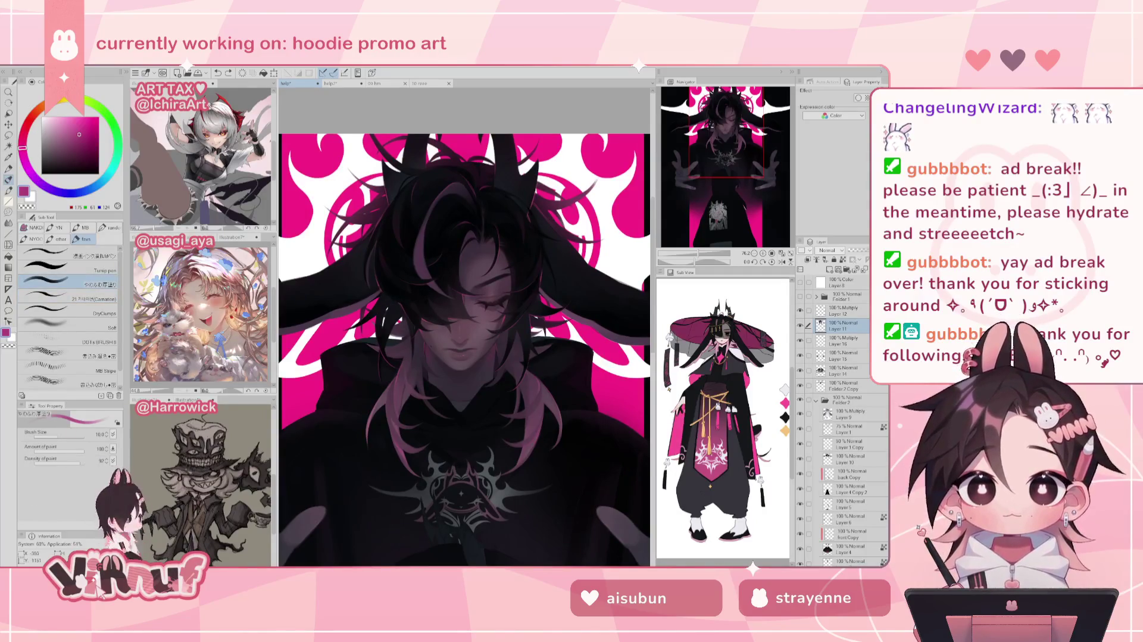
left_click(64, 434)
left_click_drag(64, 434, 60, 434)
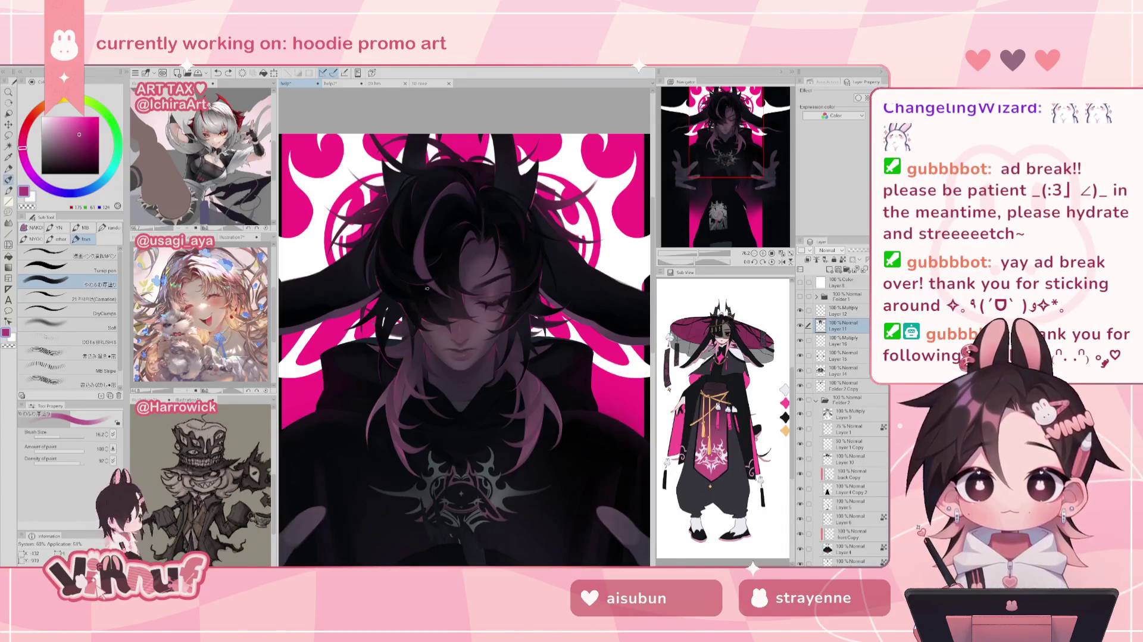
key("m")
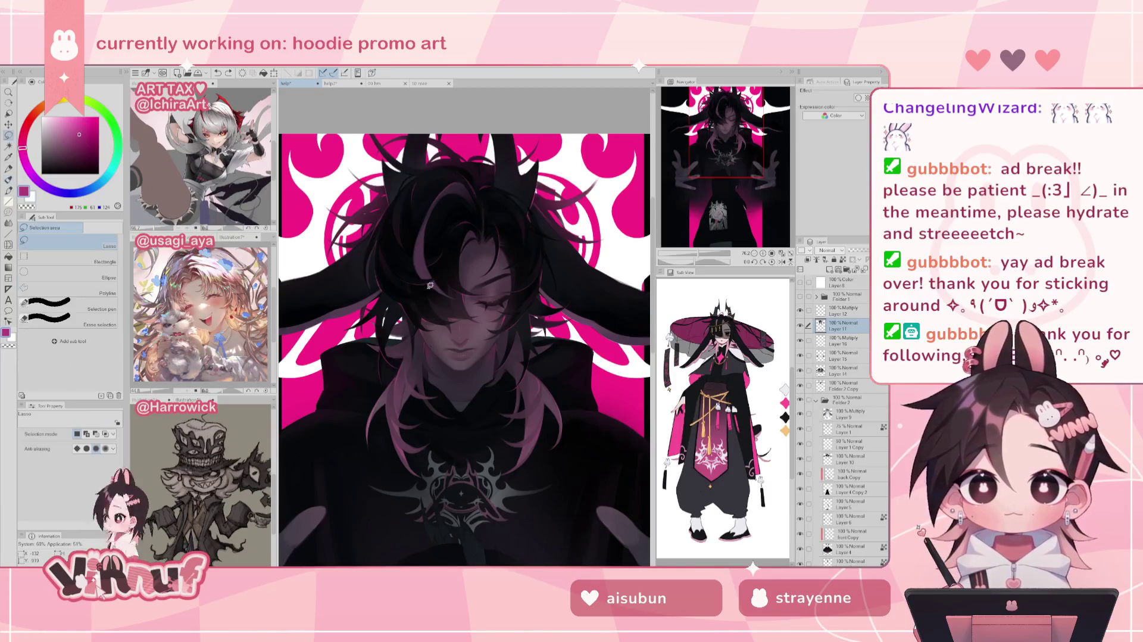
left_click_drag(405, 303, 403, 315)
key("b")
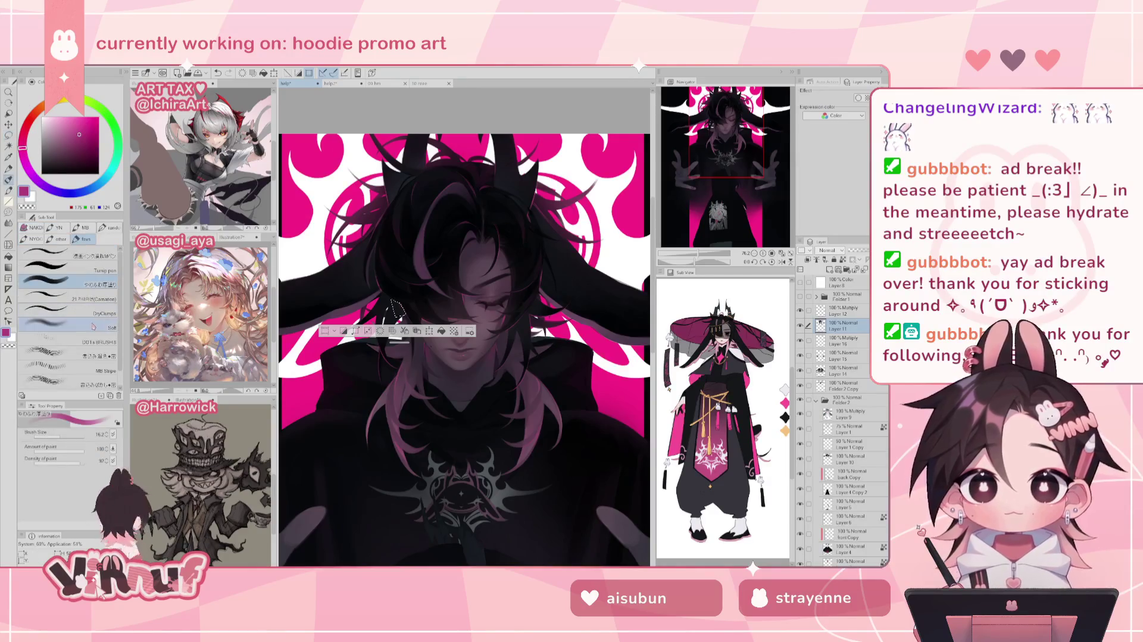
left_click(55, 435)
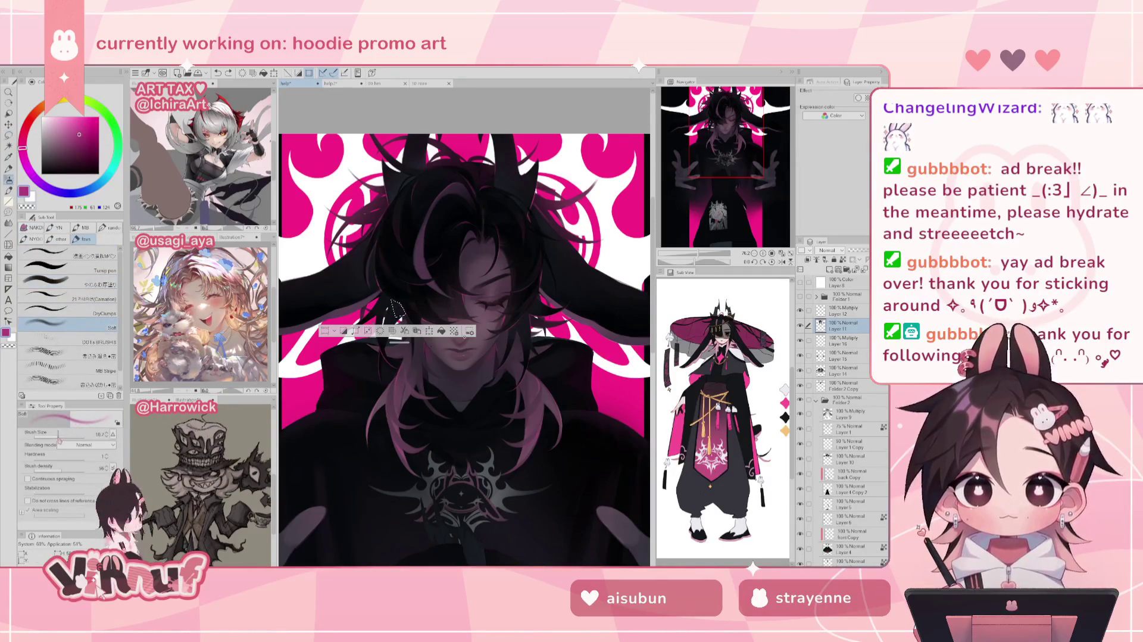
left_click_drag(410, 303, 418, 309)
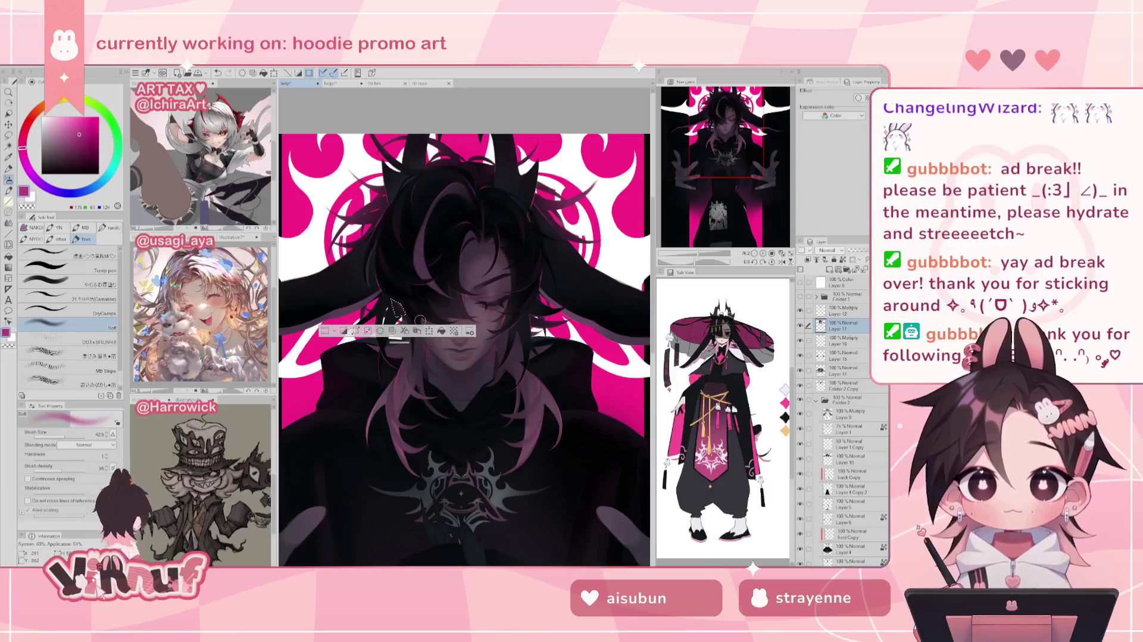
key("ctrl+d")
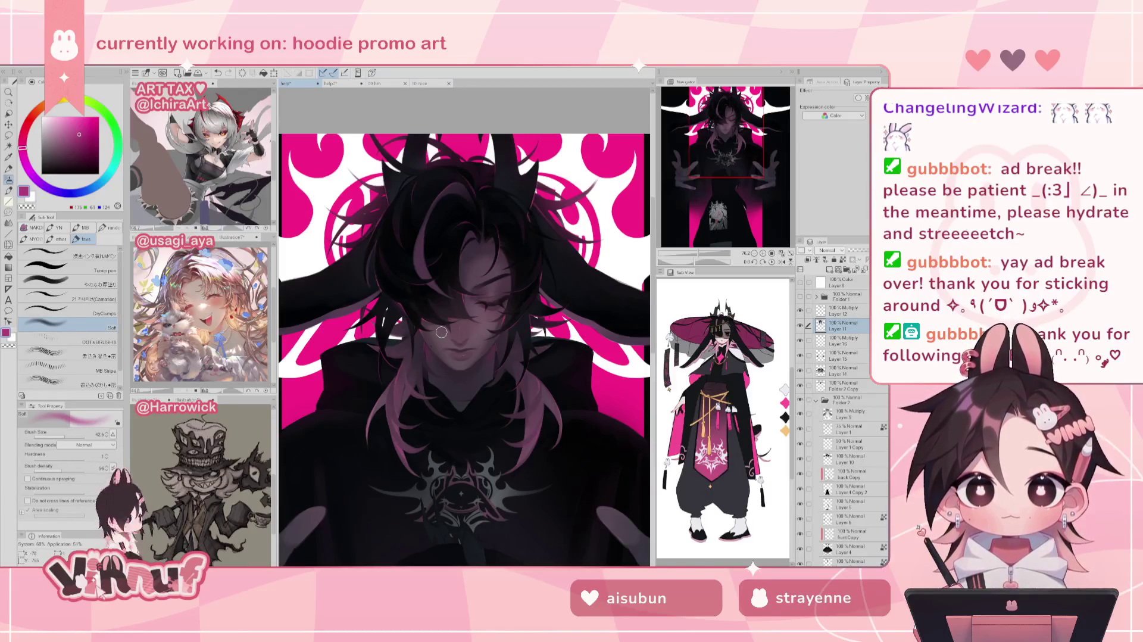
key("m")
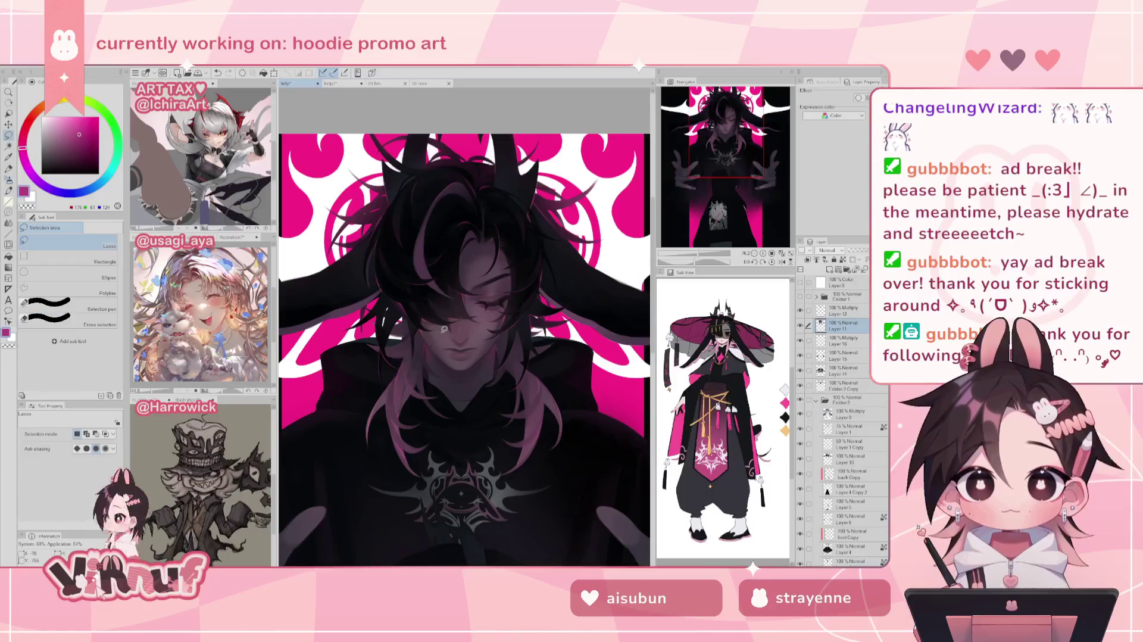
key("ctrl+z")
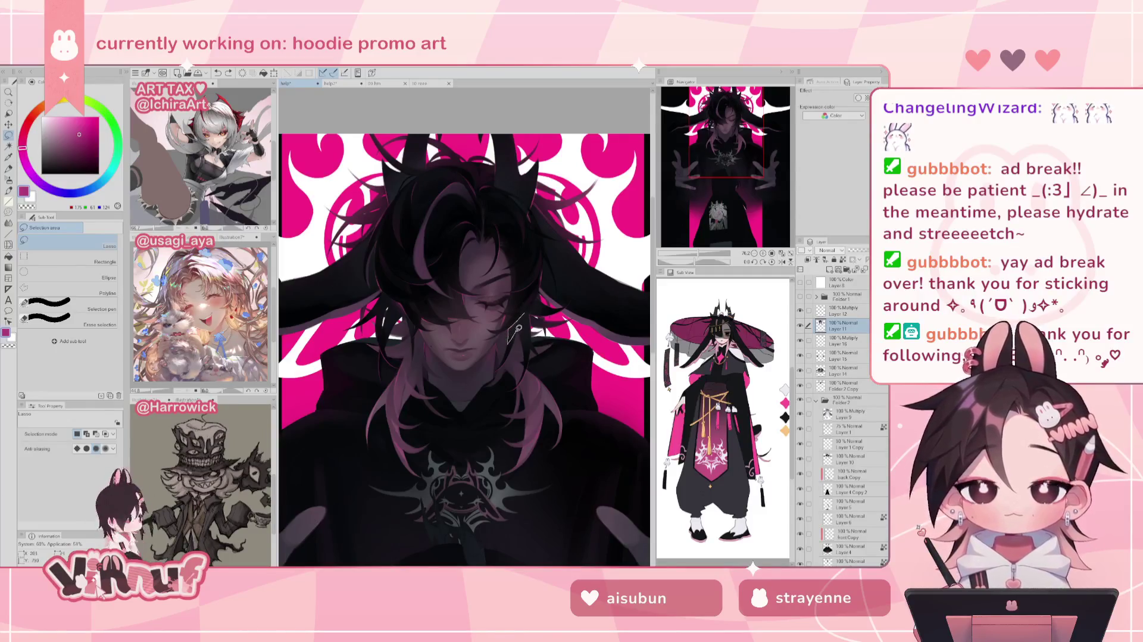
left_click_drag(510, 338, 511, 337)
key("b")
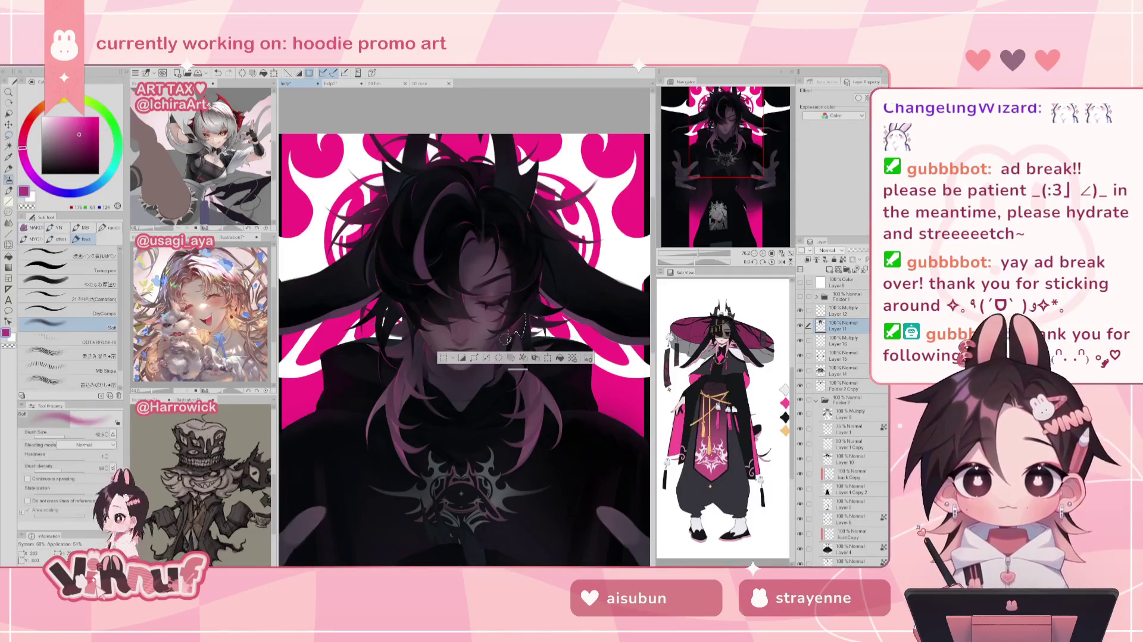
key("ctrl+d")
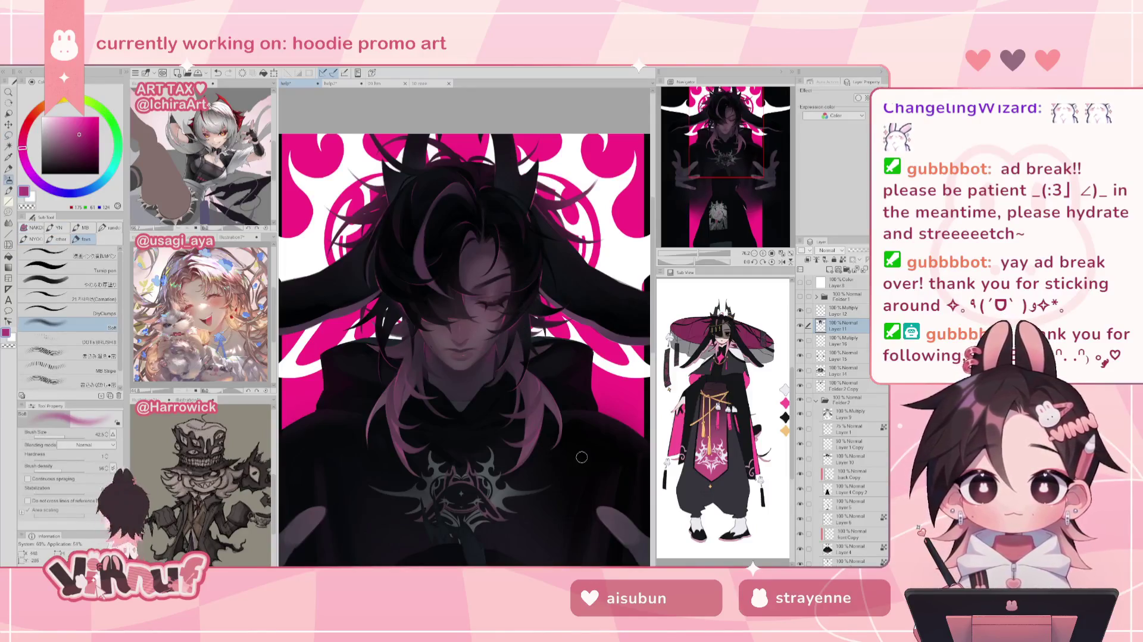
left_click_drag(702, 254, 702, 256)
left_click_drag(725, 167, 730, 148)
key("m")
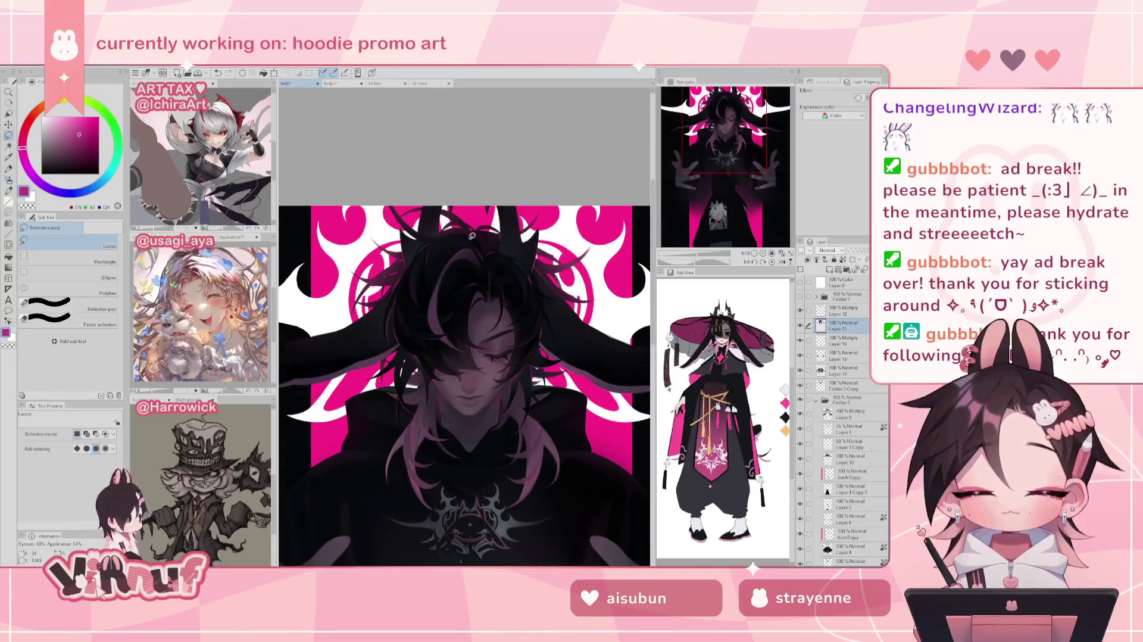
left_click_drag(488, 288, 487, 286)
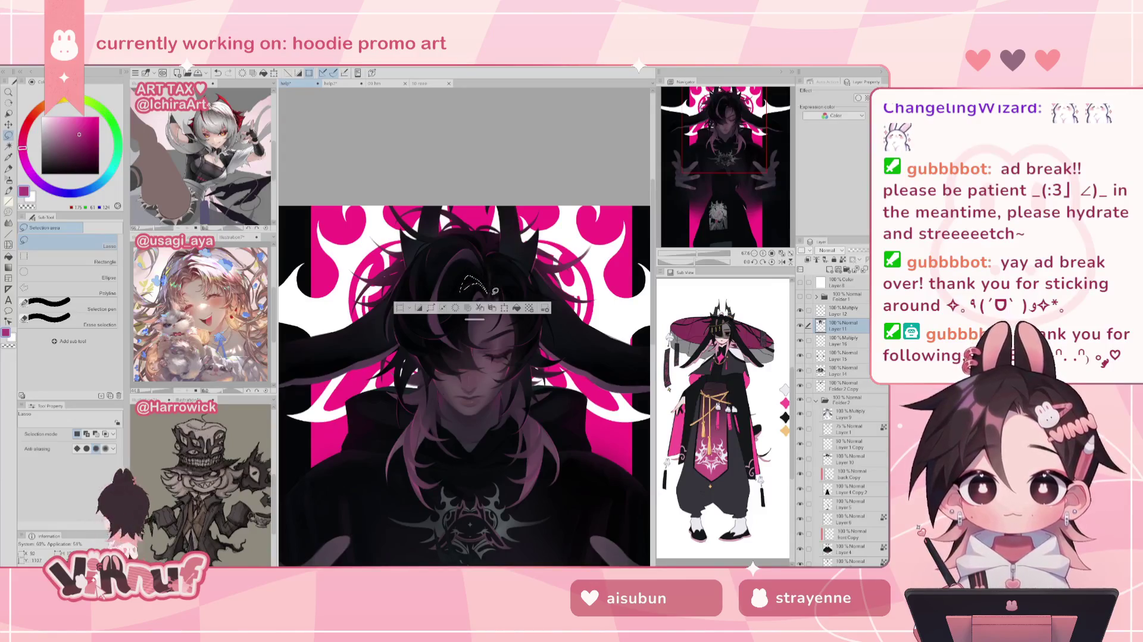
key("b")
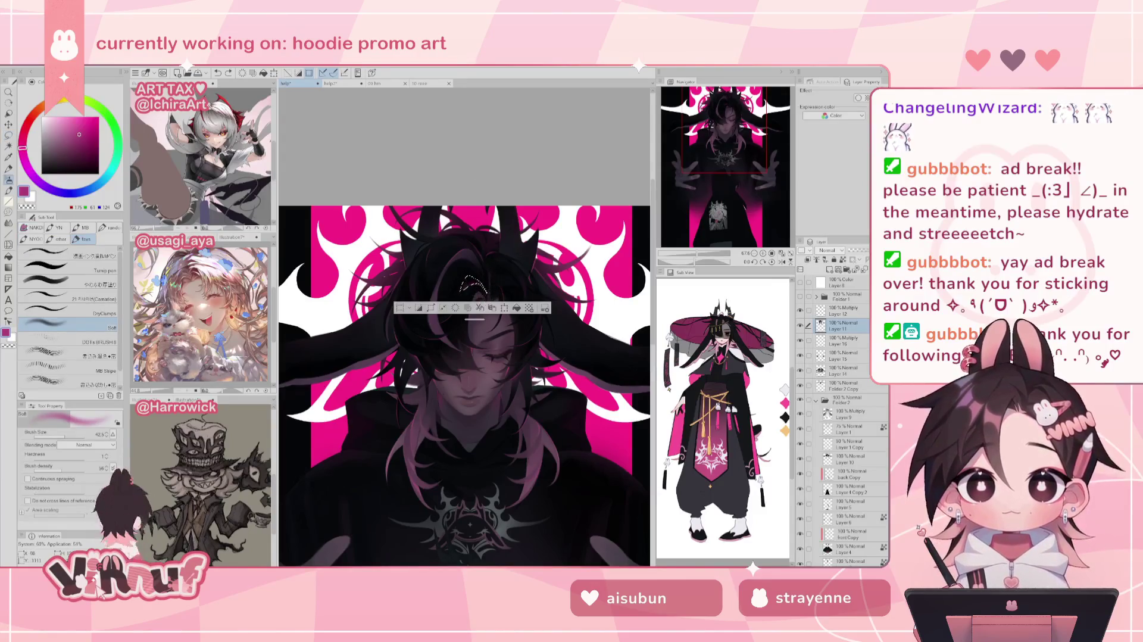
key("ctrl+d")
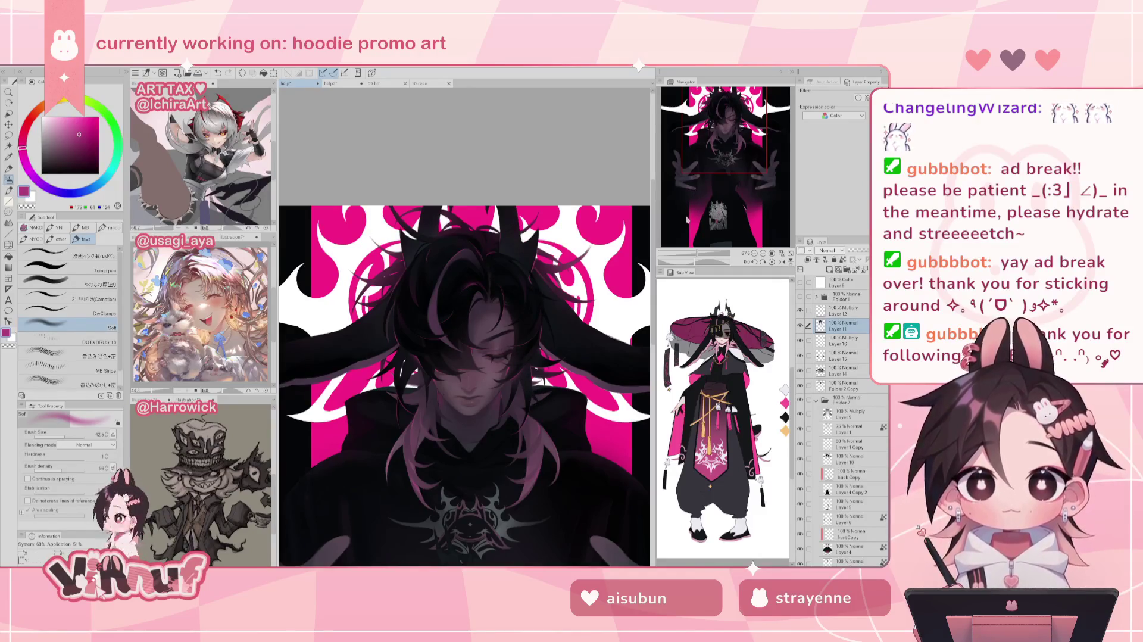
mouse_move(693, 172)
left_mouse_down()
mouse_move(701, 146)
mouse_move(731, 118)
left_mouse_up()
left_click_drag(693, 255, 707, 255)
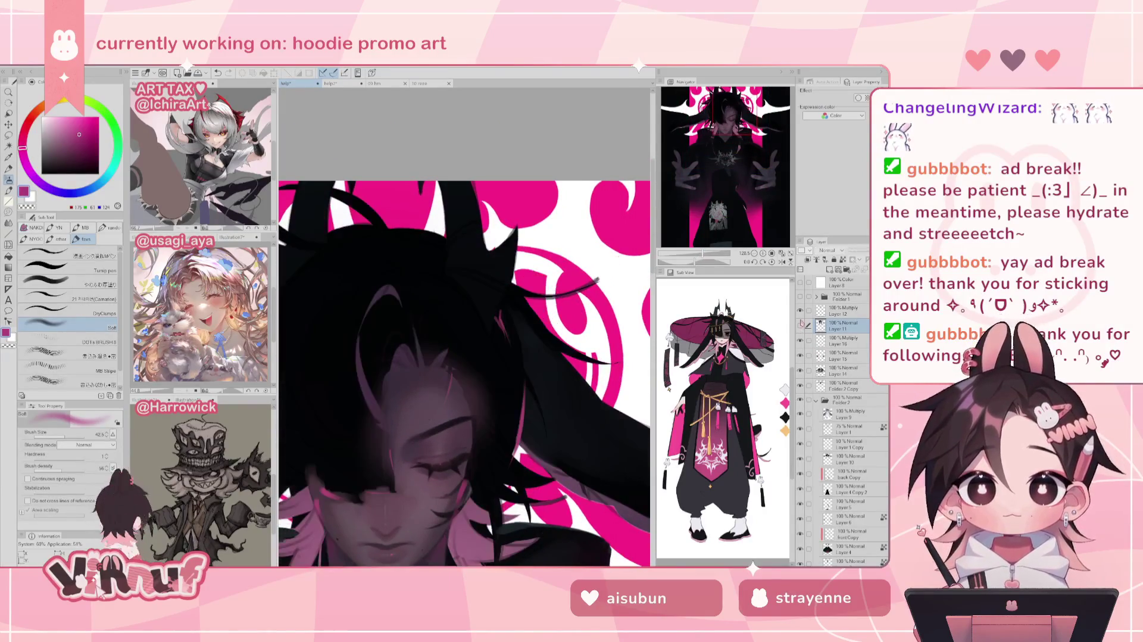
left_click_drag(734, 122, 732, 120)
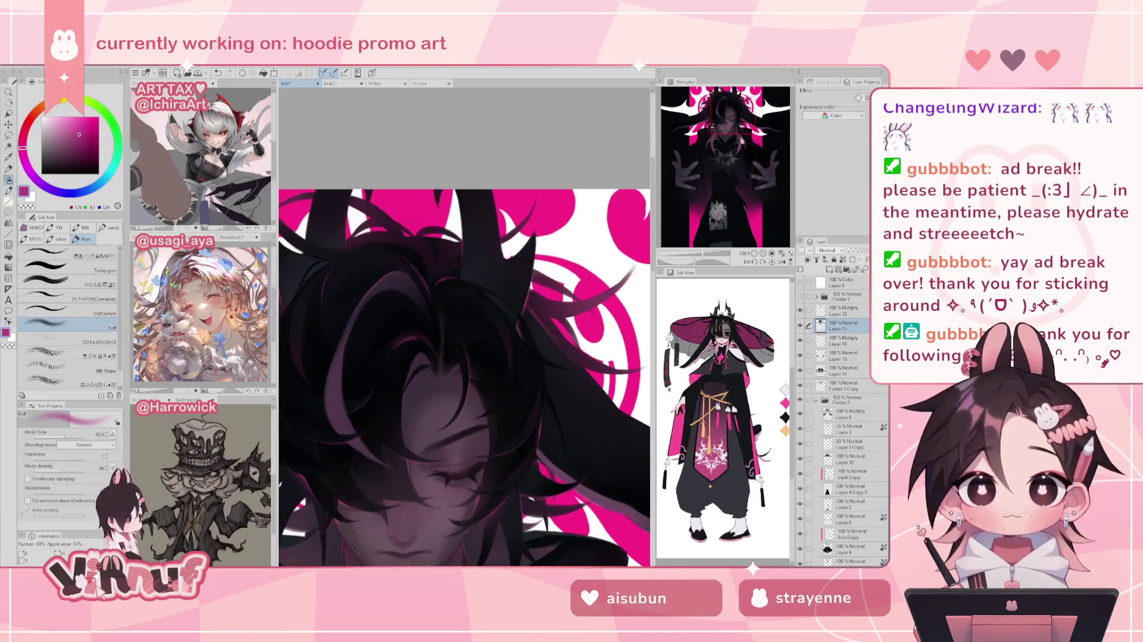
Paint a grey curved highlight strand across the hair on a tilted canvas
left_click_drag(58, 137, 49, 145)
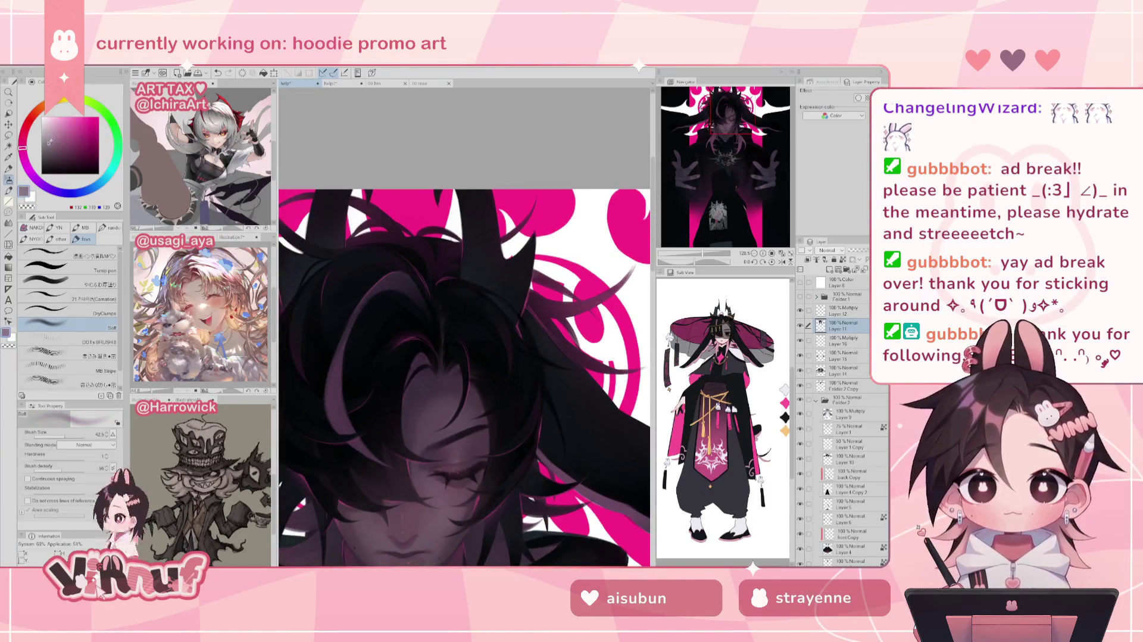
left_click(84, 283)
left_click_drag(684, 253, 702, 264)
left_click_drag(73, 433, 70, 432)
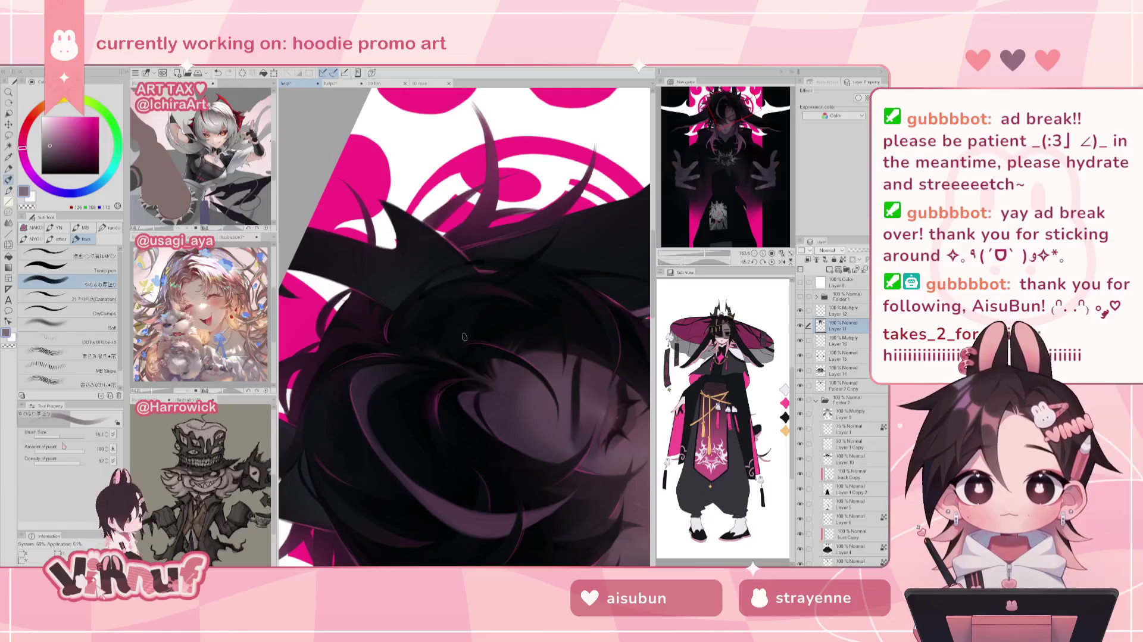
left_click_drag(386, 304, 452, 253)
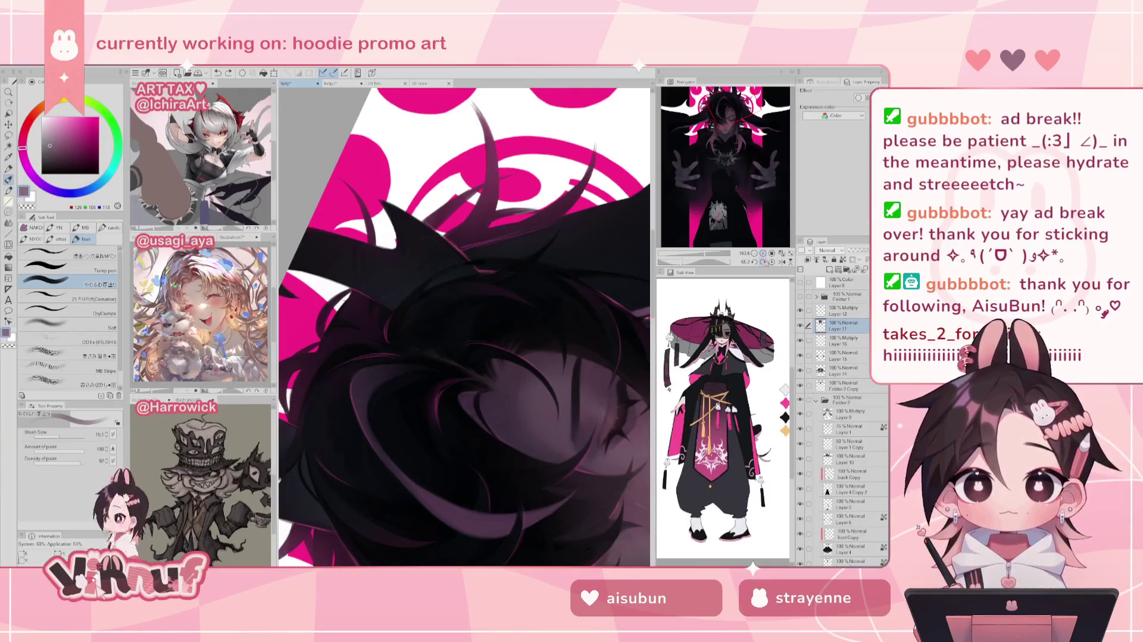
Straighten the canvas and paint a light grey line down the dark horn
left_click(772, 261)
left_click(24, 134)
left_click_drag(57, 141, 55, 143)
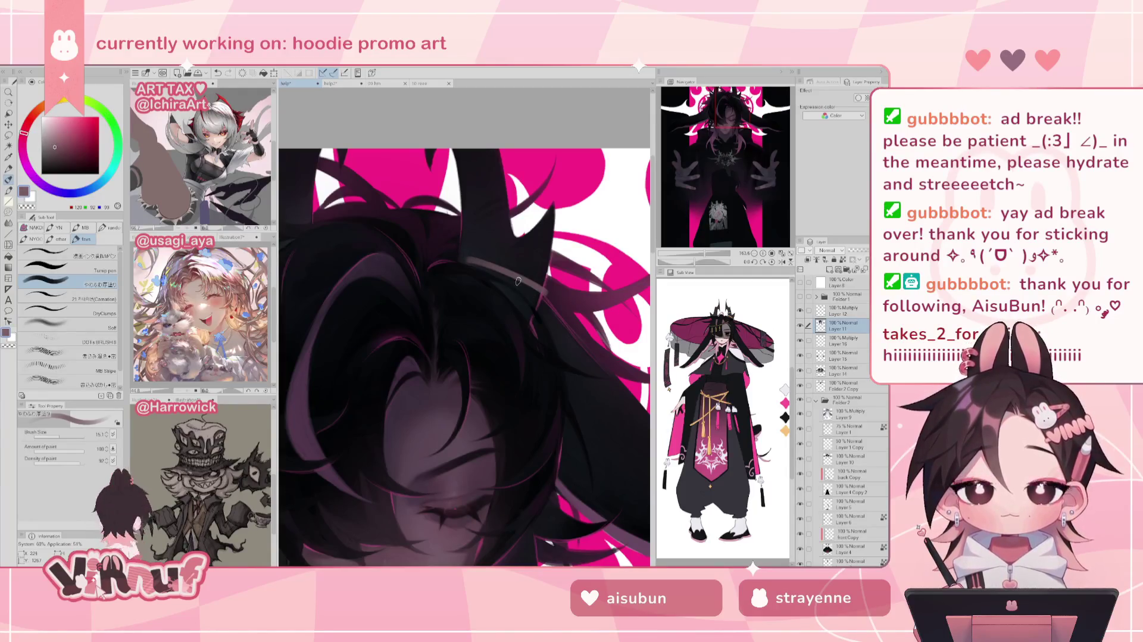
left_click(49, 154)
left_click(28, 122)
mouse_move(463, 255)
left_mouse_down()
mouse_move(527, 276)
mouse_move(452, 333)
left_mouse_up()
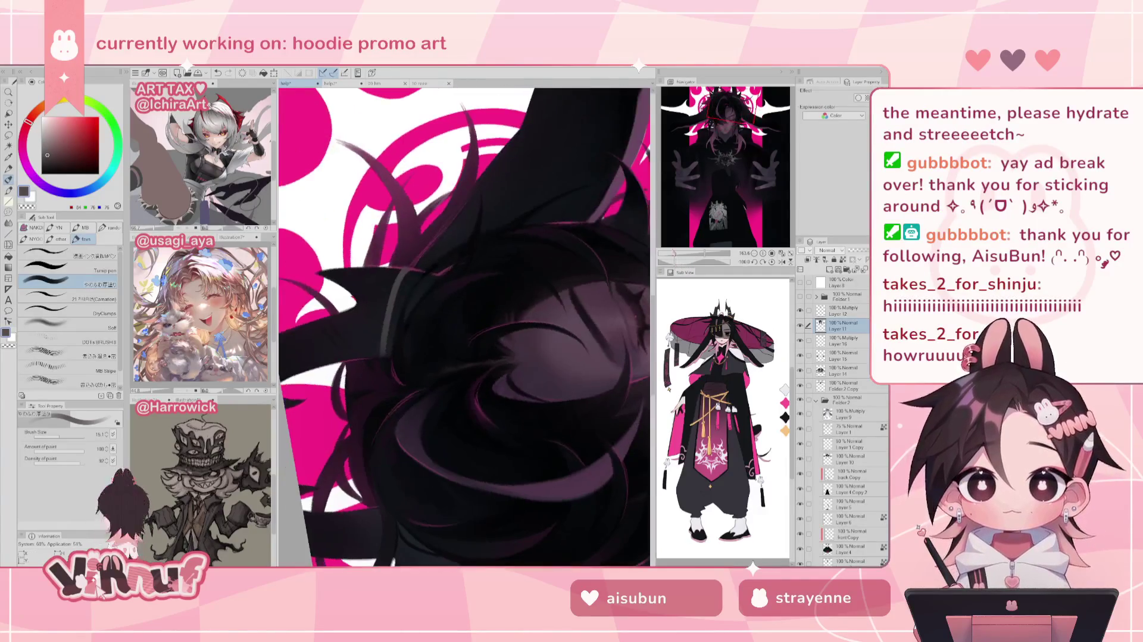
Add faint grey strands down the hair, redrawing one and settling the last curve
left_click_drag(404, 290, 381, 360)
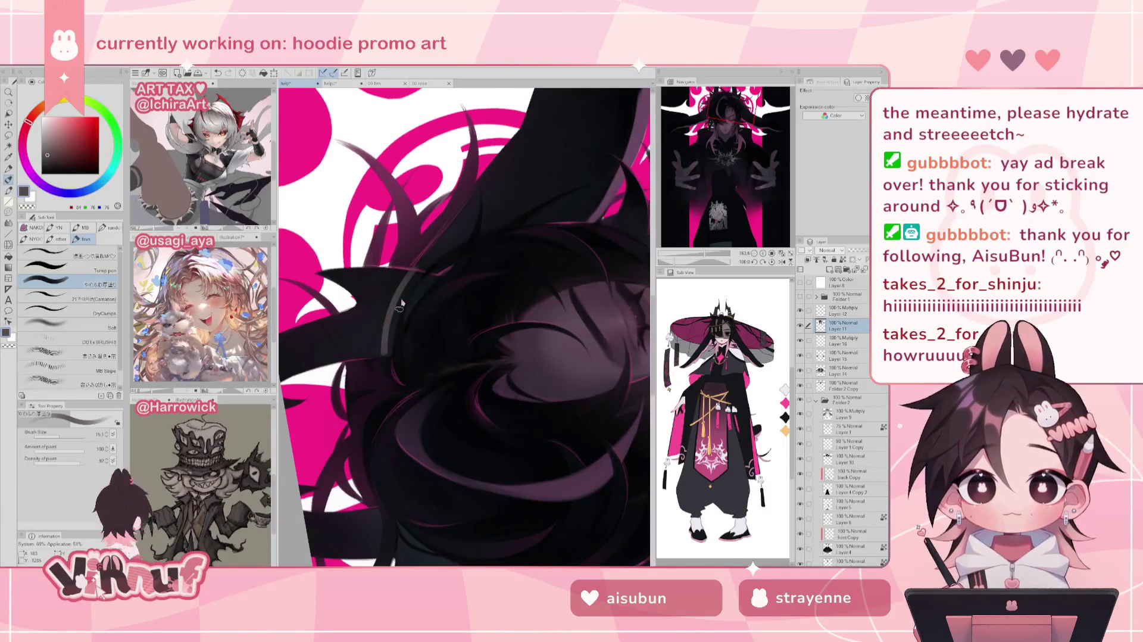
key("ctrl+z")
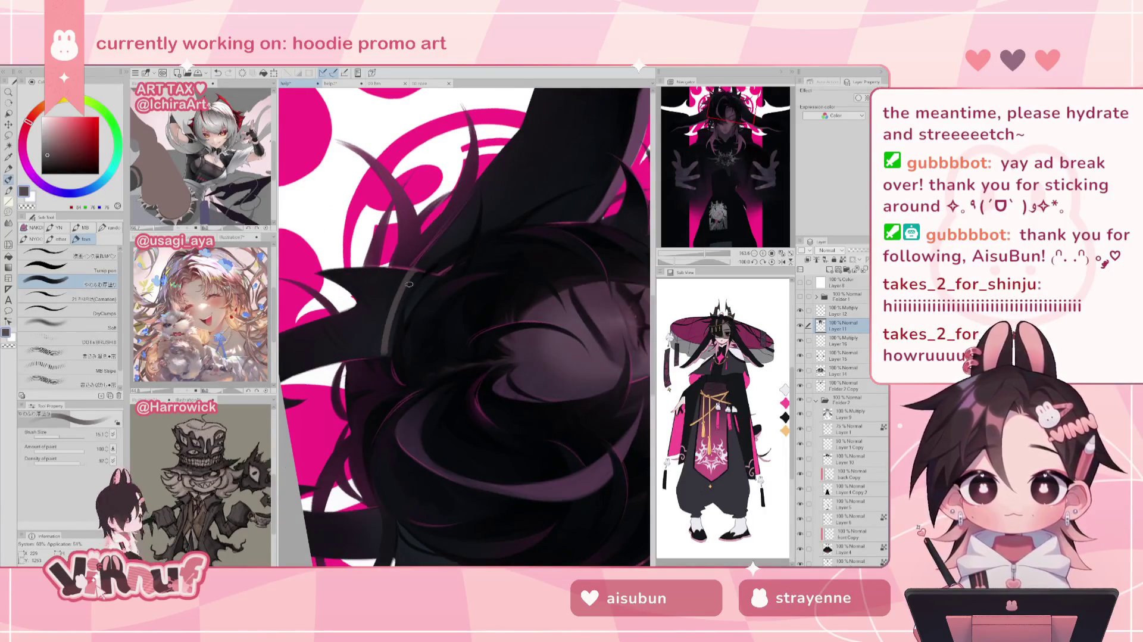
left_click_drag(383, 355, 415, 270)
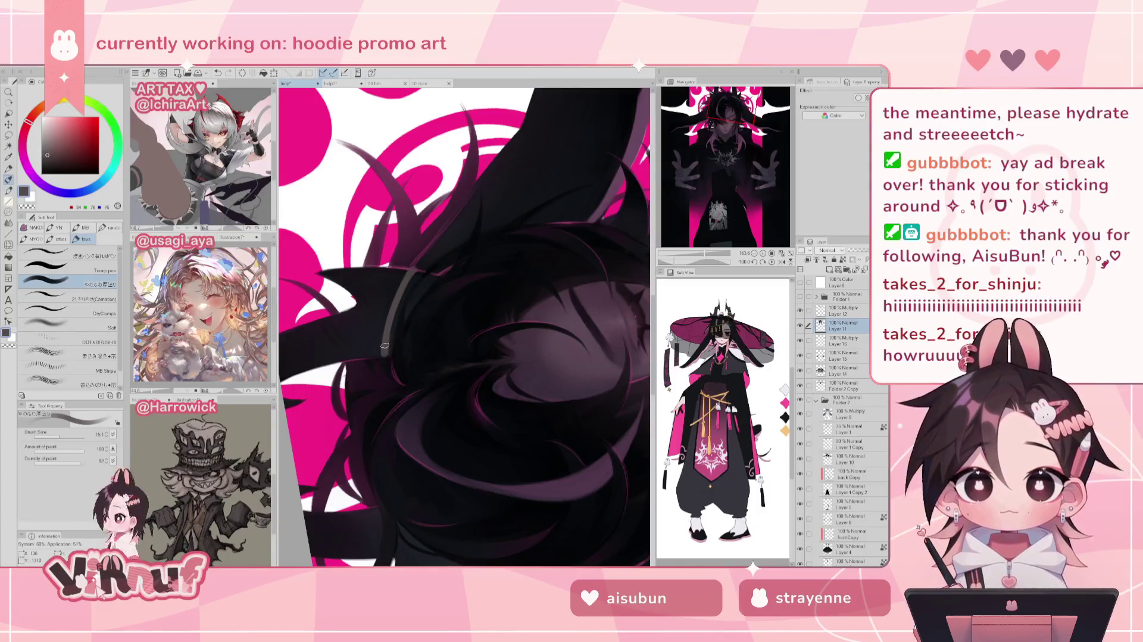
left_click_drag(328, 326, 358, 359)
key("ctrl+z")
key("ctrl+y")
key("ctrl+z")
key("ctrl+y")
key("ctrl+z")
key("ctrl+y")
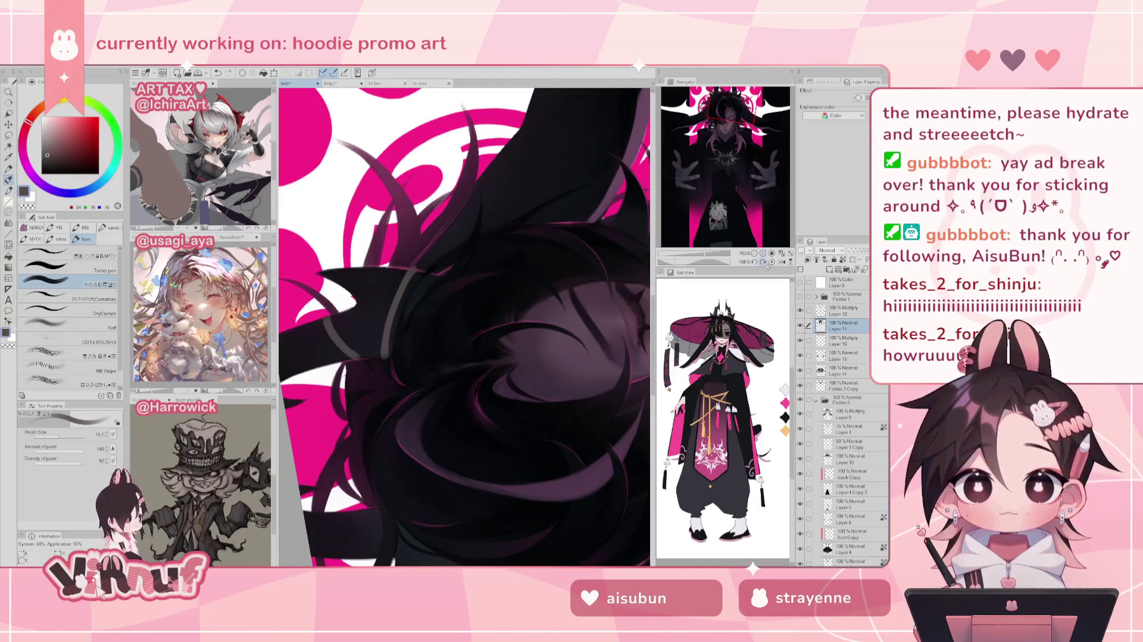
Review the whole artwork, then zoom in on the head with a rotated view
mouse_move(710, 254)
left_mouse_down()
mouse_move(694, 252)
mouse_move(703, 254)
left_mouse_up()
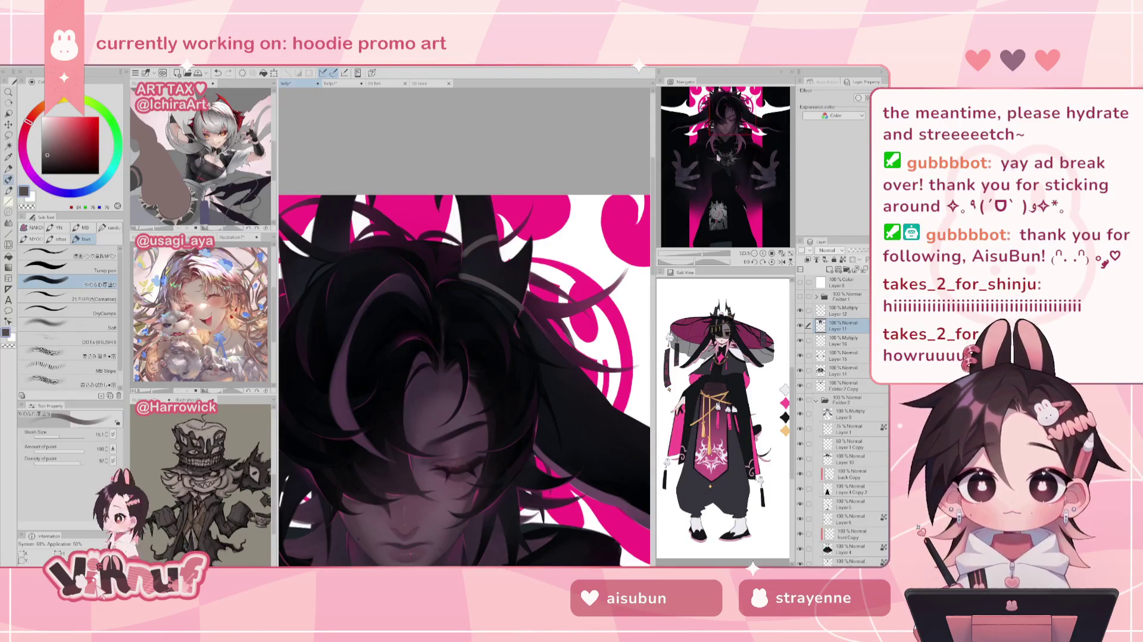
left_click_drag(698, 254, 708, 254)
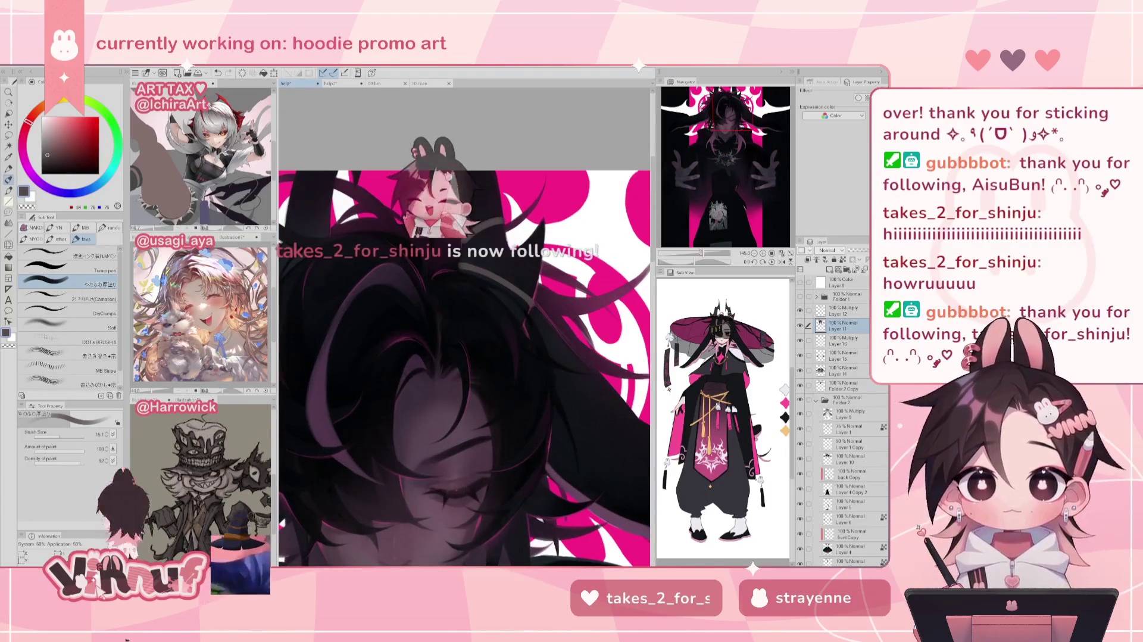
left_click_drag(694, 262, 684, 263)
left_click(92, 296)
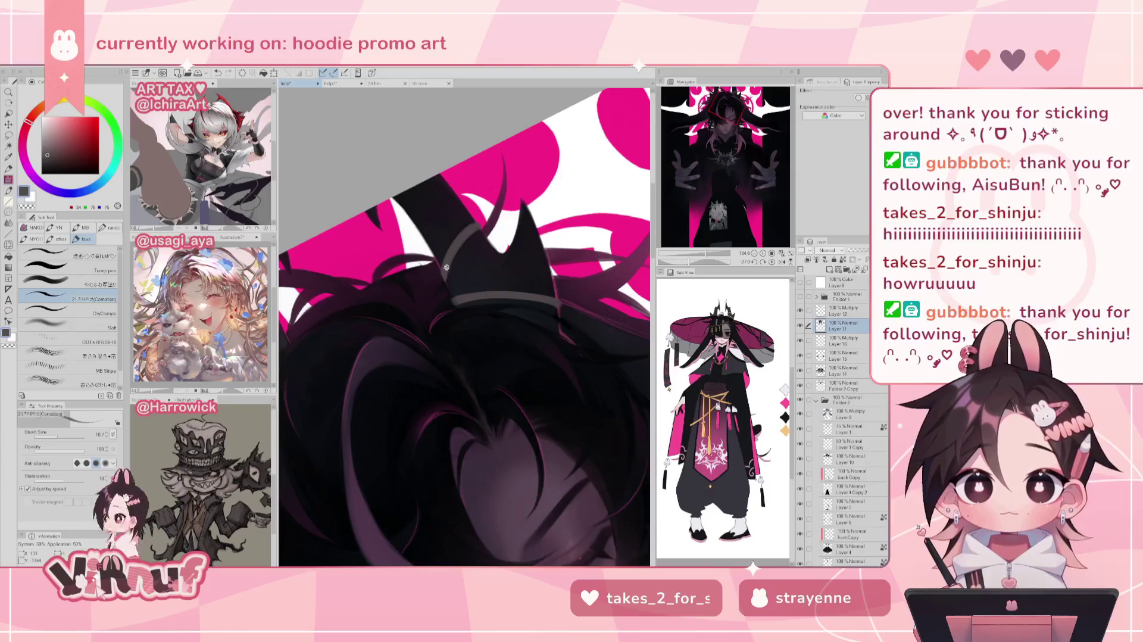
Paint a dark red hair stroke over the grey horn band with the view upright
left_click(445, 308, "alt")
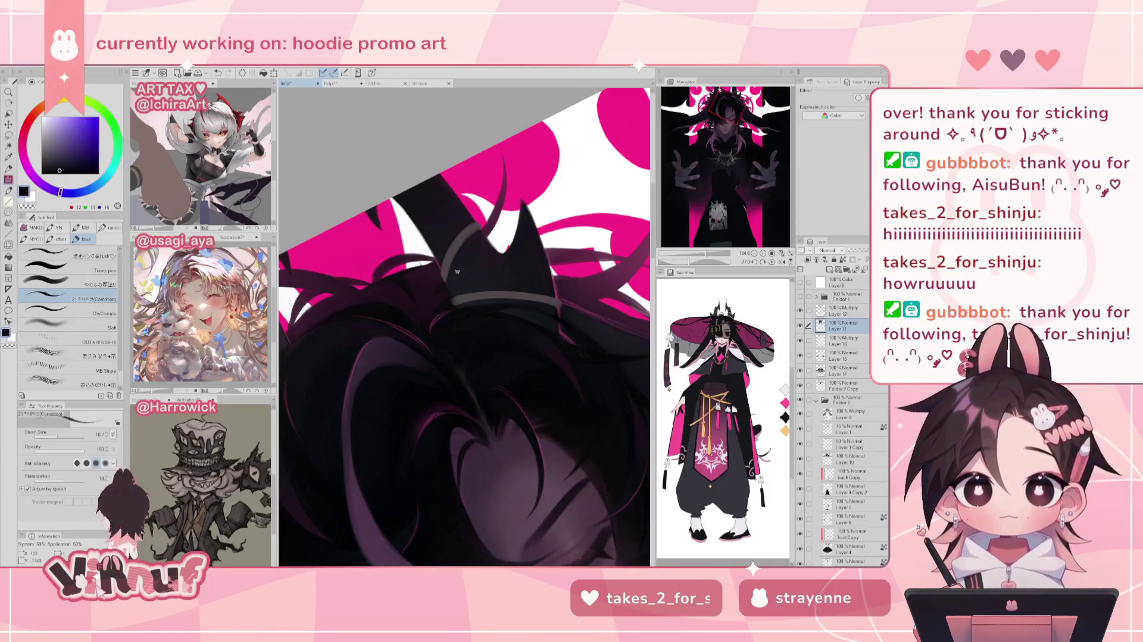
left_click(448, 373, "alt")
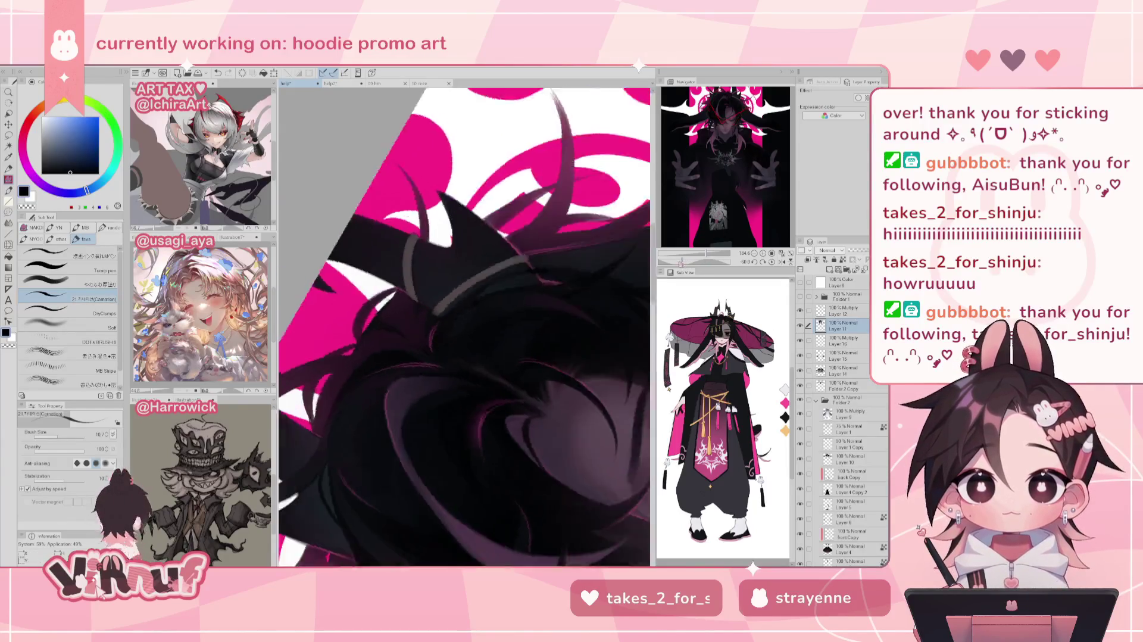
left_click(436, 301, "alt")
left_click_drag(437, 300, 455, 237)
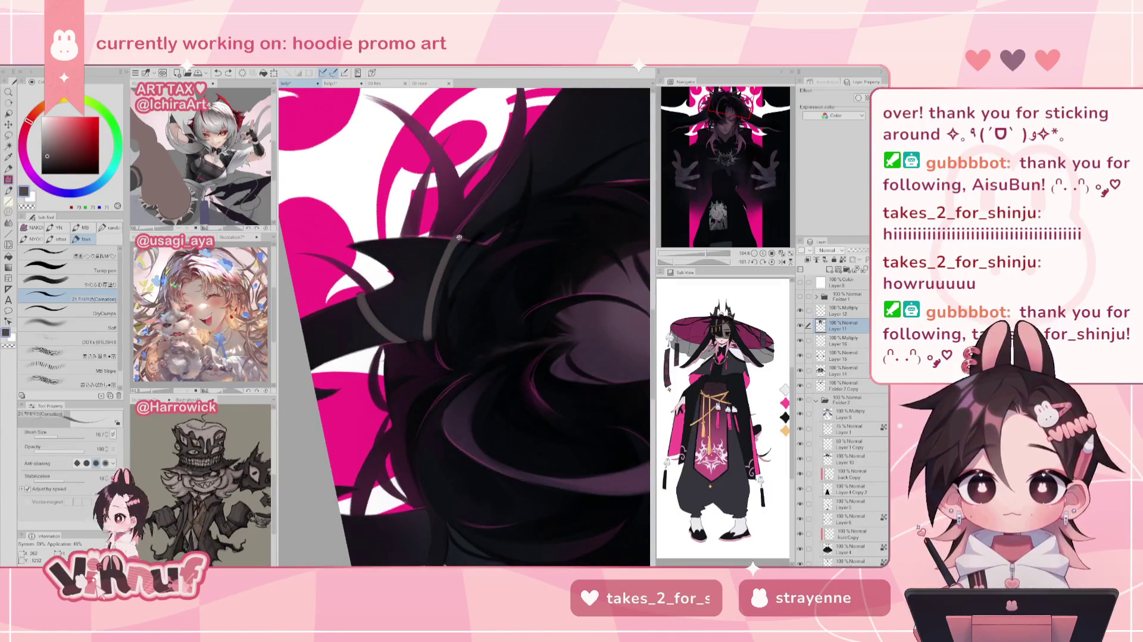
key("ctrl+z")
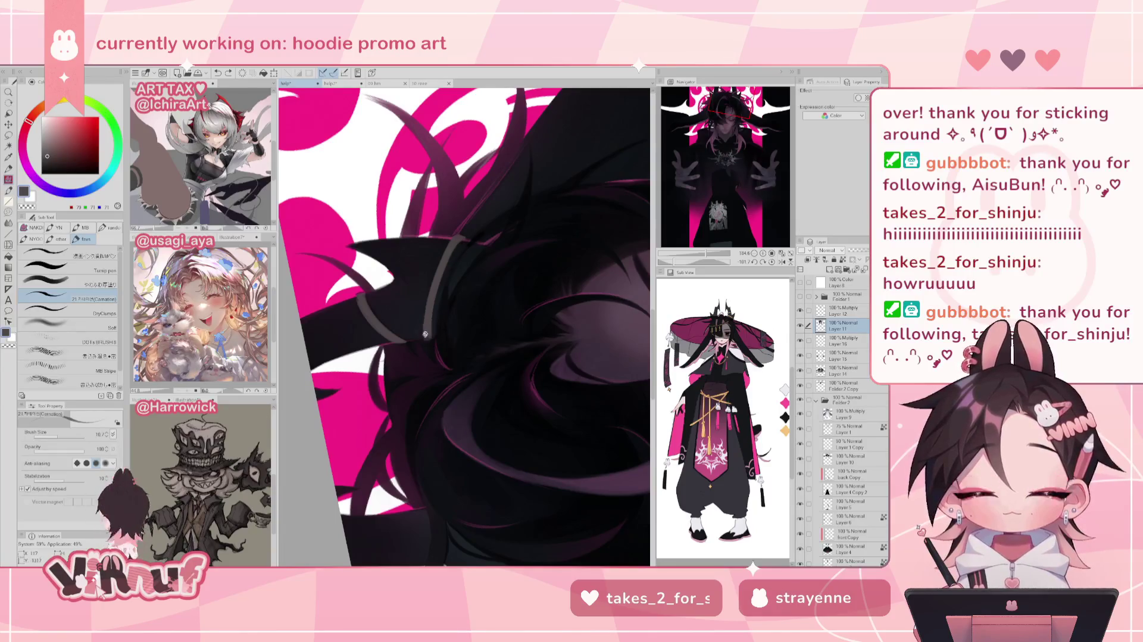
key("ctrl+y")
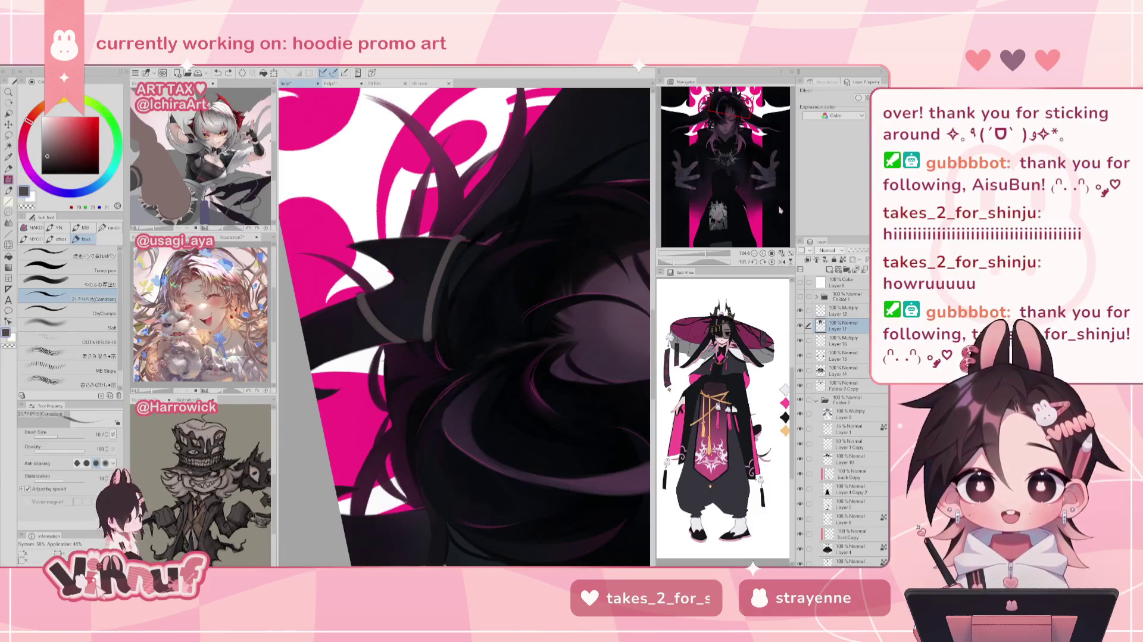
left_click(771, 262)
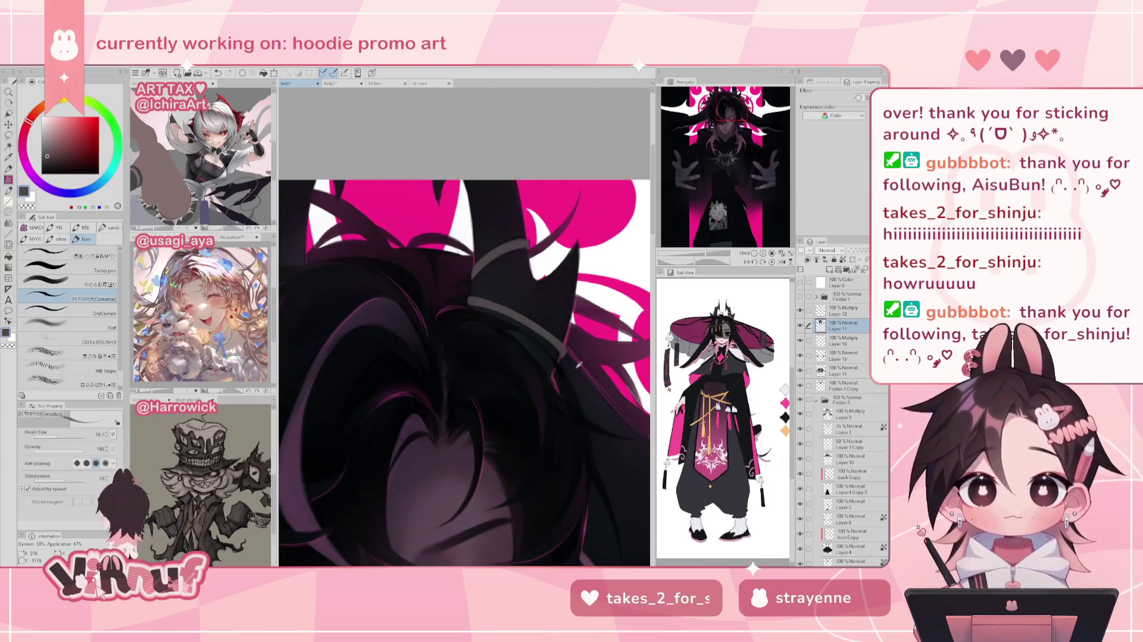
Refine a near-black hair colour, undoing a stroke and resetting the view rotation
left_click(447, 315, "alt")
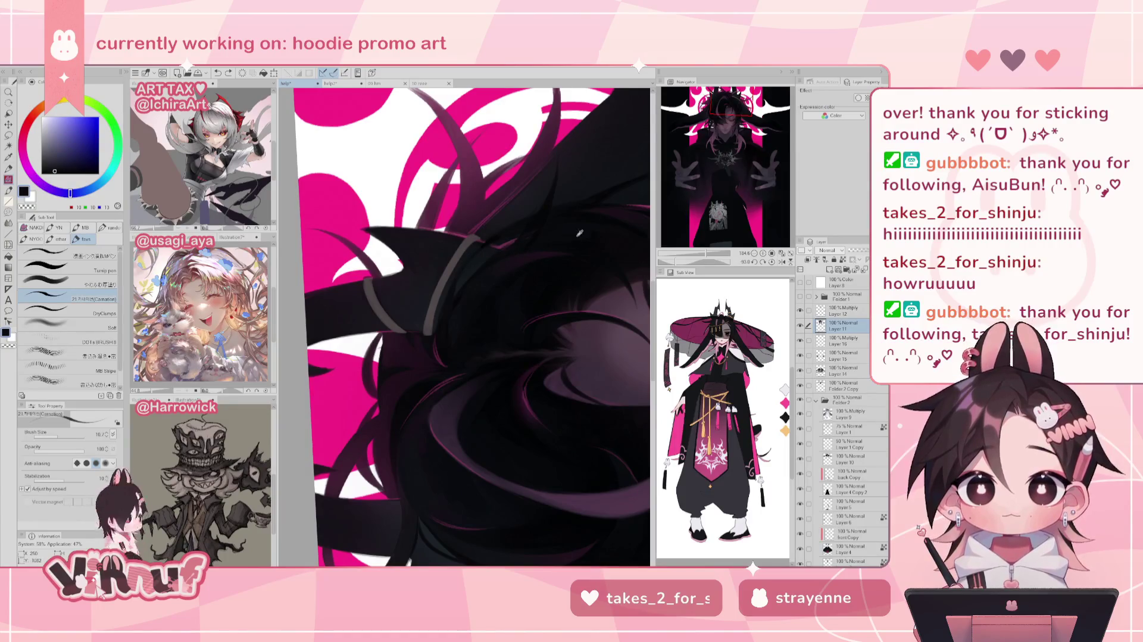
left_click(528, 224, "alt")
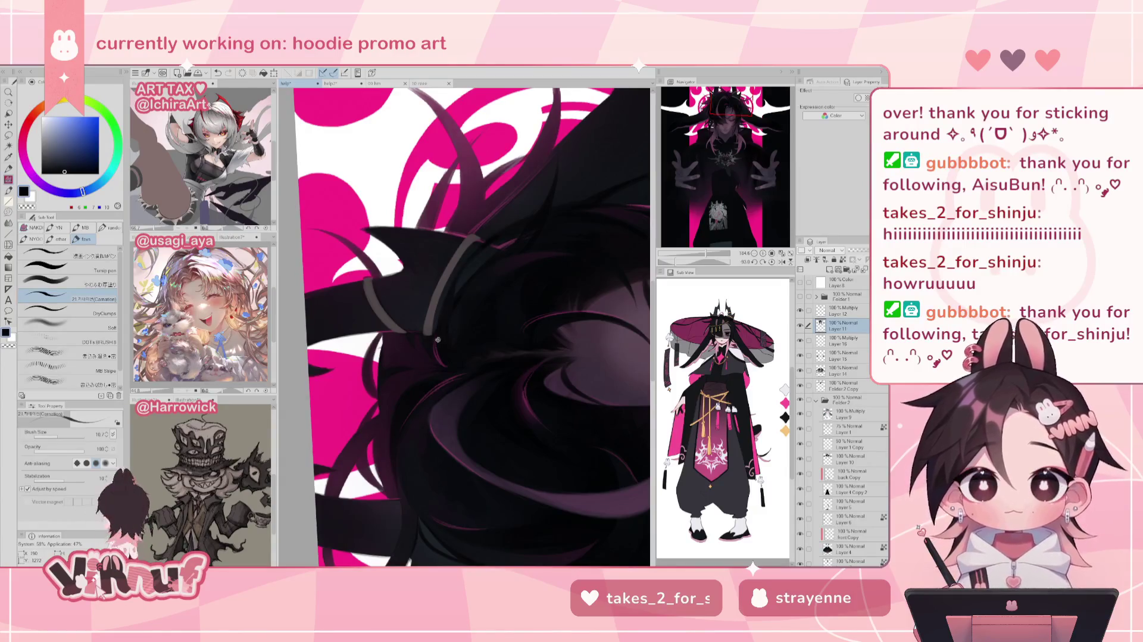
key("ctrl+z")
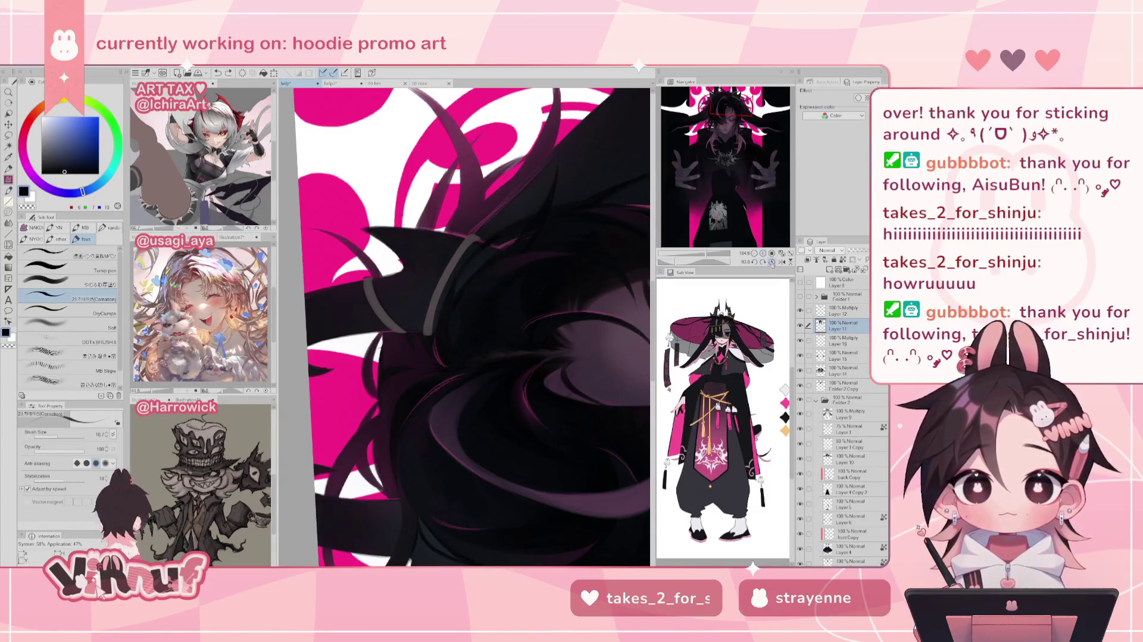
key("ctrl+@")
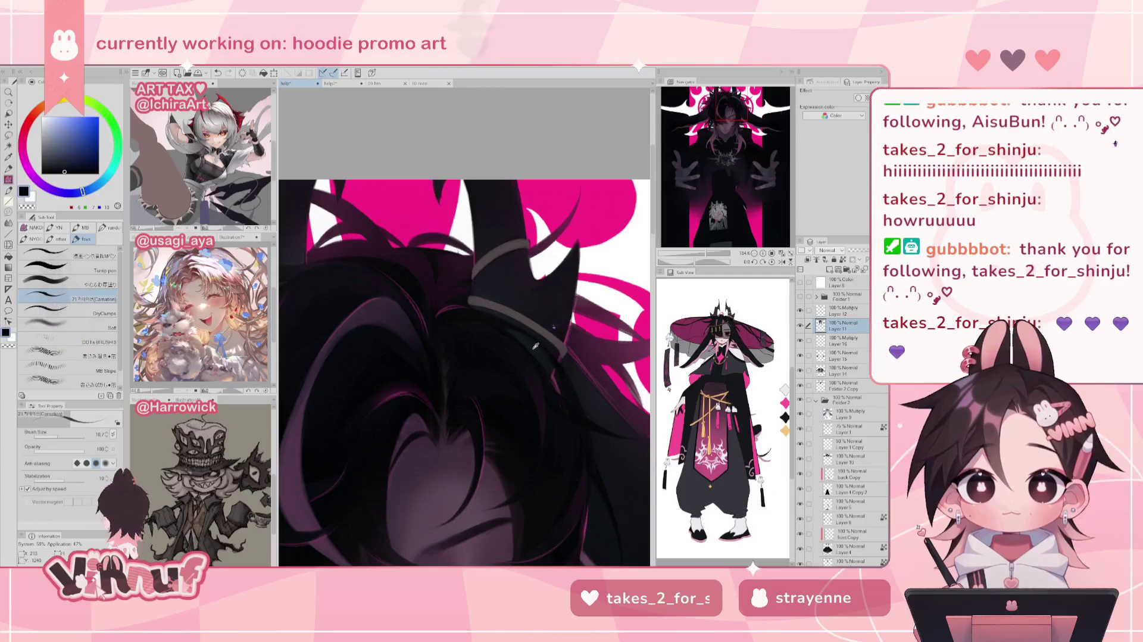
left_click(517, 330, "alt")
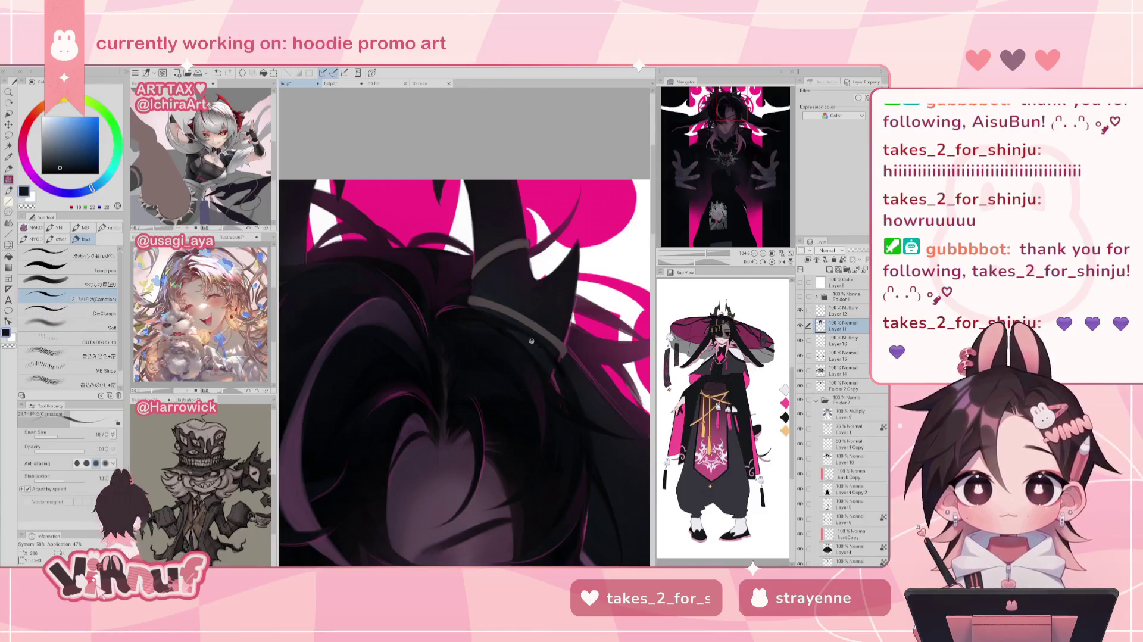
left_click(492, 315, "alt")
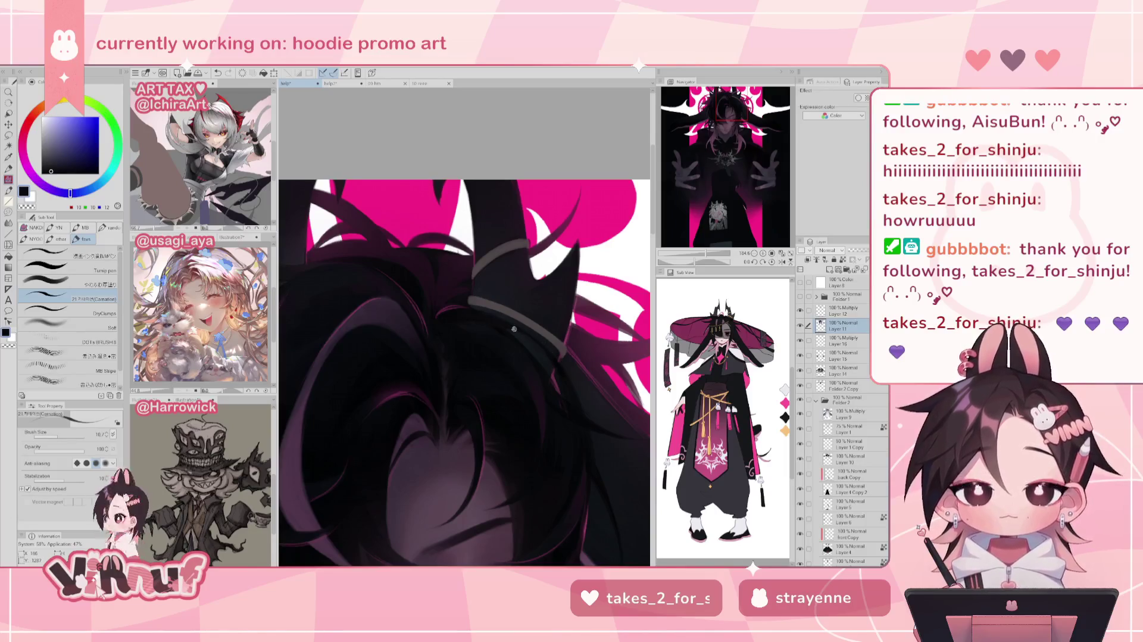
left_click(498, 322, "alt")
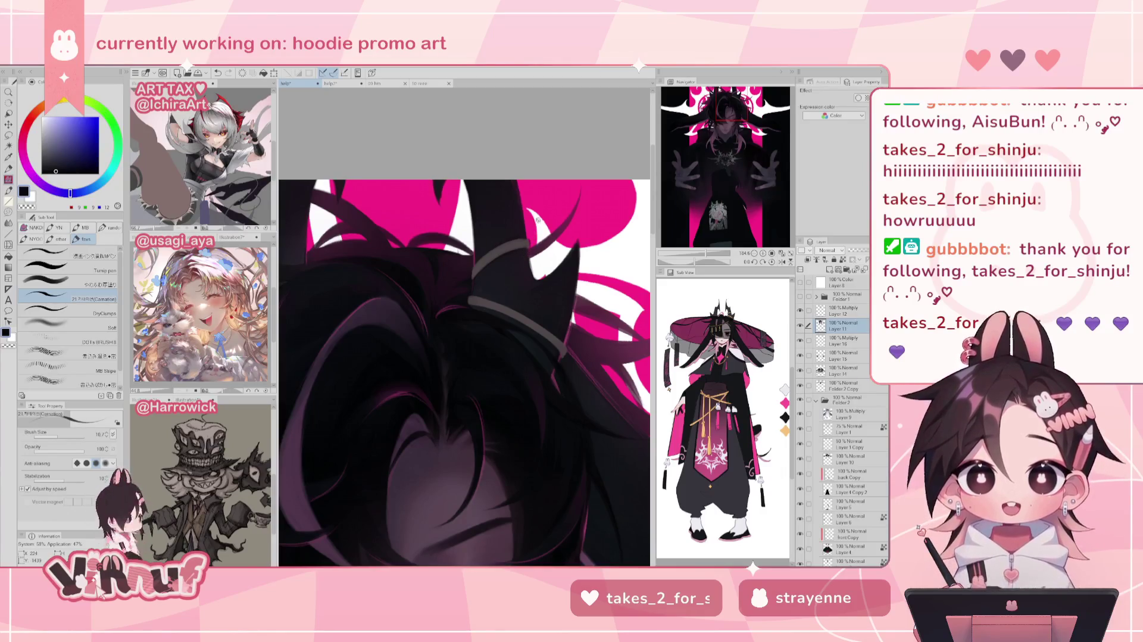
Set the drawing colour to pink and fit the whole illustration in the window
left_click(442, 209, "alt")
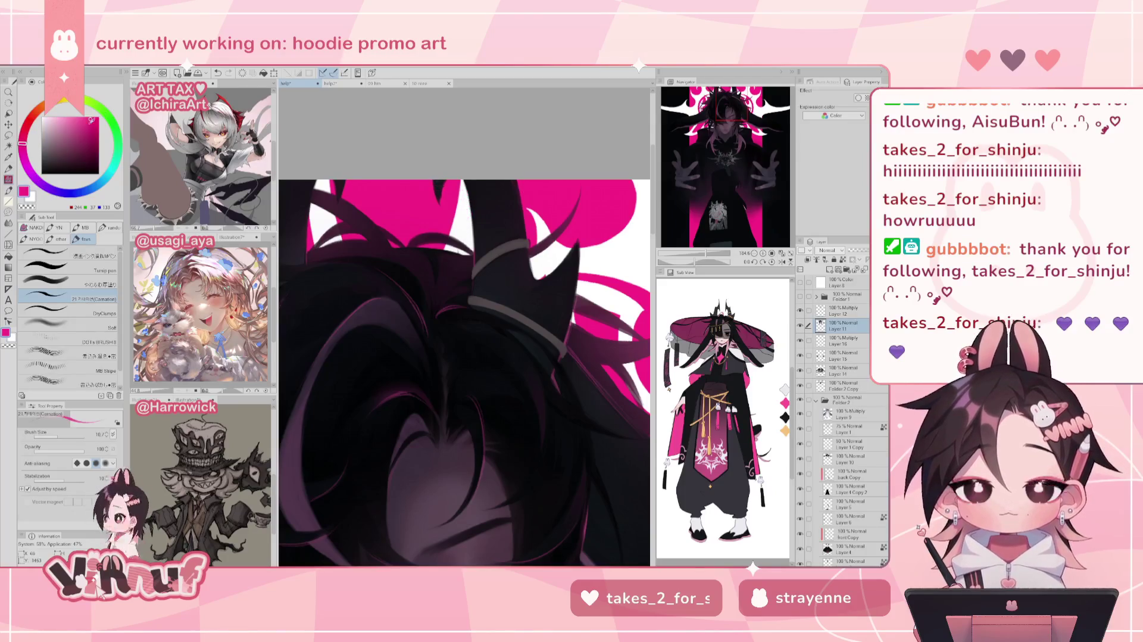
left_click(77, 124)
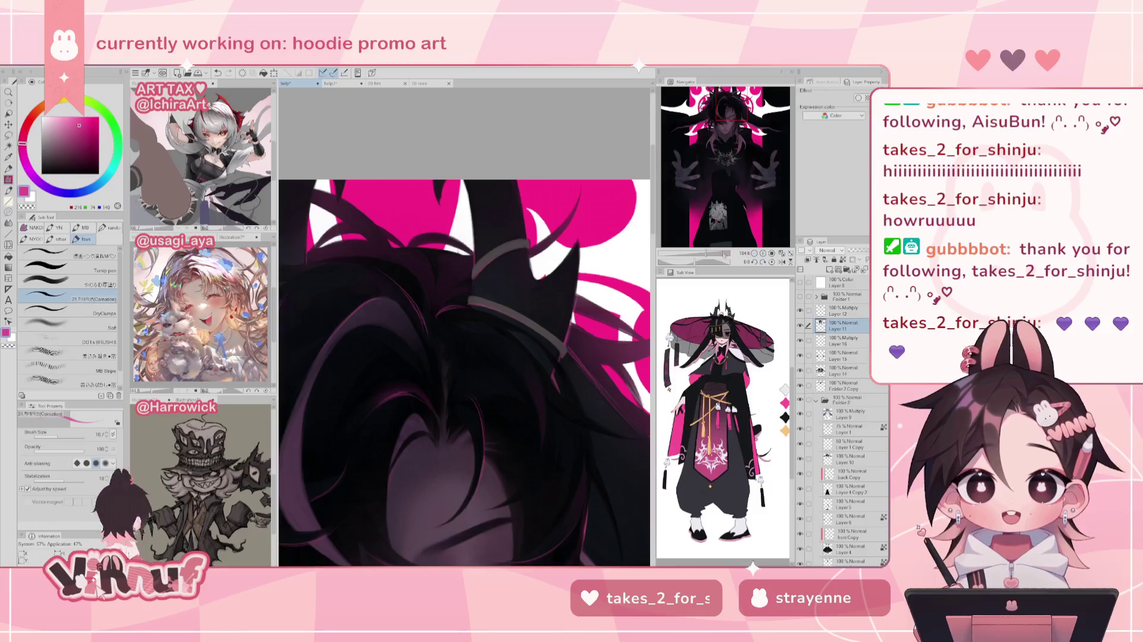
key("ctrl+0")
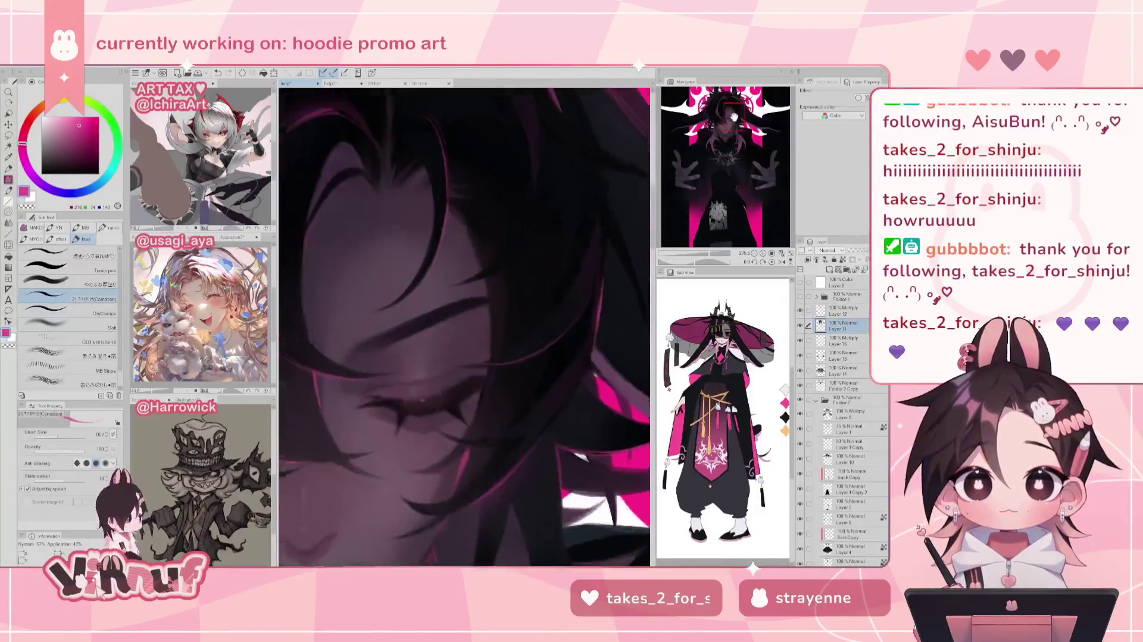
left_click(782, 253)
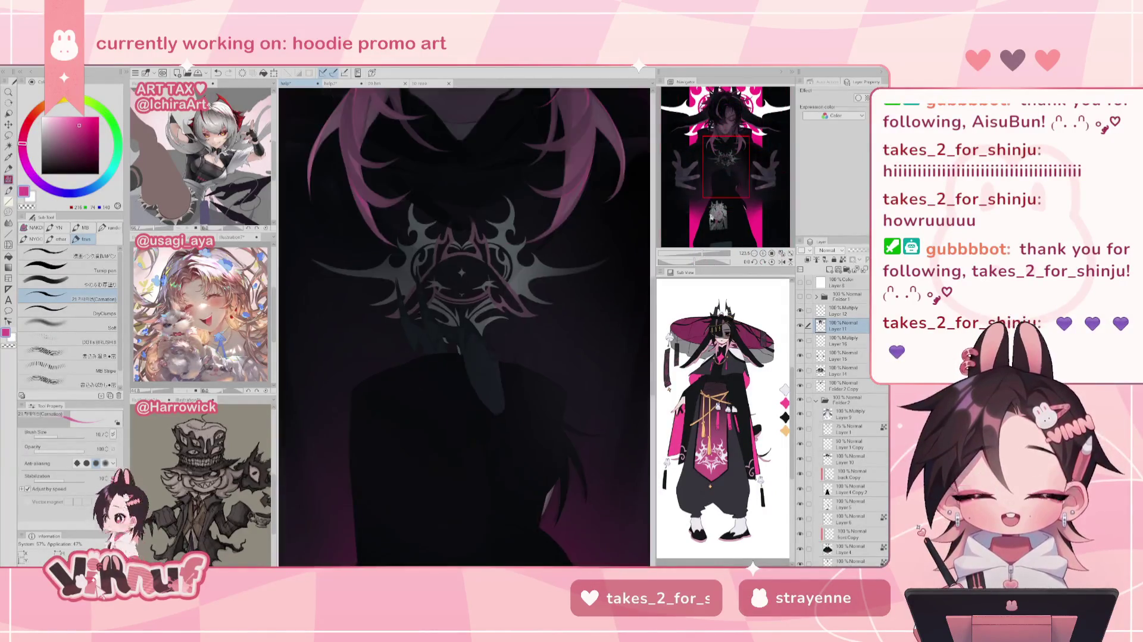
Zoom in on the hair beside the horn band and sample its dark colour
scroll(464, 334, "up", 5)
scroll(465, 328, "up", 1)
scroll(464, 327, "up", 2)
scroll(464, 327, "up", 1)
scroll(464, 328, "up", 1)
left_click(500, 297, "alt")
Paint a short dark hair stroke using a different brush preset at size 10
left_click_drag(504, 284, 416, 357)
left_click(89, 284)
left_click_drag(63, 435, 57, 435)
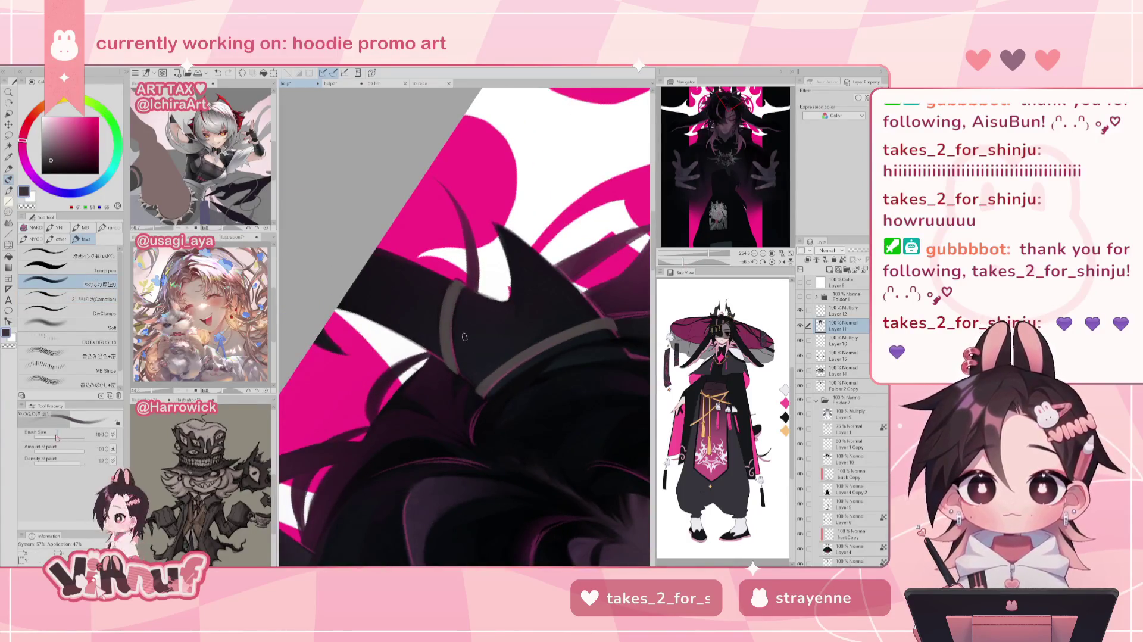
key("ctrl+z")
left_click_drag(450, 333, 448, 363)
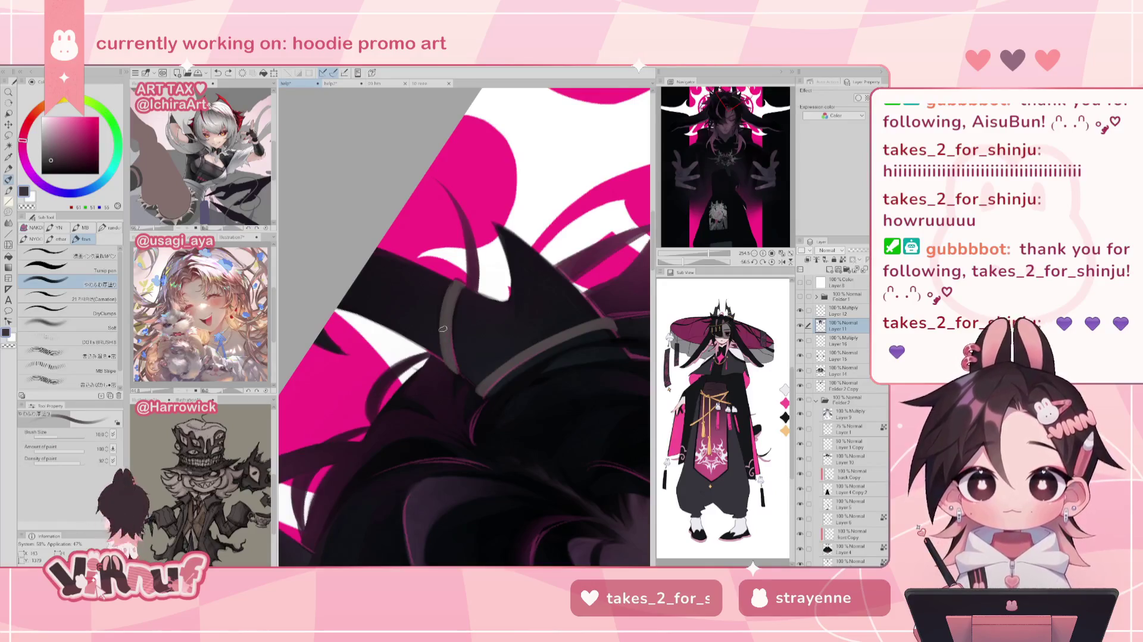
left_click_drag(25, 159, 58, 163)
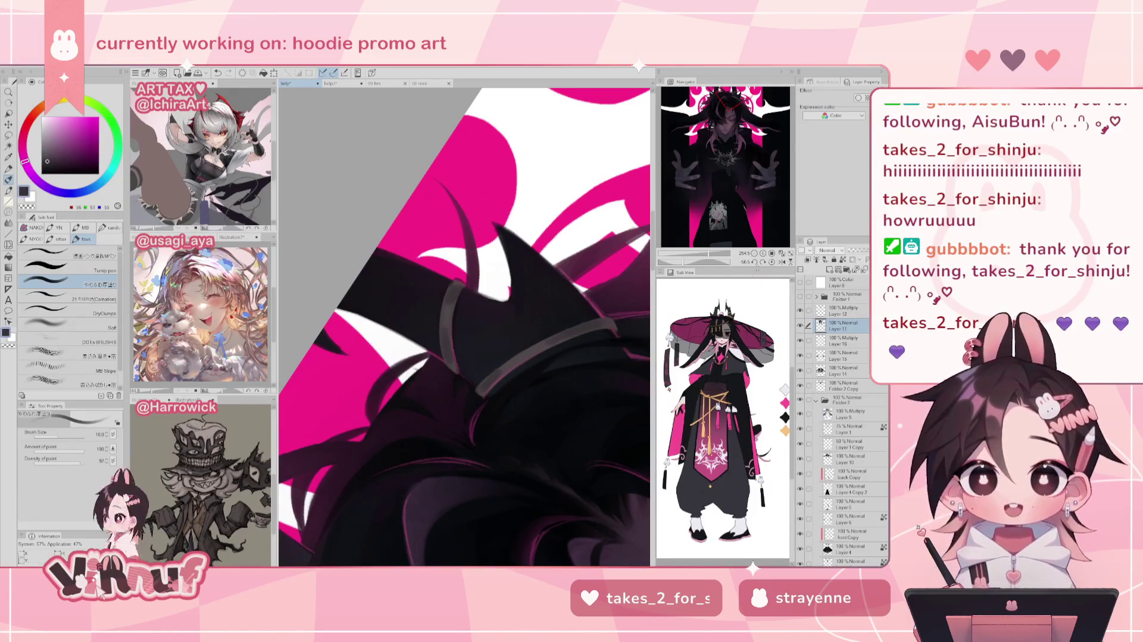
Pick a muted mauve, undo the last step, and review the fitted artwork mirrored
left_click_drag(708, 254, 704, 255)
left_click(23, 136)
left_click(57, 146)
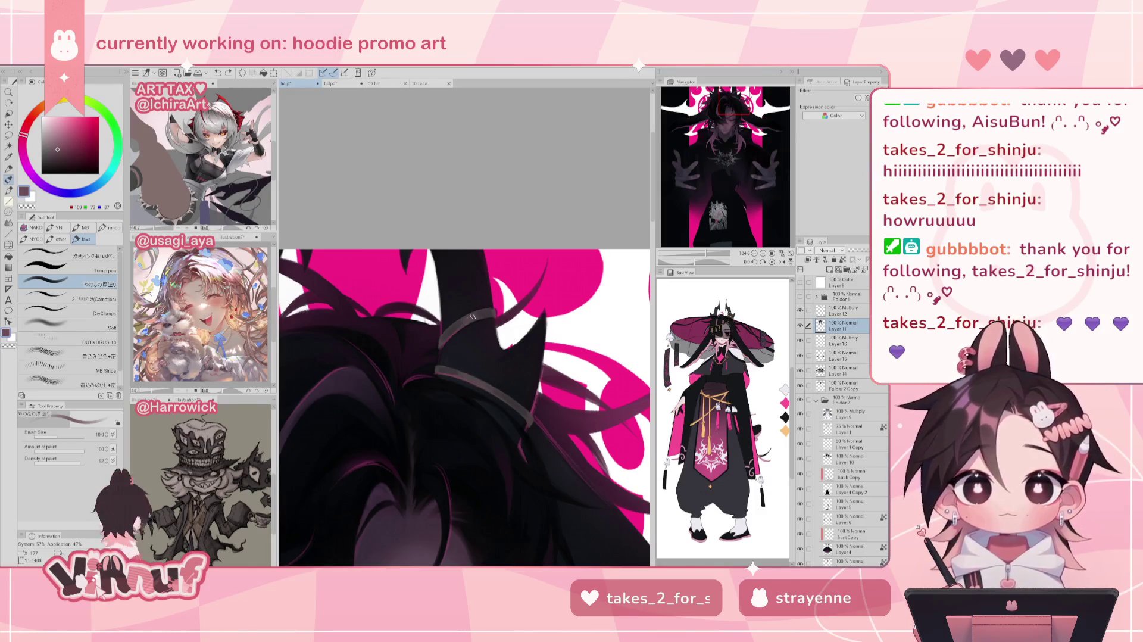
key("ctrl+z")
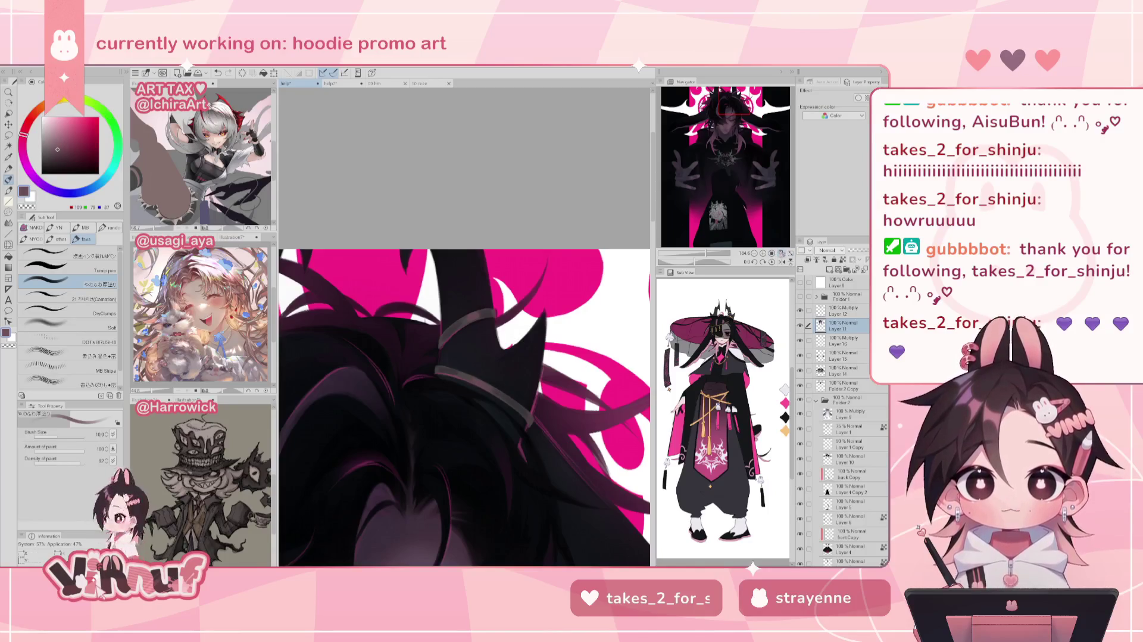
left_click(781, 254)
key("h")
key("h")
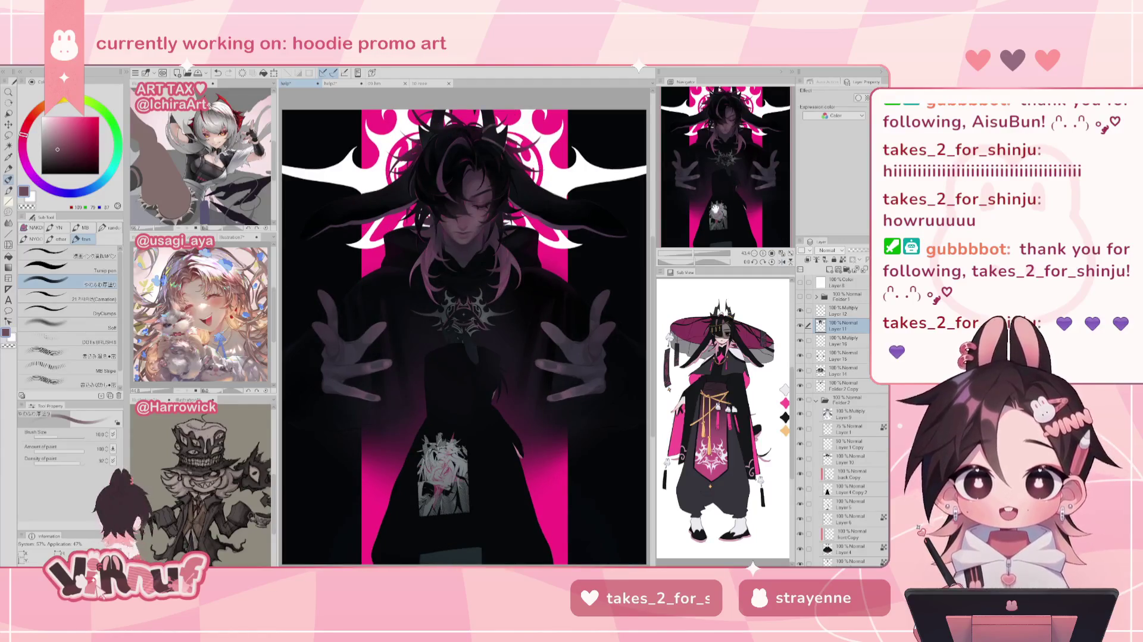
Show the pink hair strand layer, zoom in on the figure and sample hot pink
left_click(799, 324)
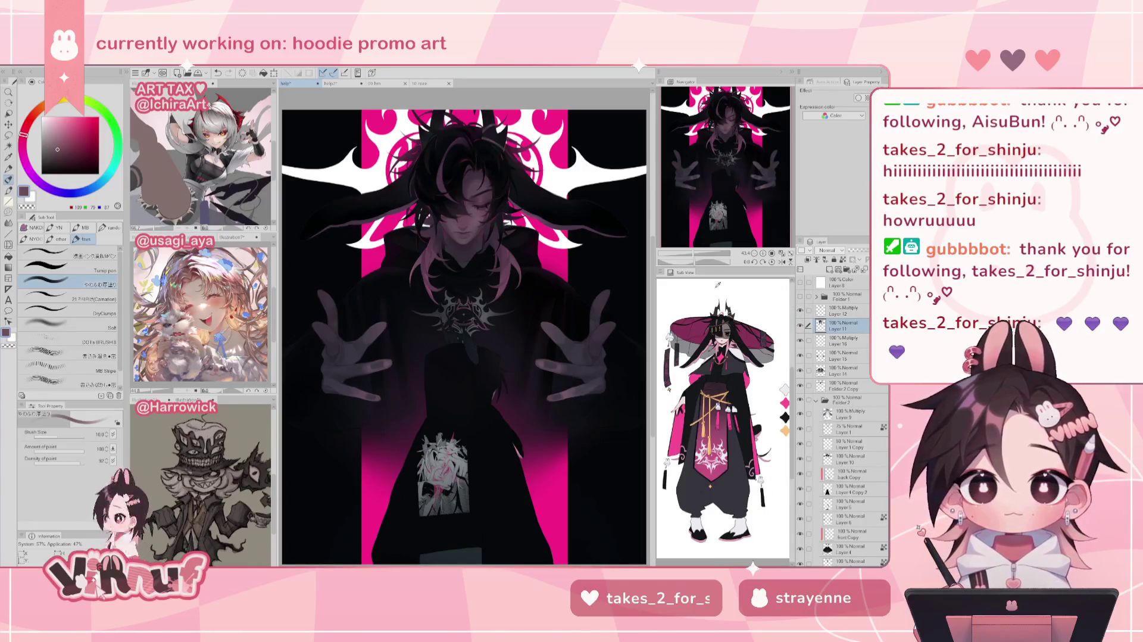
left_click_drag(701, 261, 699, 252)
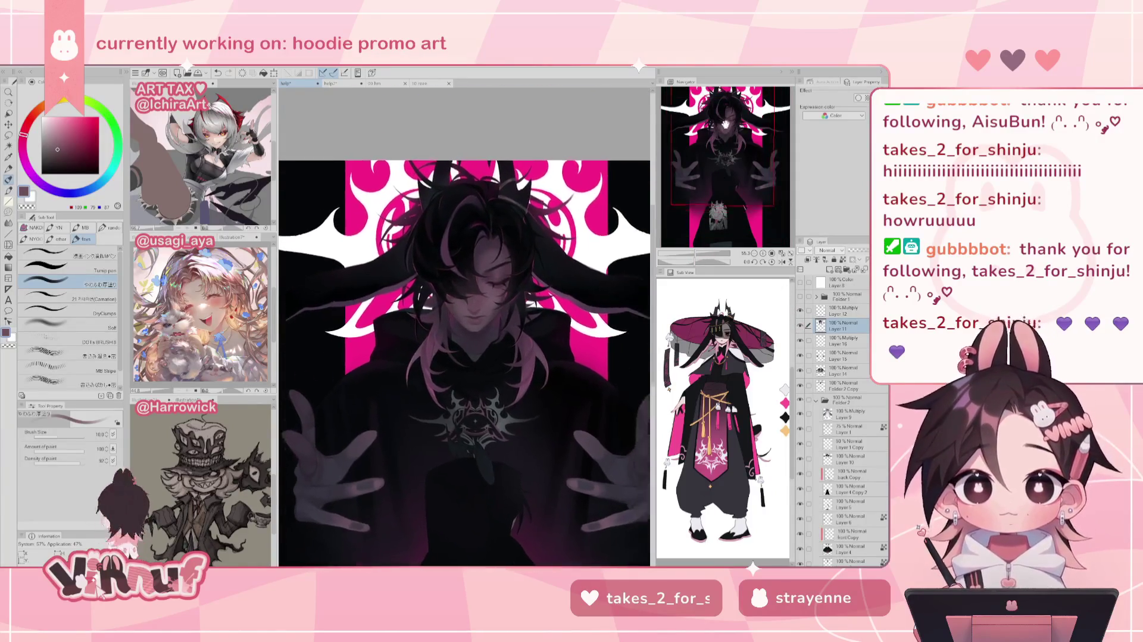
scroll(698, 205, "up", 5)
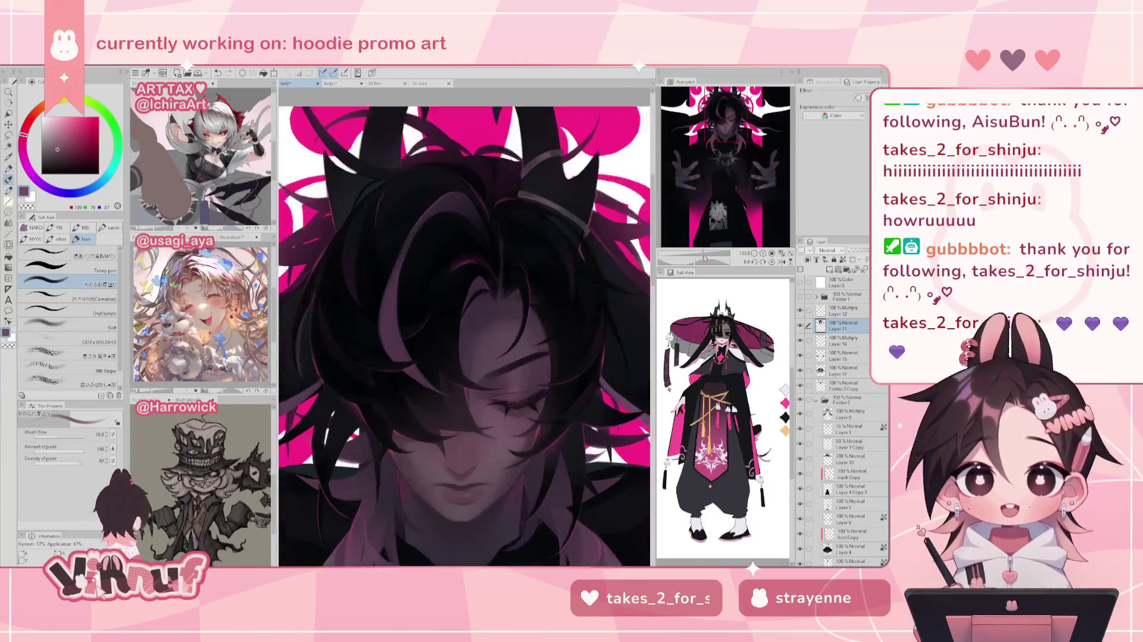
left_click(488, 110, "alt")
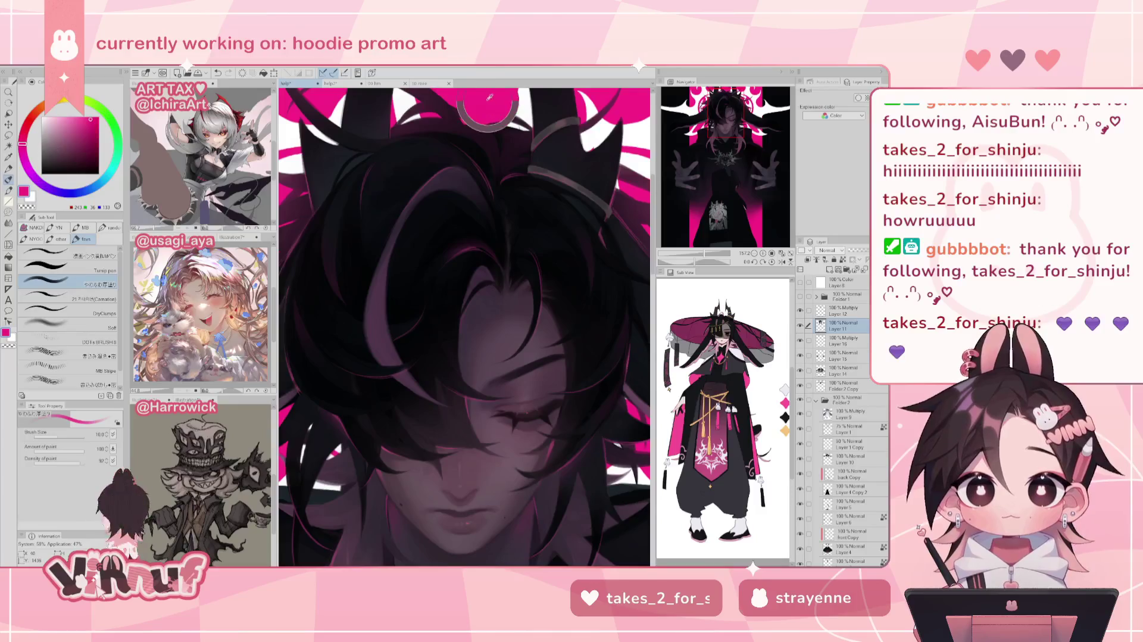
left_click(89, 298)
Try a small highlight on top of the hair, undo it, and fit the artwork to the window
left_click_drag(436, 267, 466, 393)
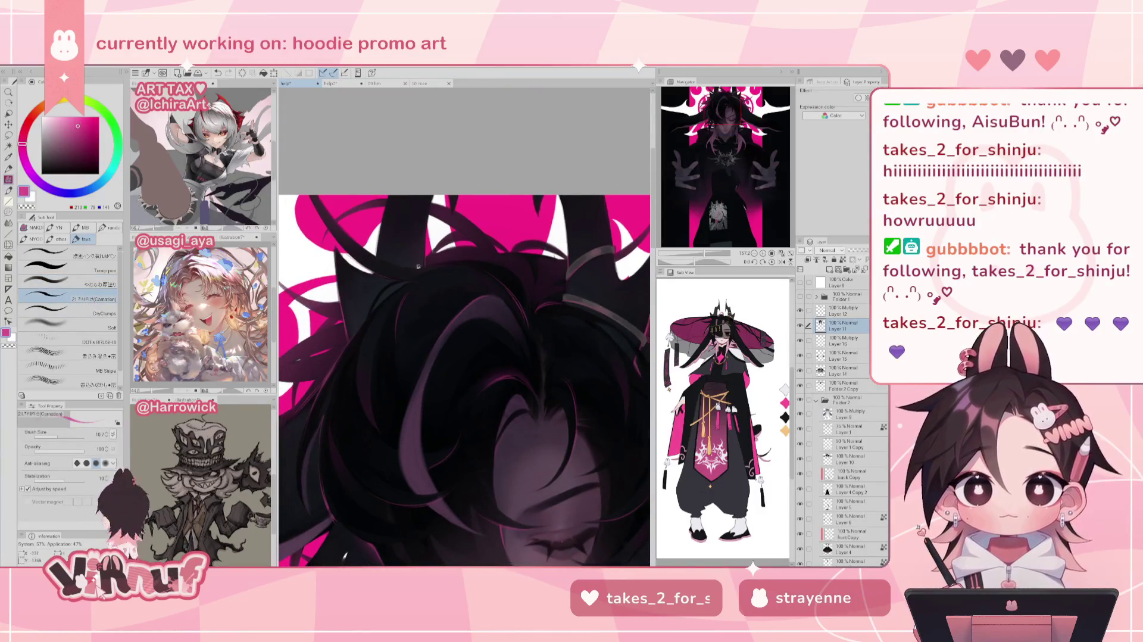
key("ctrl+z")
left_click_drag(357, 259, 393, 277)
key("ctrl+z")
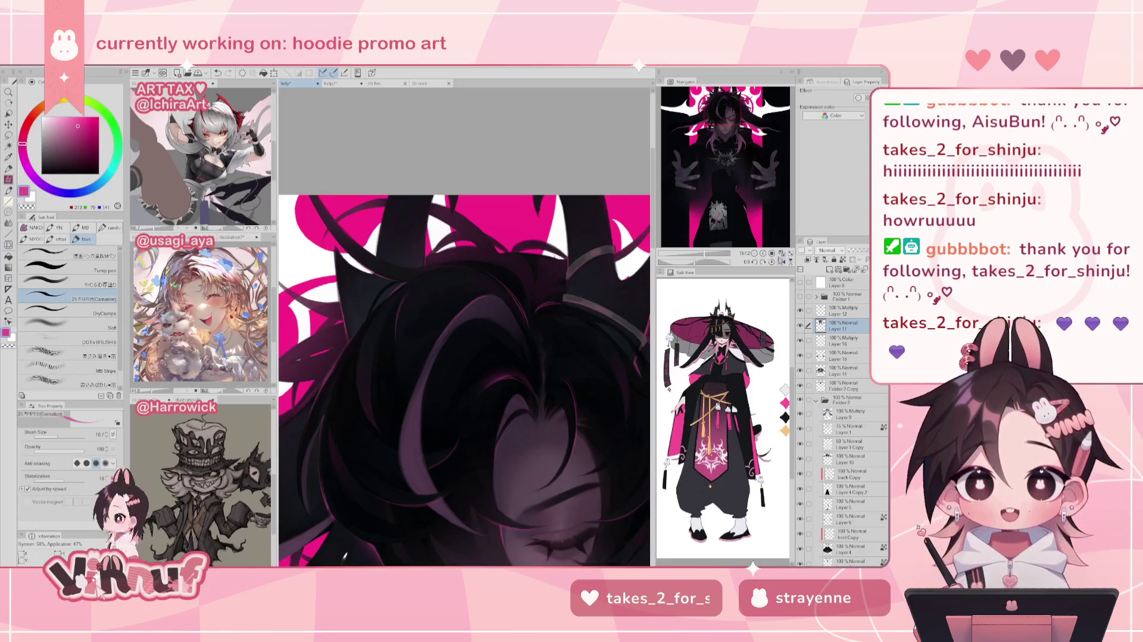
key("ctrl+0")
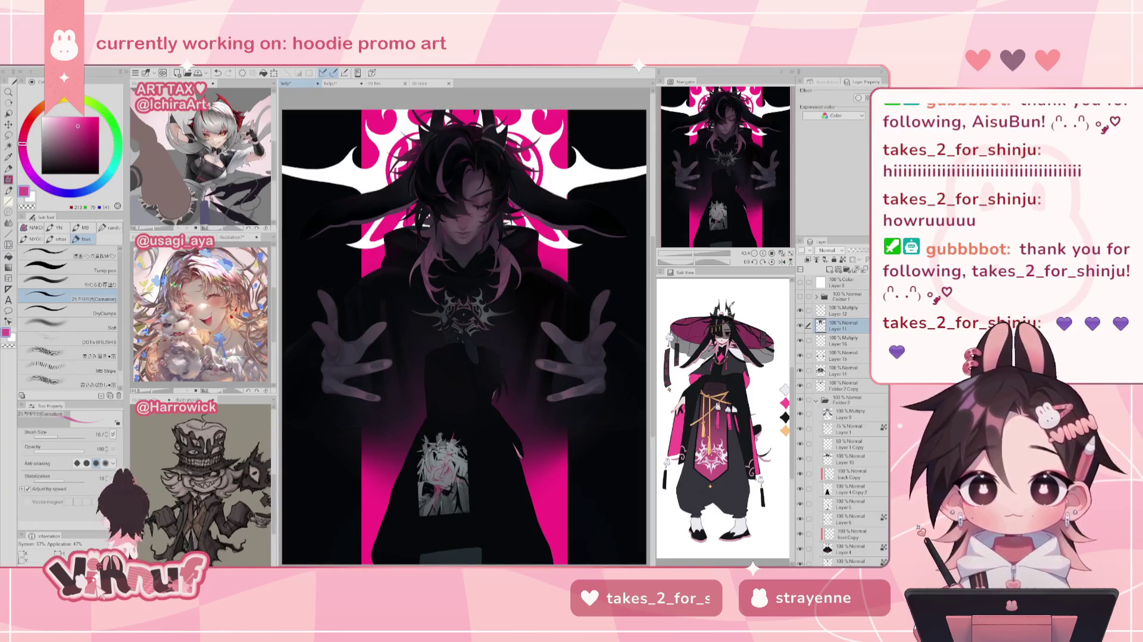
Show then hide Layer 11's spiky hair strands, select Layer 15, and zoom in on the chest and hand
left_click(800, 325)
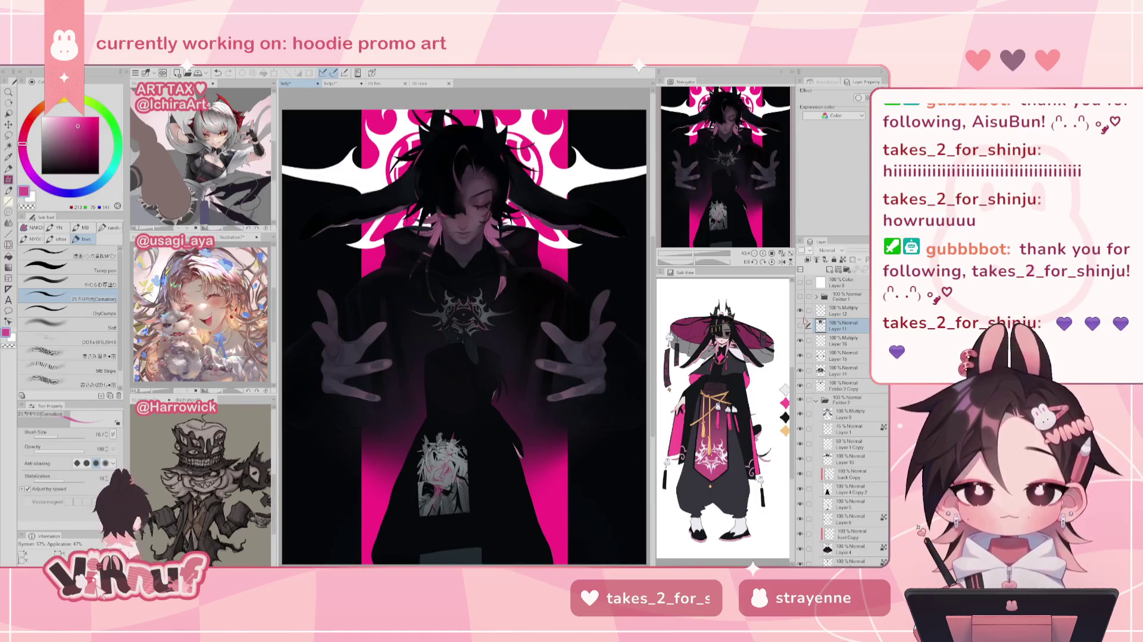
left_click(800, 325)
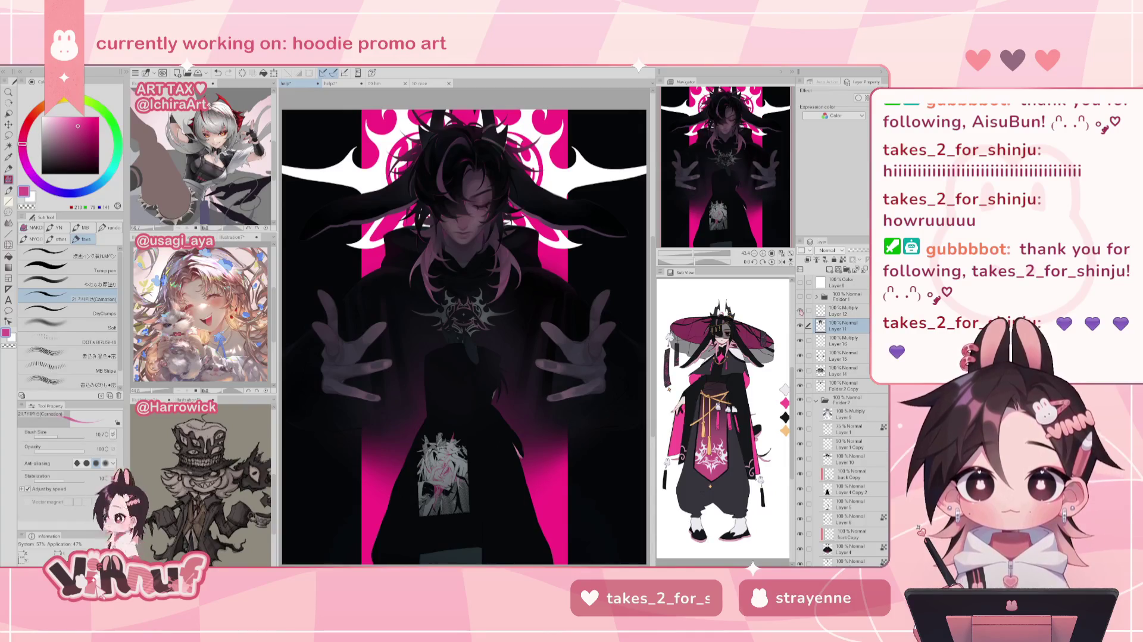
left_click(696, 256)
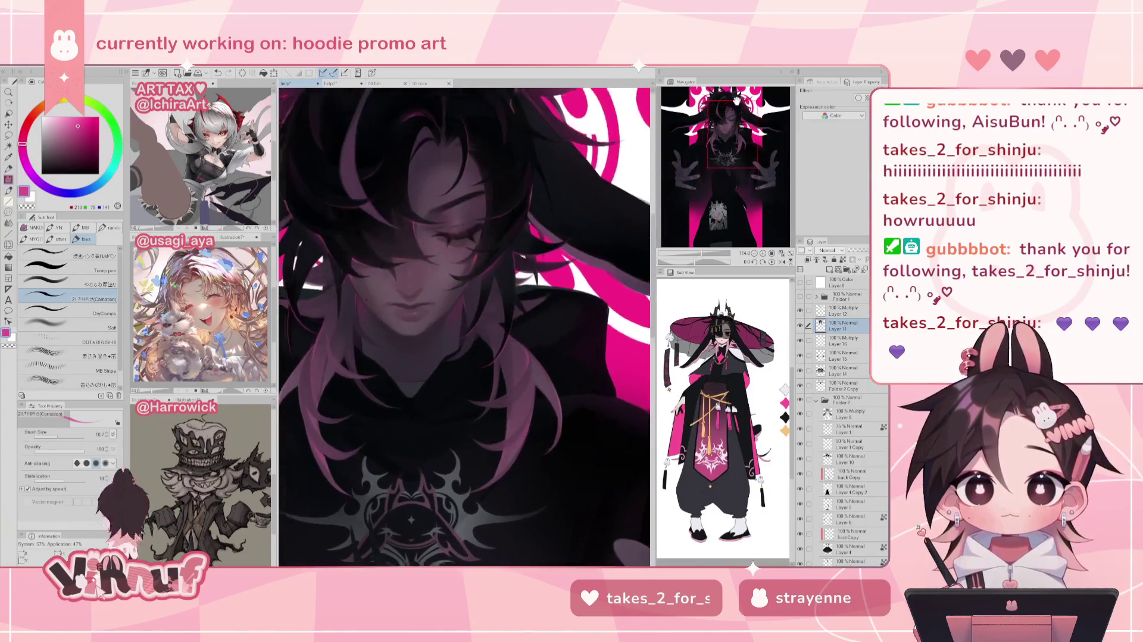
scroll(726, 110, "down", 2)
scroll(726, 110, "down", 2)
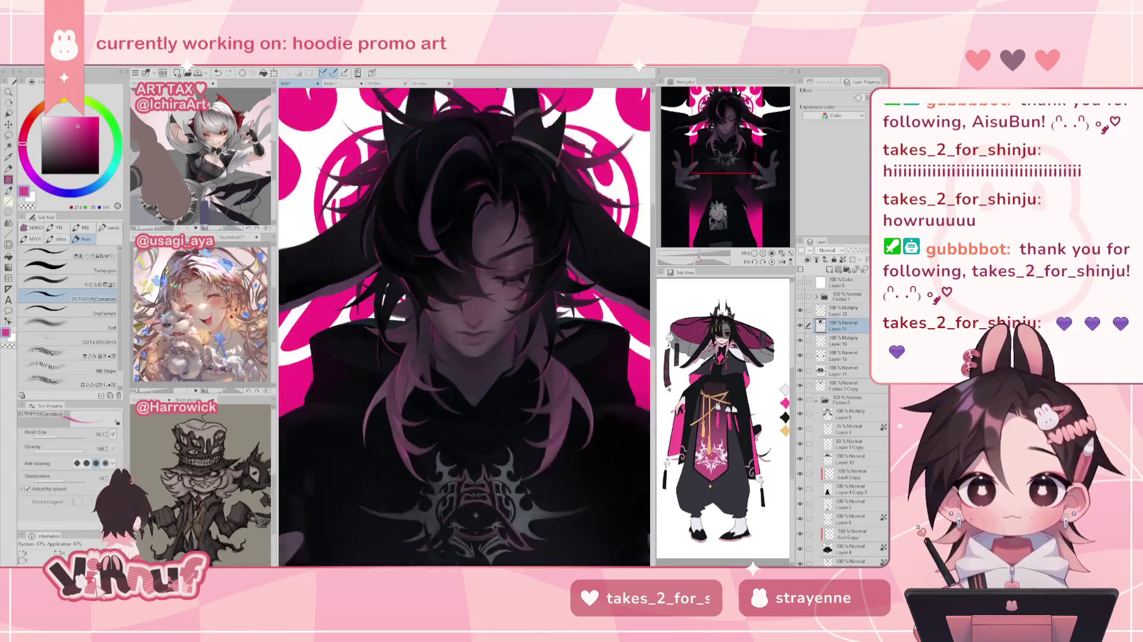
scroll(720, 186, "down", 4)
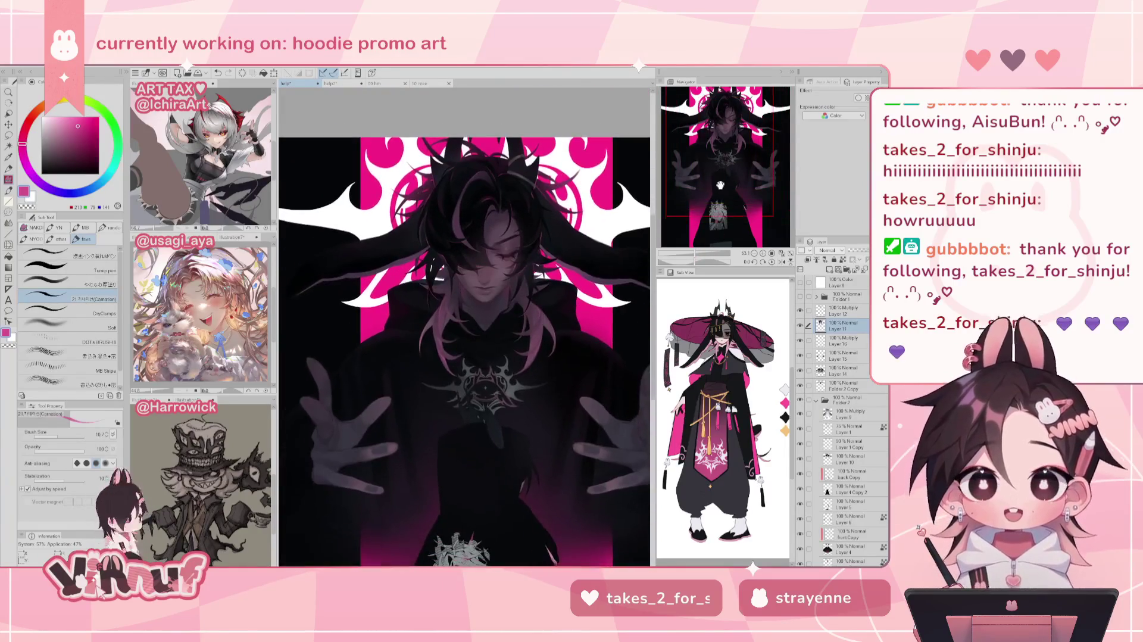
left_click_drag(720, 185, 714, 197)
left_click(845, 355)
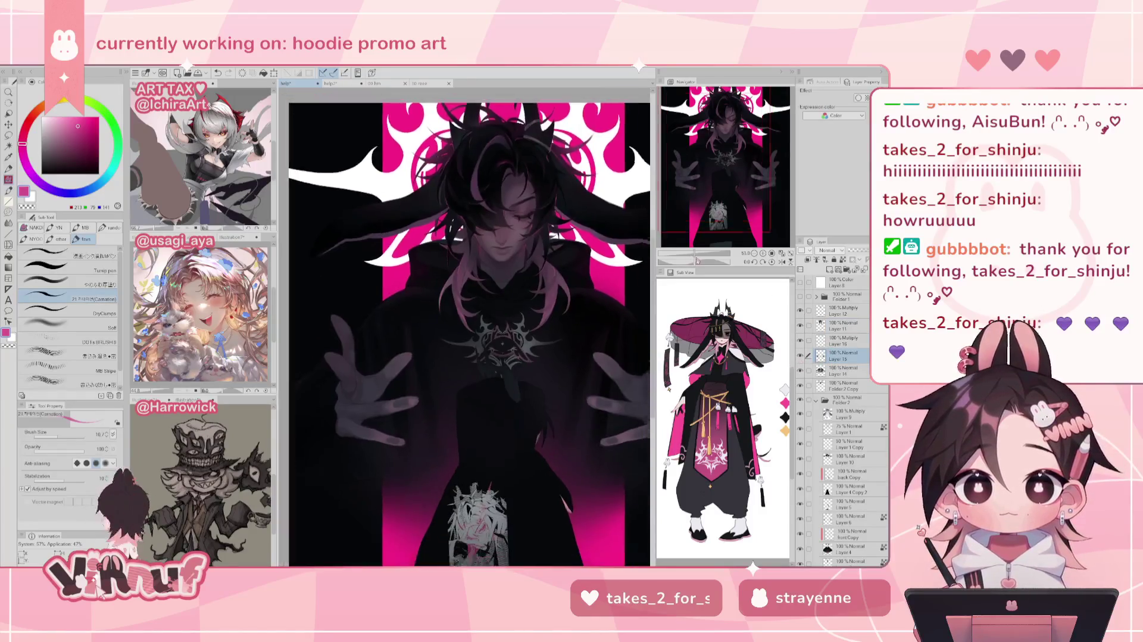
scroll(715, 172, "up", 2)
scroll(714, 168, "up", 1)
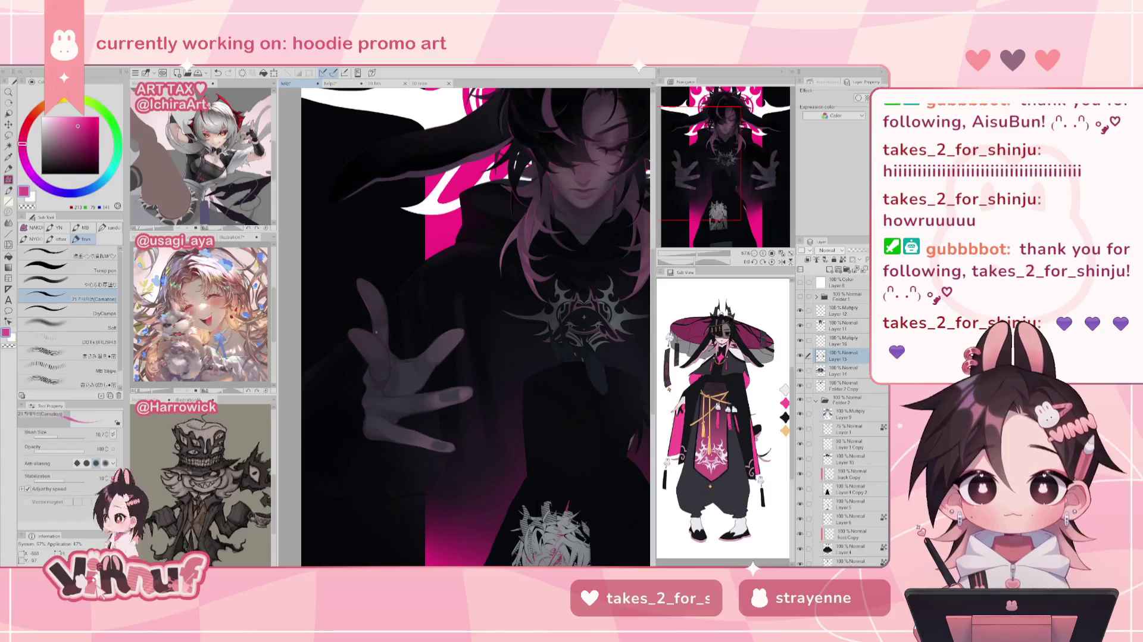
Undo the last edit, reset the view rotation, and flip the view repeatedly to check the hand
key("ctrl+z")
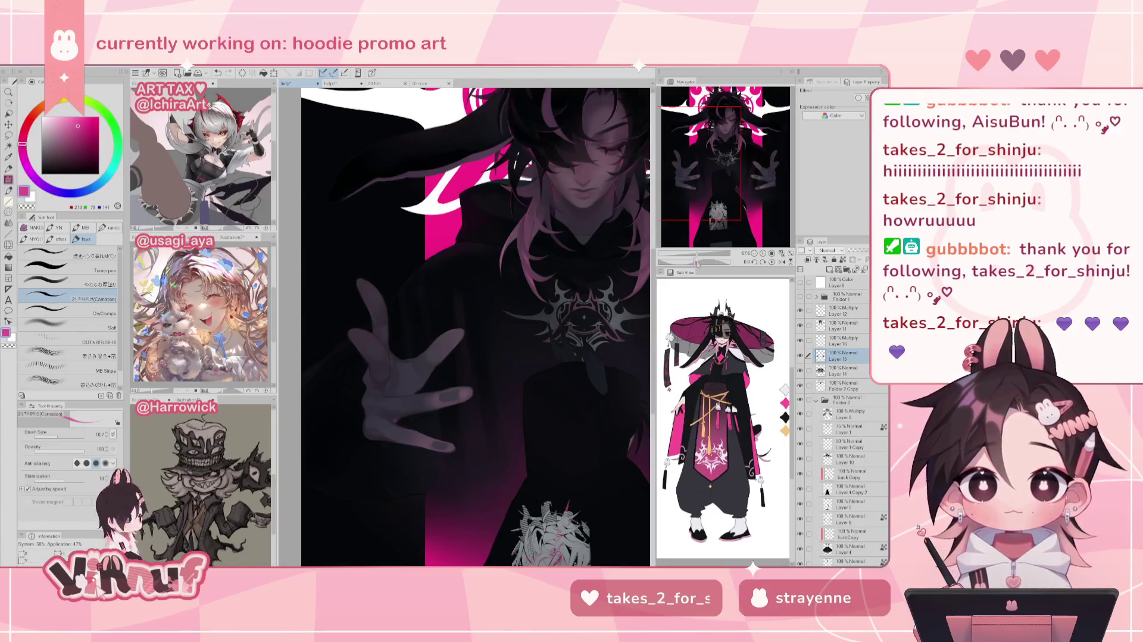
left_click_drag(464, 327, 476, 310)
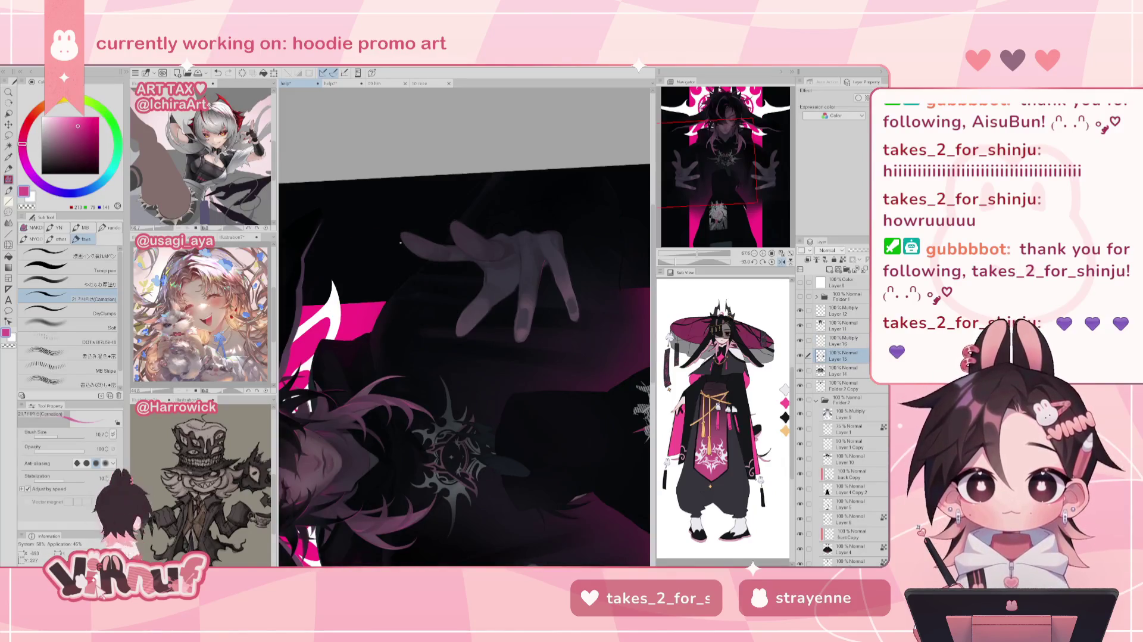
left_click(772, 262)
left_click(780, 261)
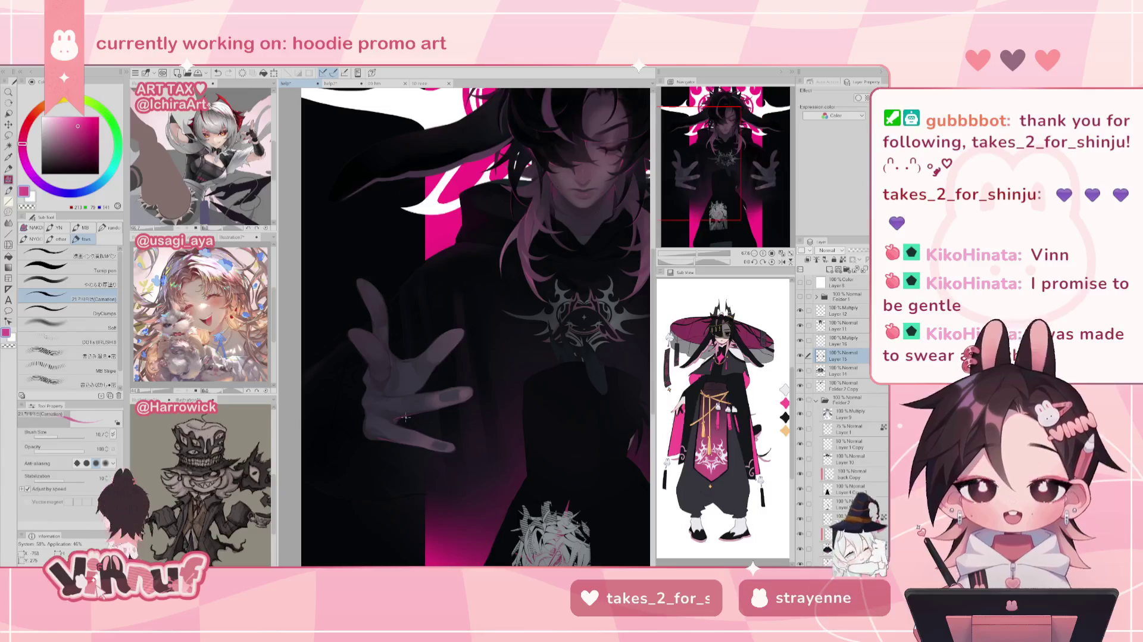
key("h")
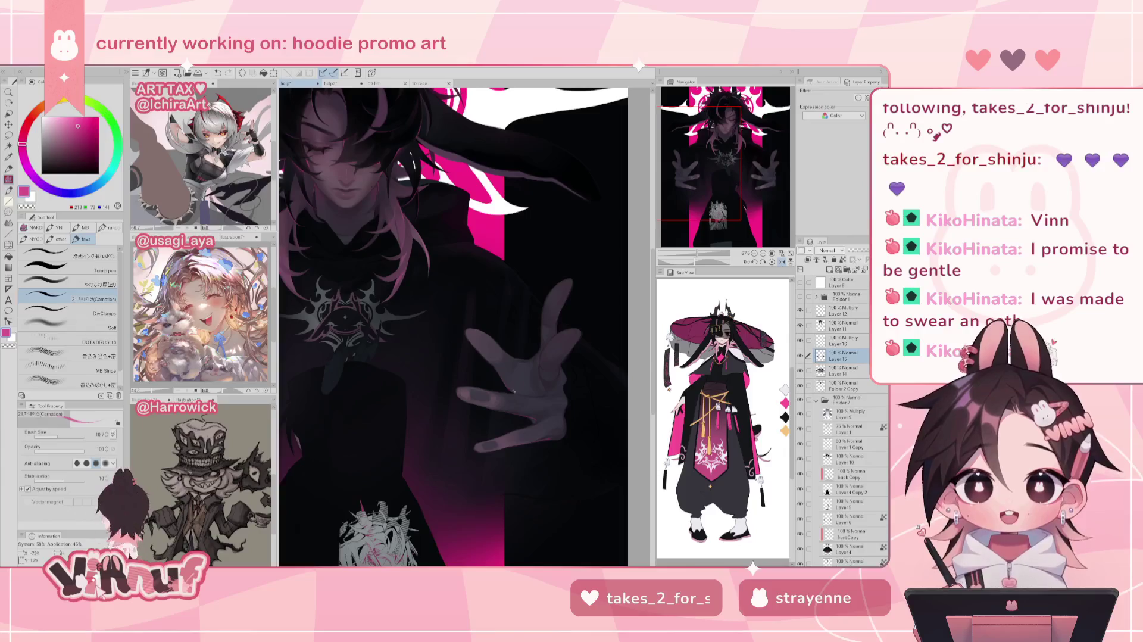
key("h")
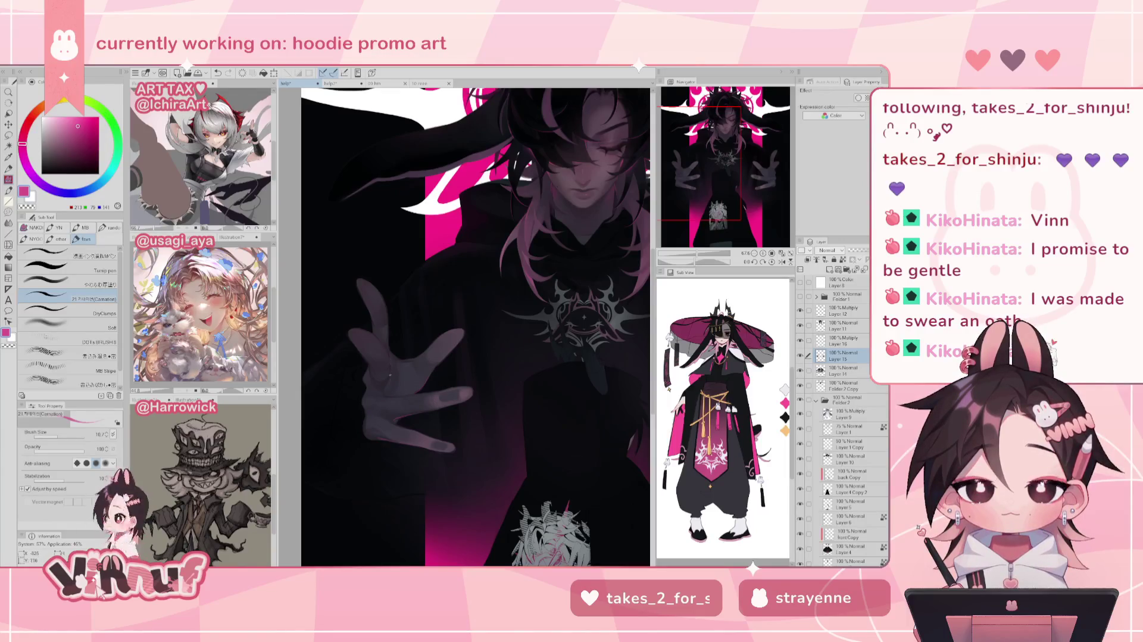
key("h")
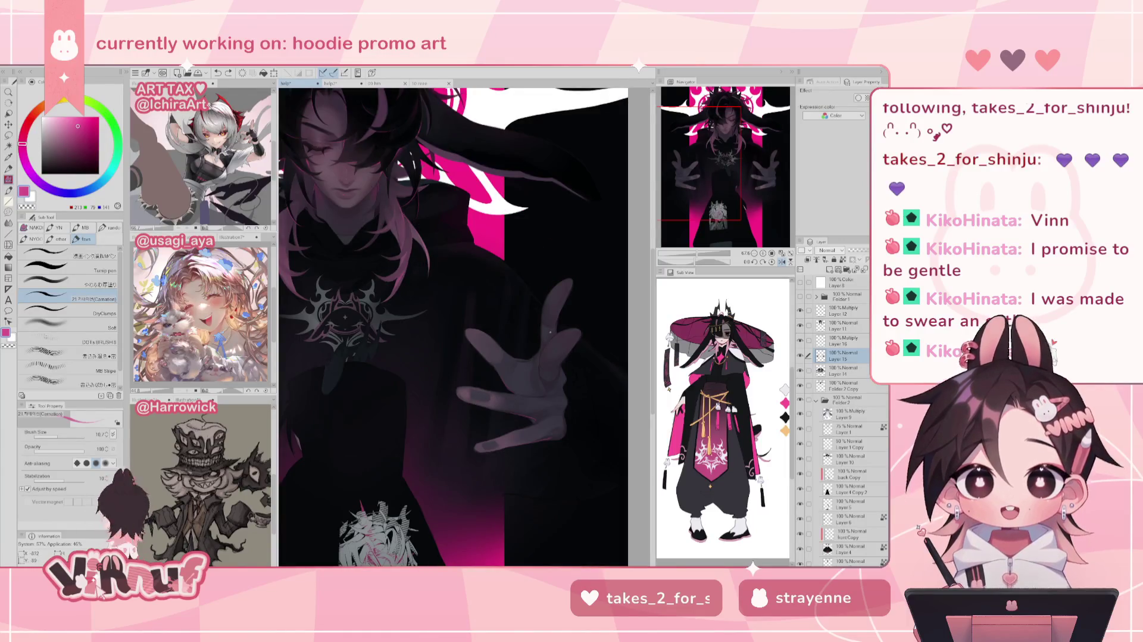
left_click_drag(545, 338, 554, 344)
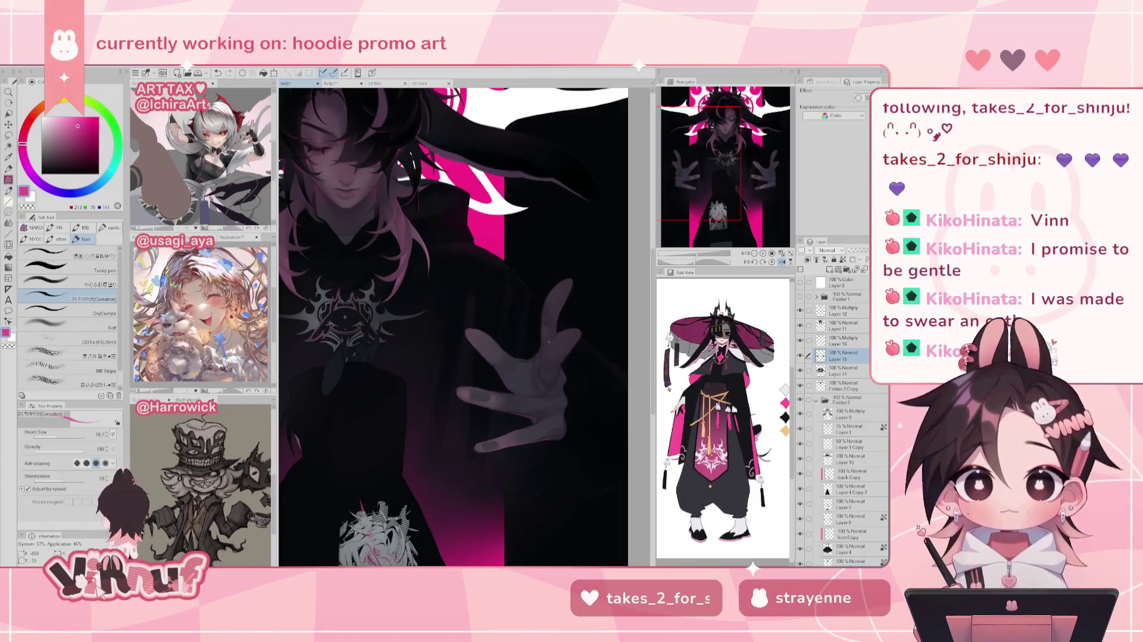
key("h")
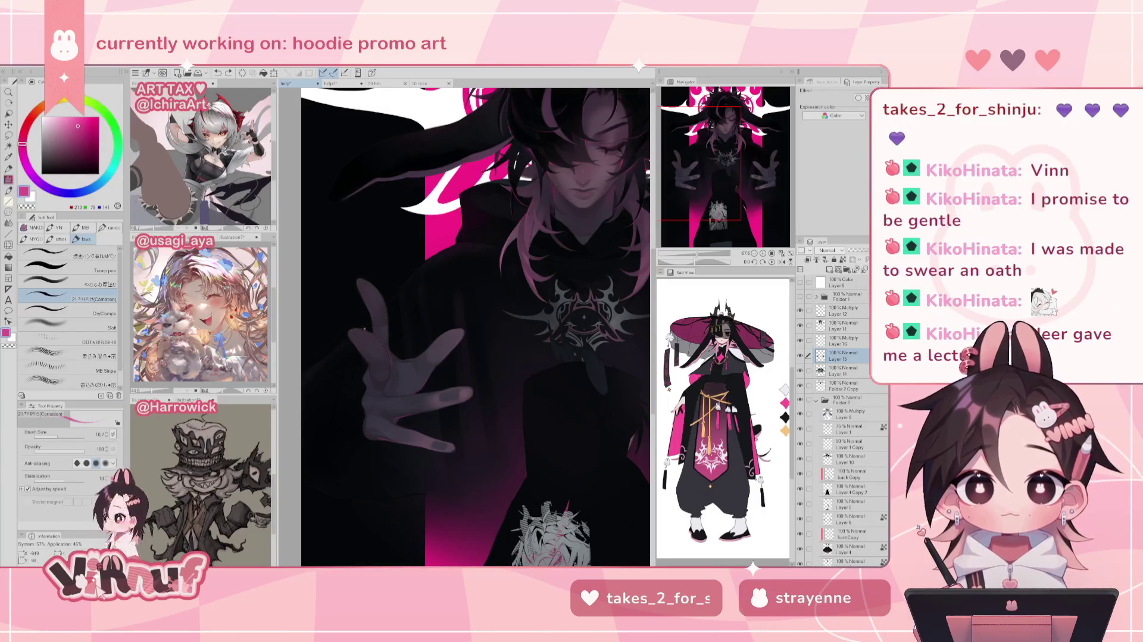
key("ctrl+z")
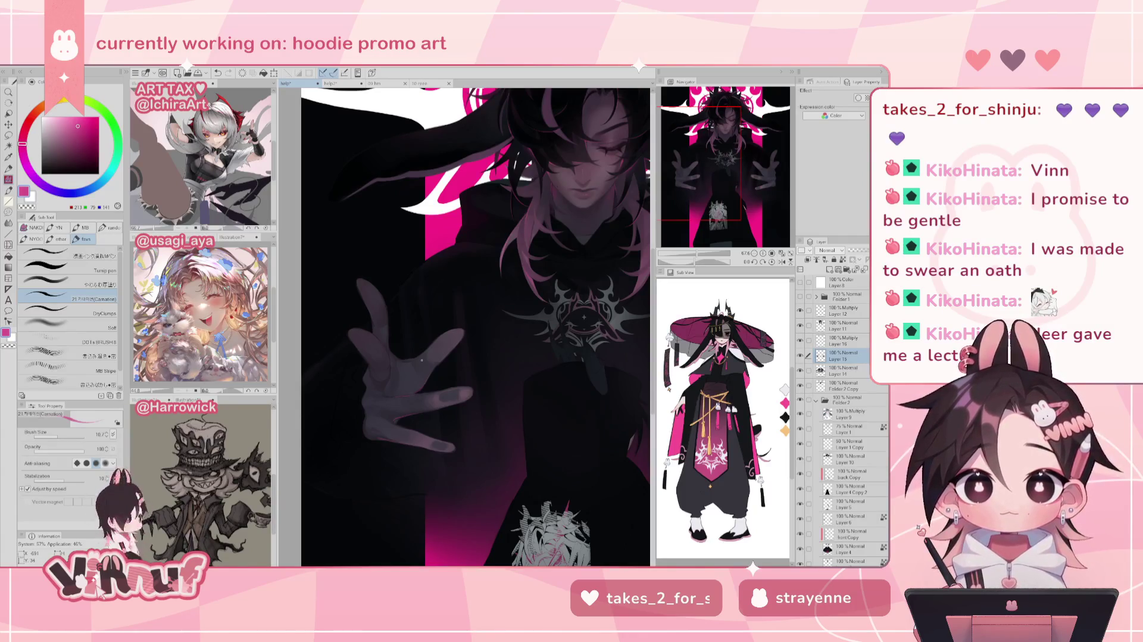
key("h")
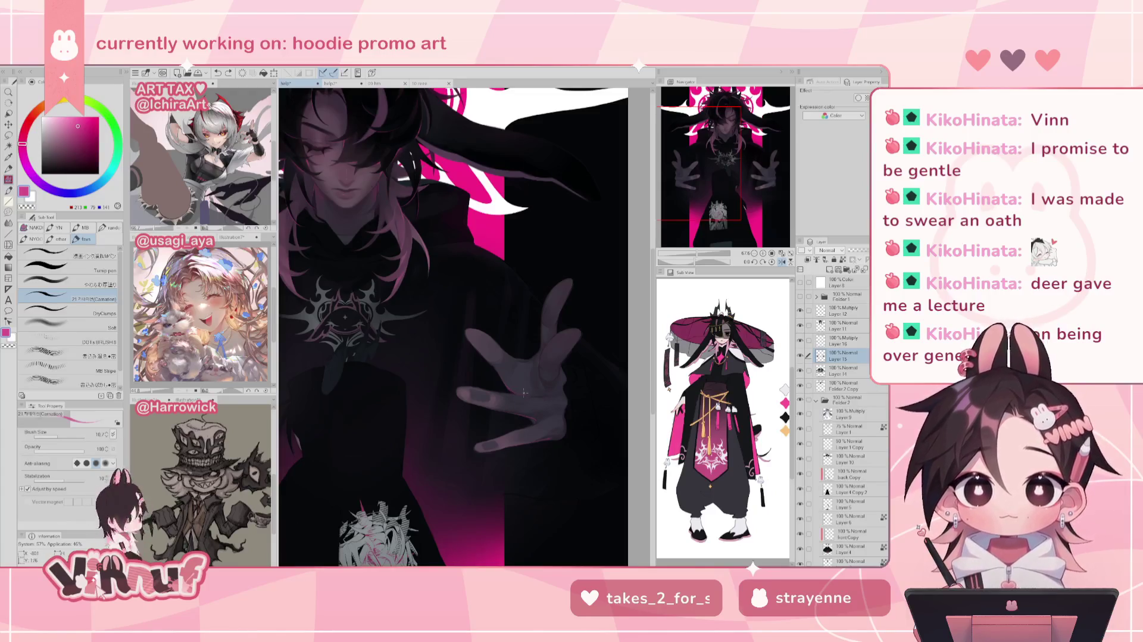
key("h")
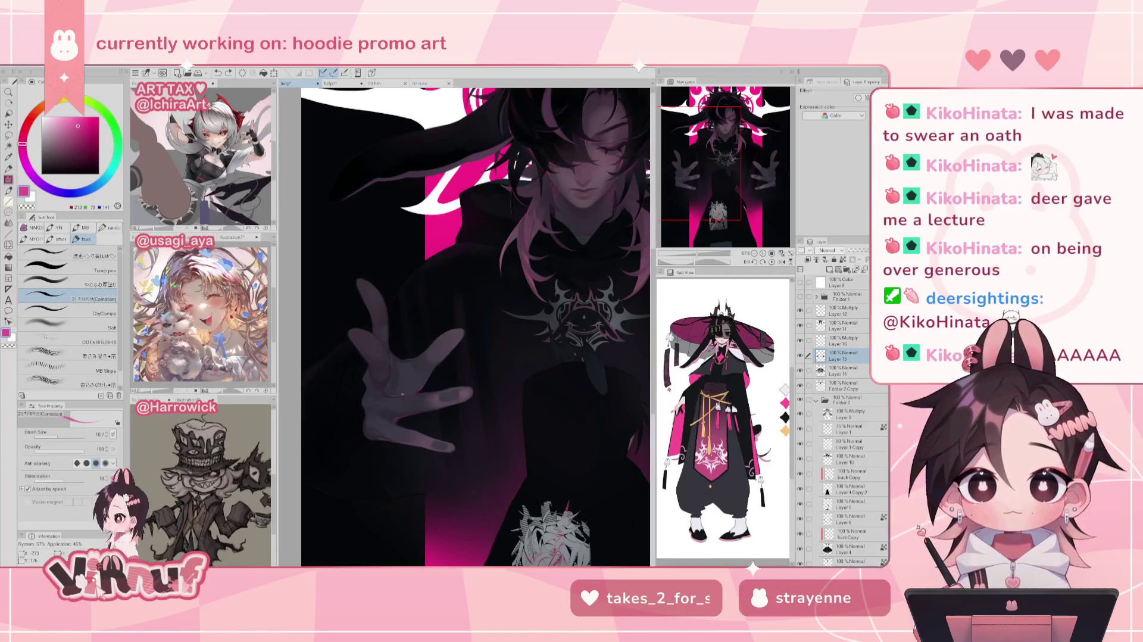
key("h")
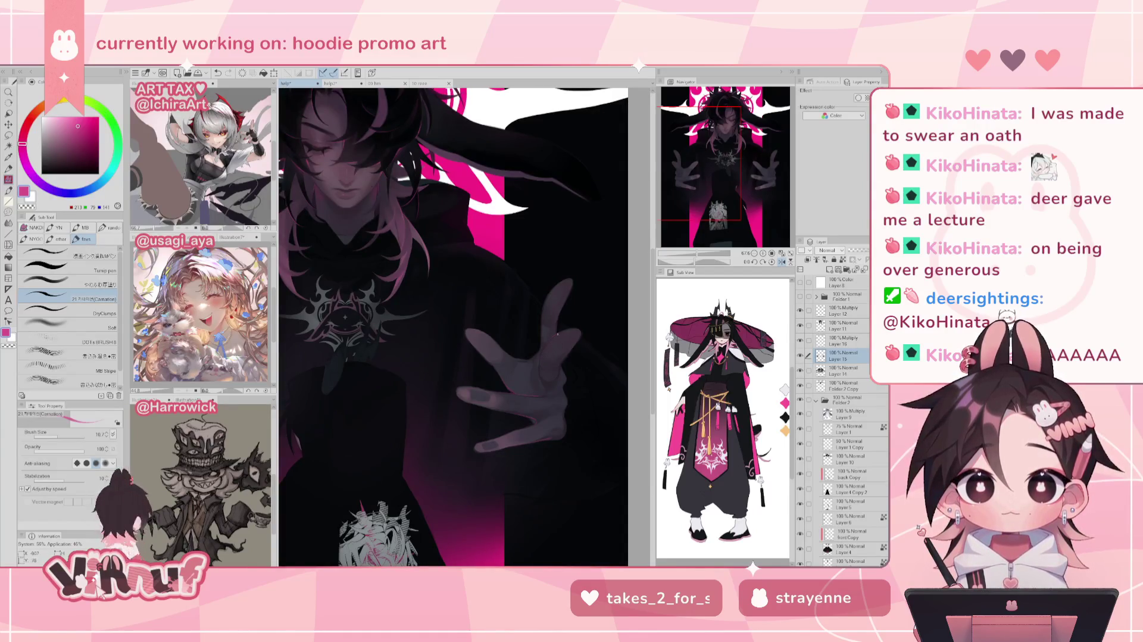
left_click(560, 335)
key("ctrl+z")
left_click(557, 336)
key("ctrl+z")
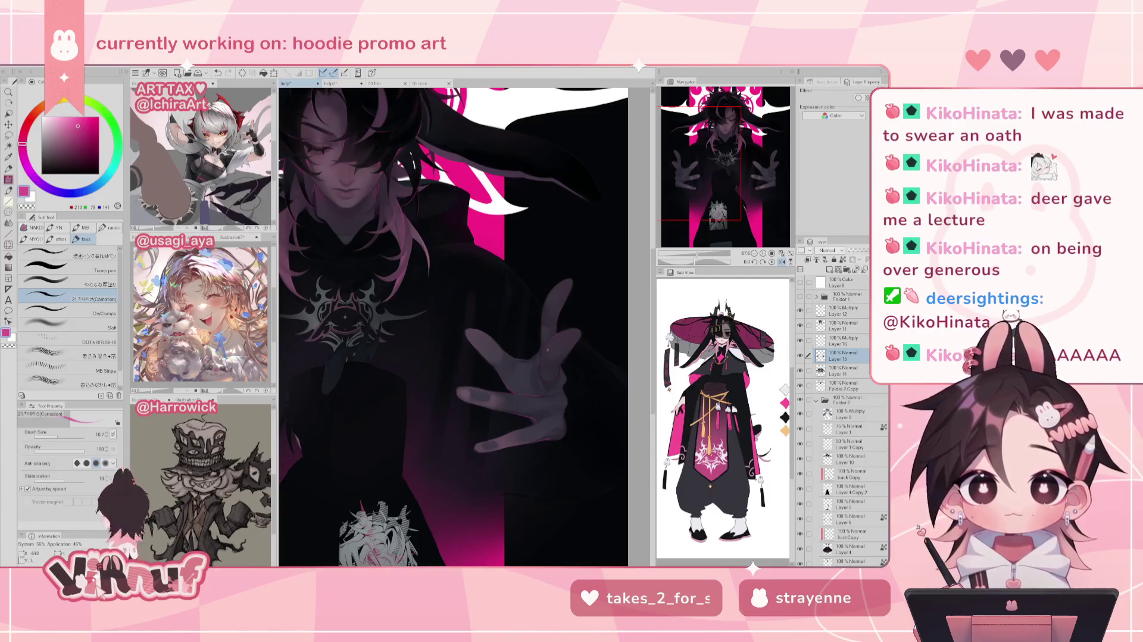
key("h")
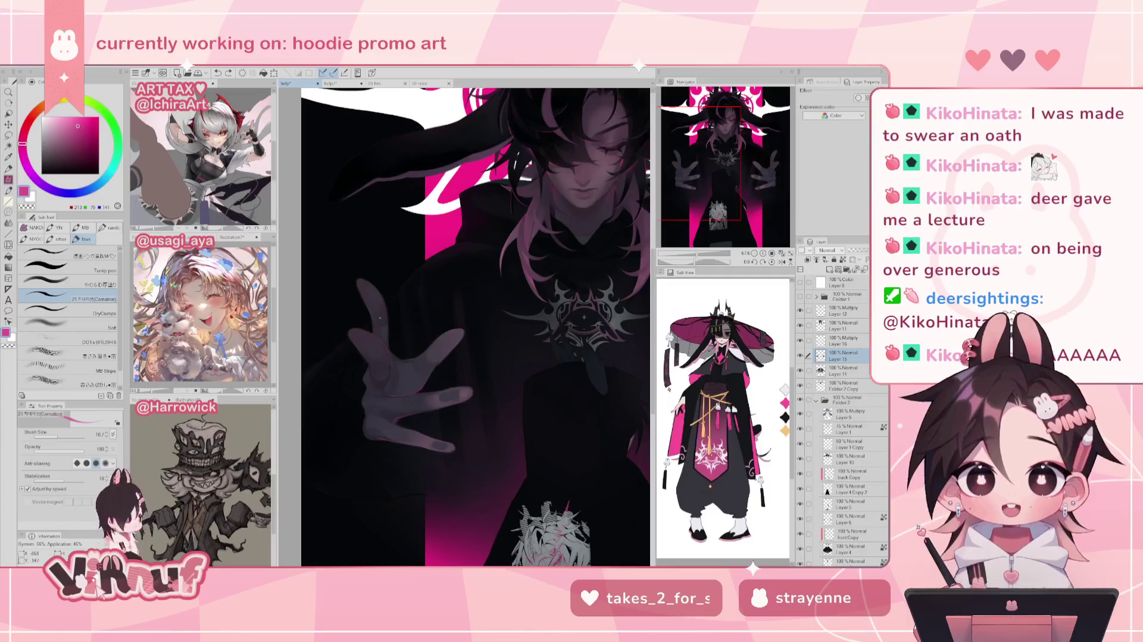
scroll(385, 371, "down", 4)
scroll(461, 329, "up", 1)
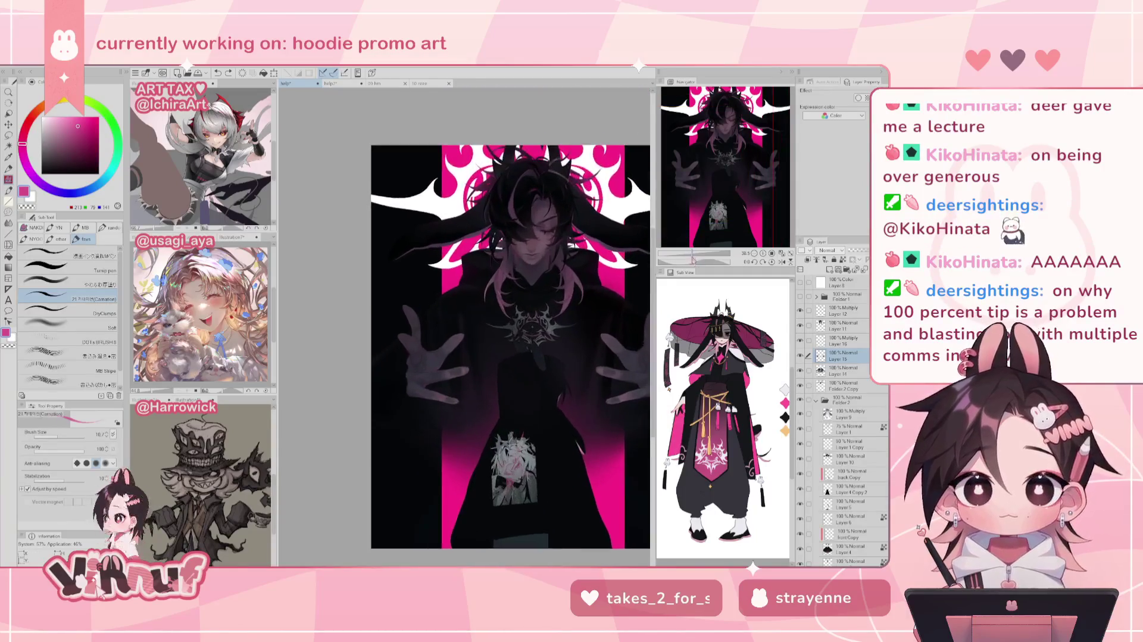
scroll(462, 329, "up", 2)
scroll(462, 329, "up", 1)
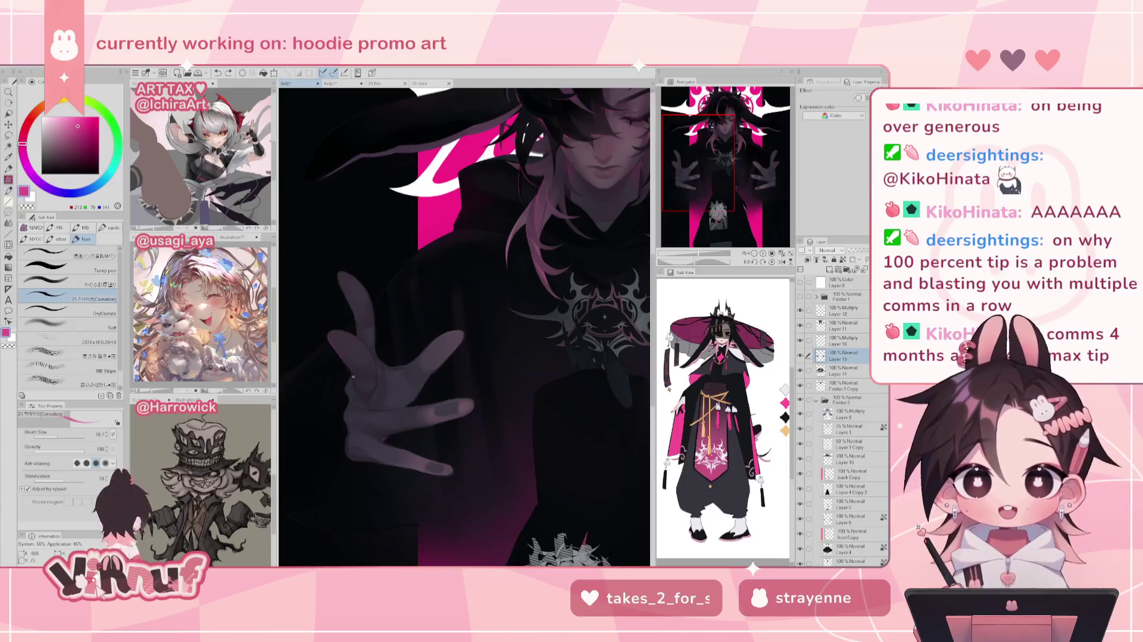
Undo the latest change, then add a brush stroke over the reaching hand
key("ctrl+z")
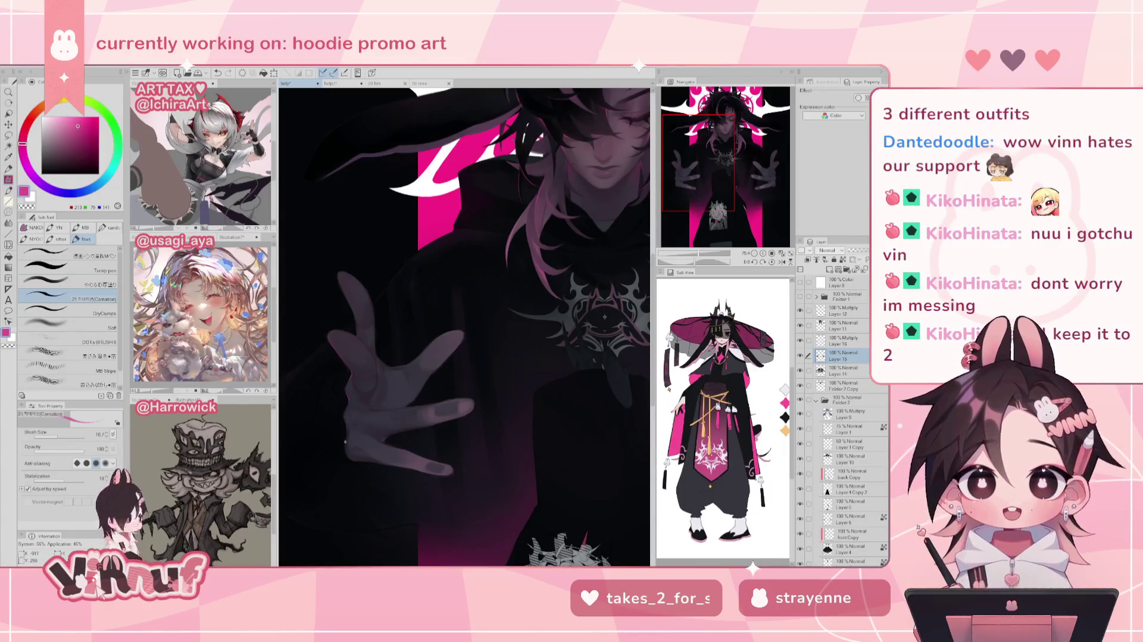
left_click_drag(344, 421, 348, 437)
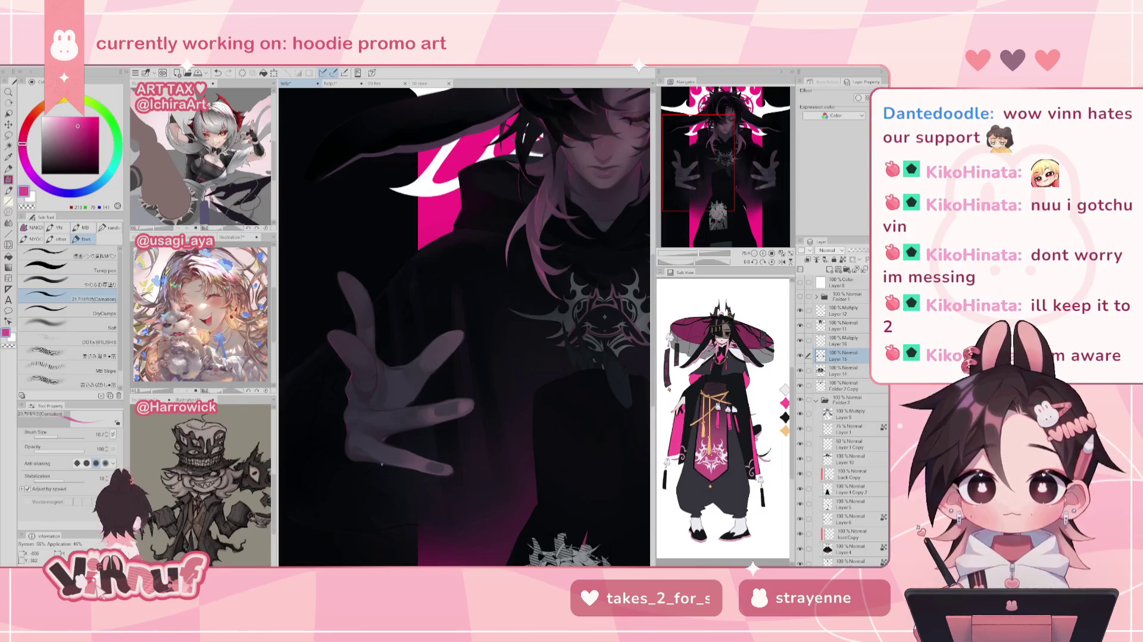
Shift the view slightly right and zoom in to about 93% on the hand's fingers
left_click_drag(381, 463, 390, 461)
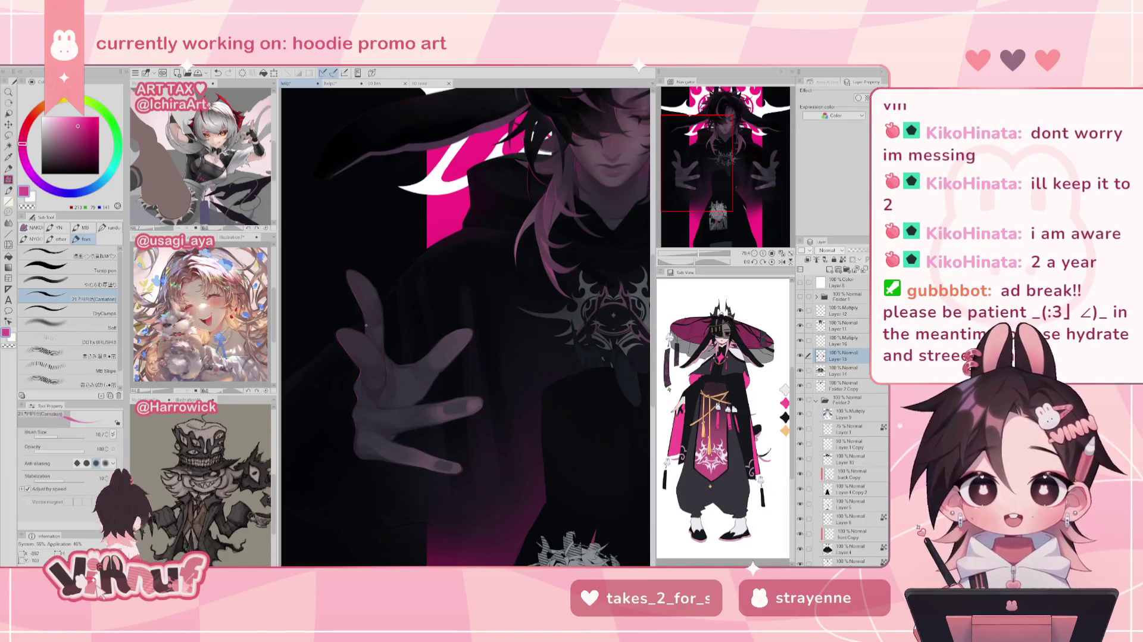
scroll(364, 323, "up", 1)
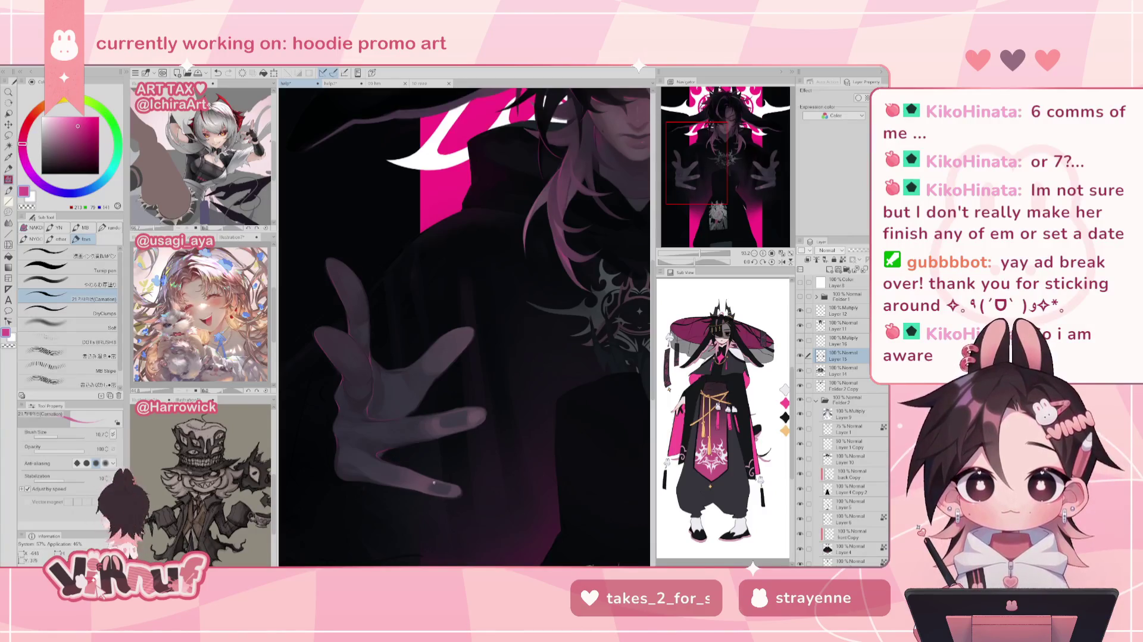
Sample the hand's shading, choose a pink-magenta drawing colour, undo a stroke, and reset the view rotation upright
key("h")
key("h")
left_click_drag(705, 260, 675, 252)
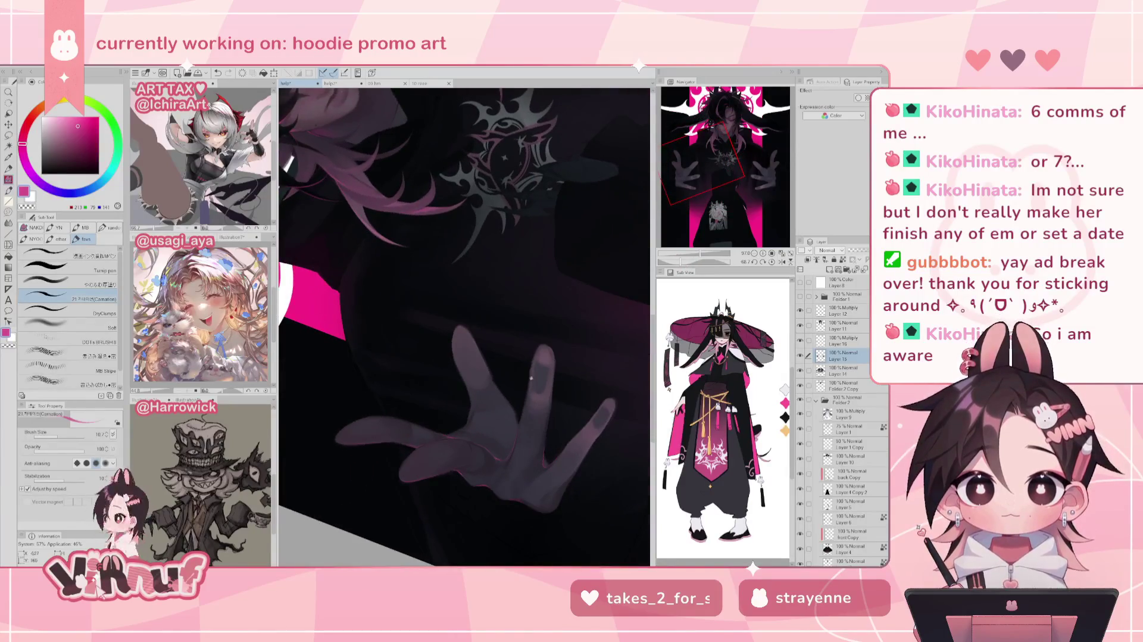
left_click(527, 379, "alt")
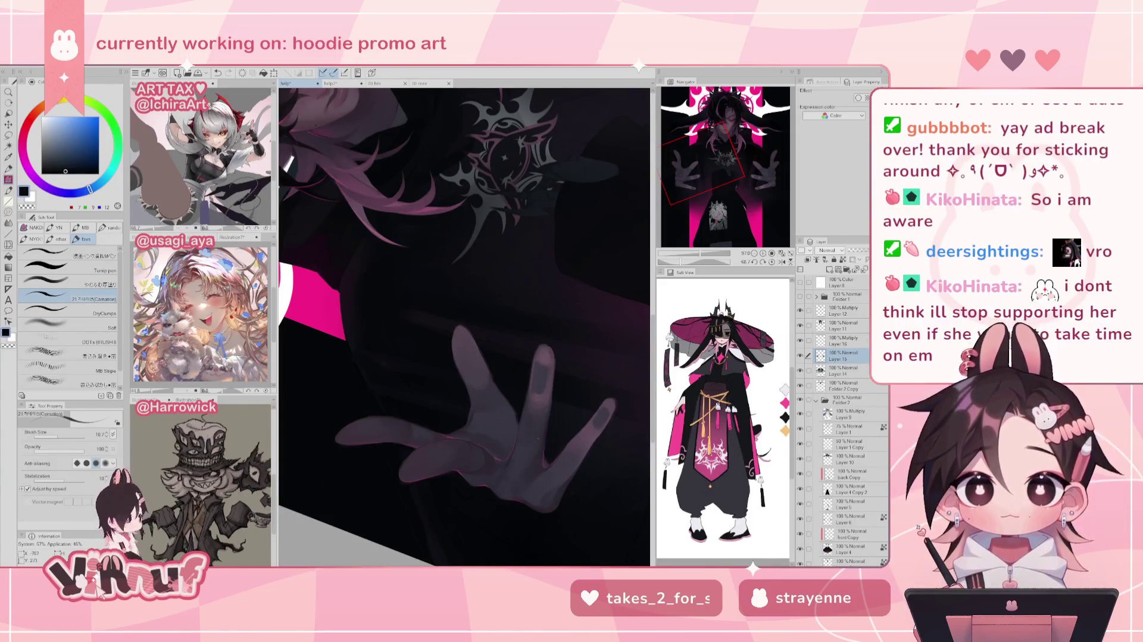
left_click(454, 435, "alt")
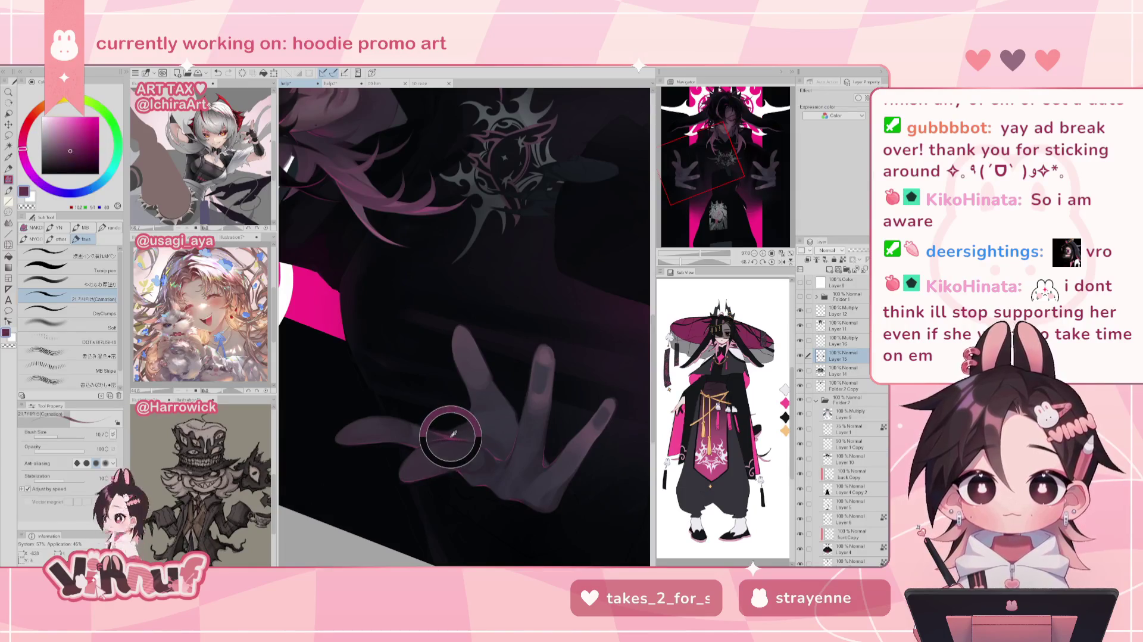
left_click(75, 127)
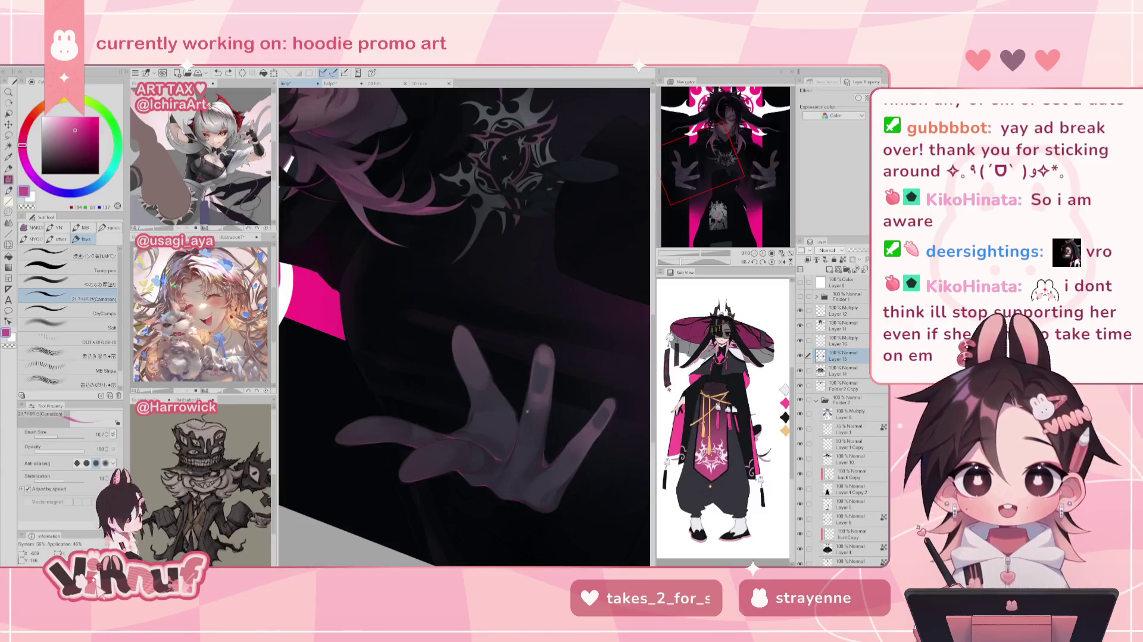
key("ctrl+z")
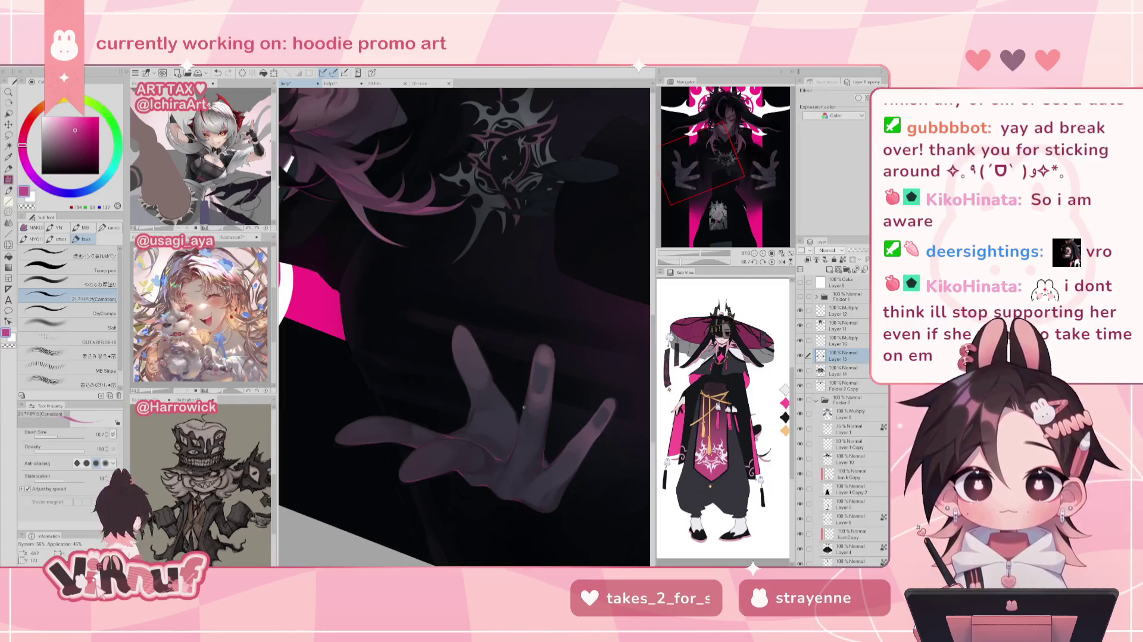
left_click(772, 262)
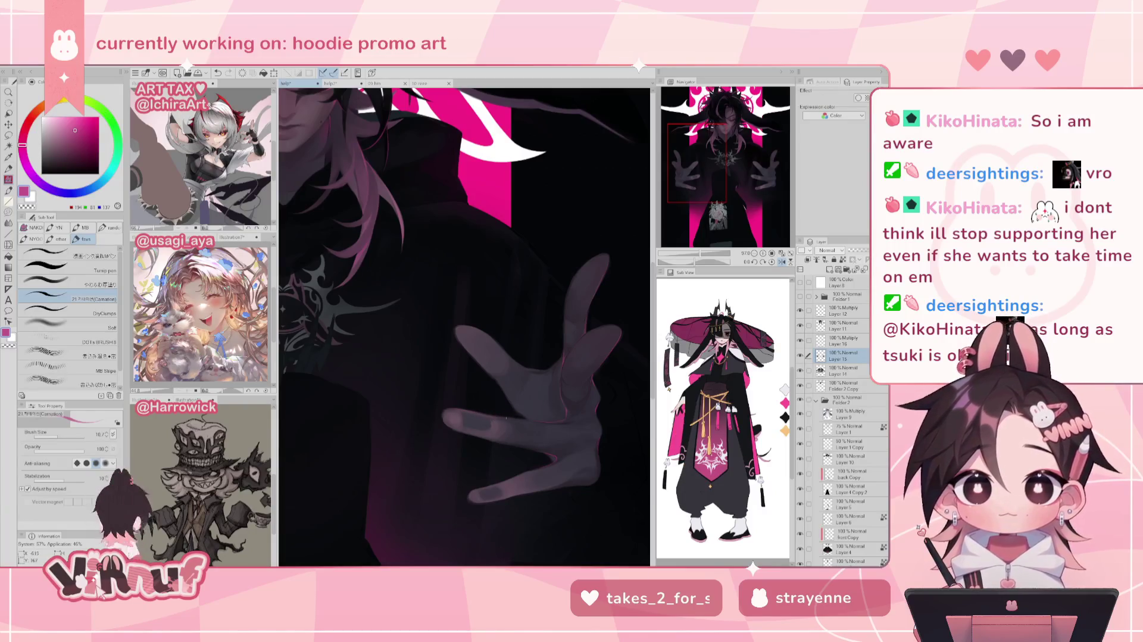
Undo the last stroke, then mirror and tilt the view about 30° to inspect the hand before straightening it
key("ctrl+z")
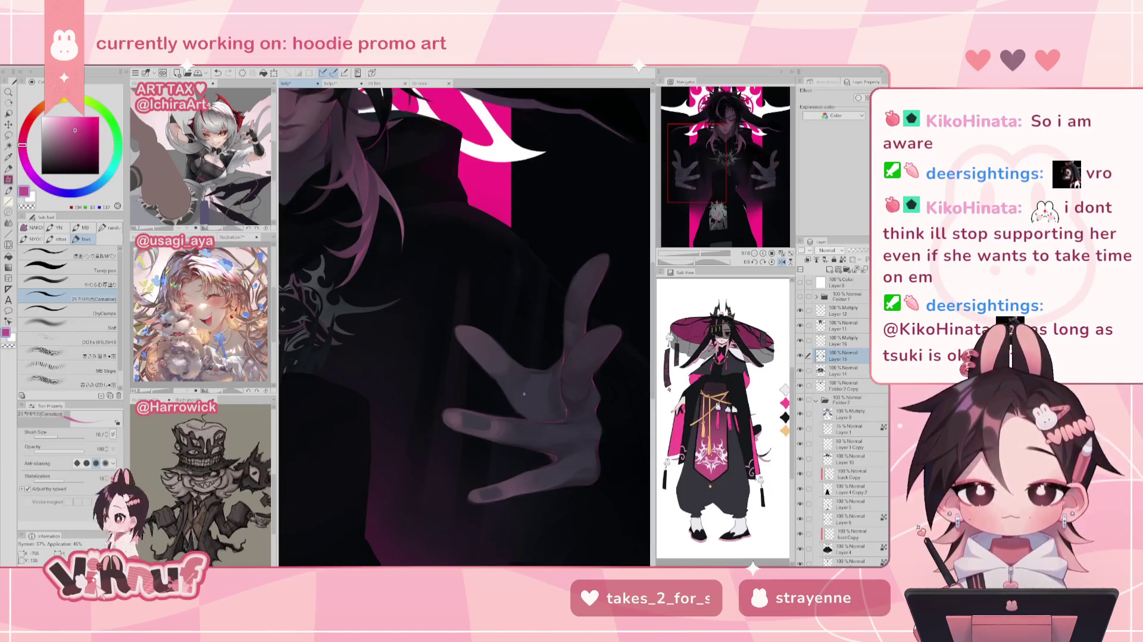
key("h")
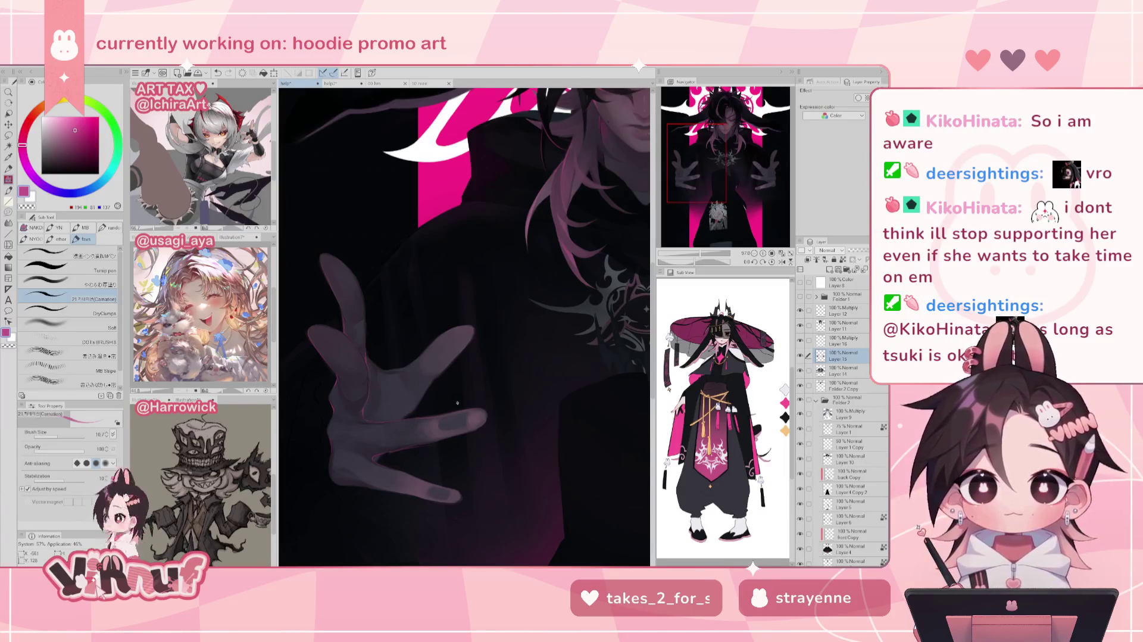
left_click_drag(693, 262, 704, 253)
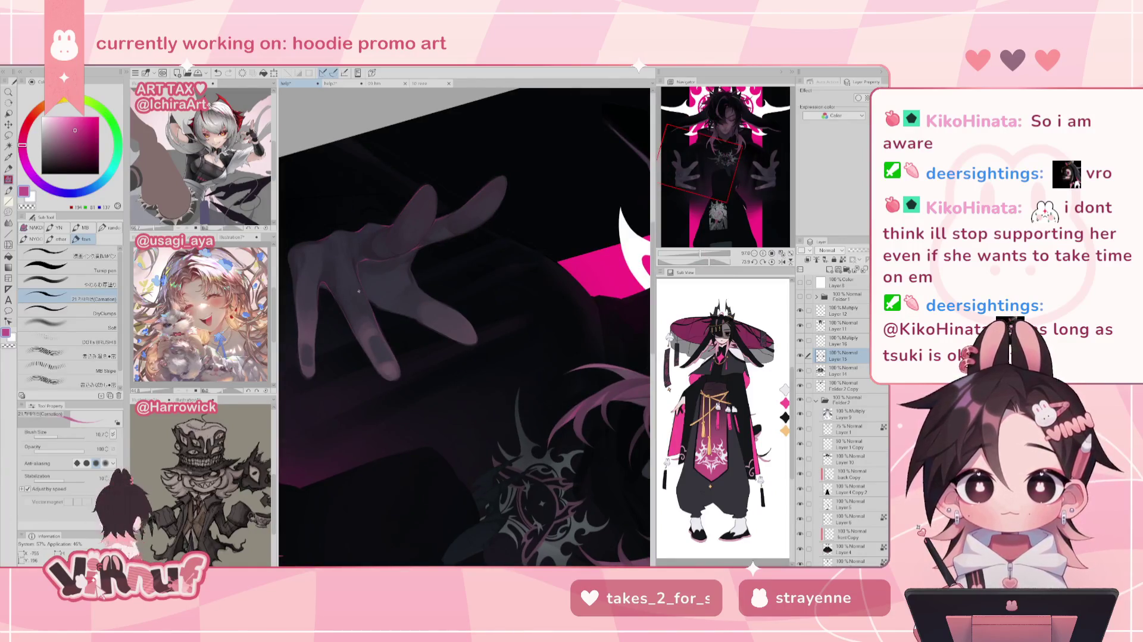
mouse_move(714, 261)
left_mouse_down()
mouse_move(694, 261)
mouse_move(706, 261)
left_mouse_up()
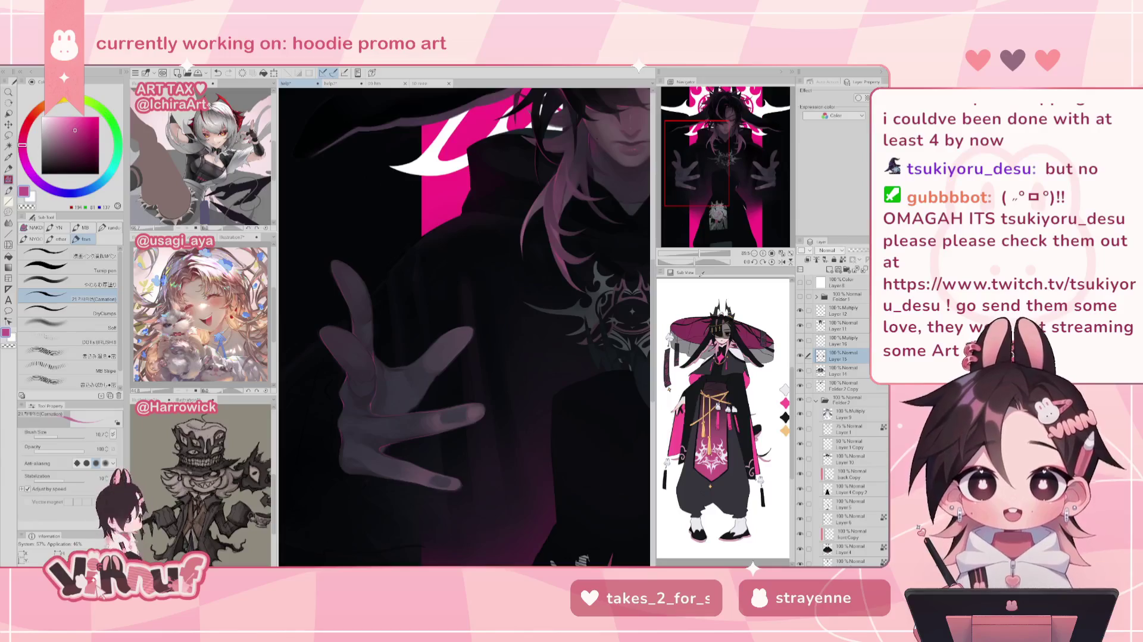
Compare the hand shading in mirrored and normal views and undo the last stroke
key("h")
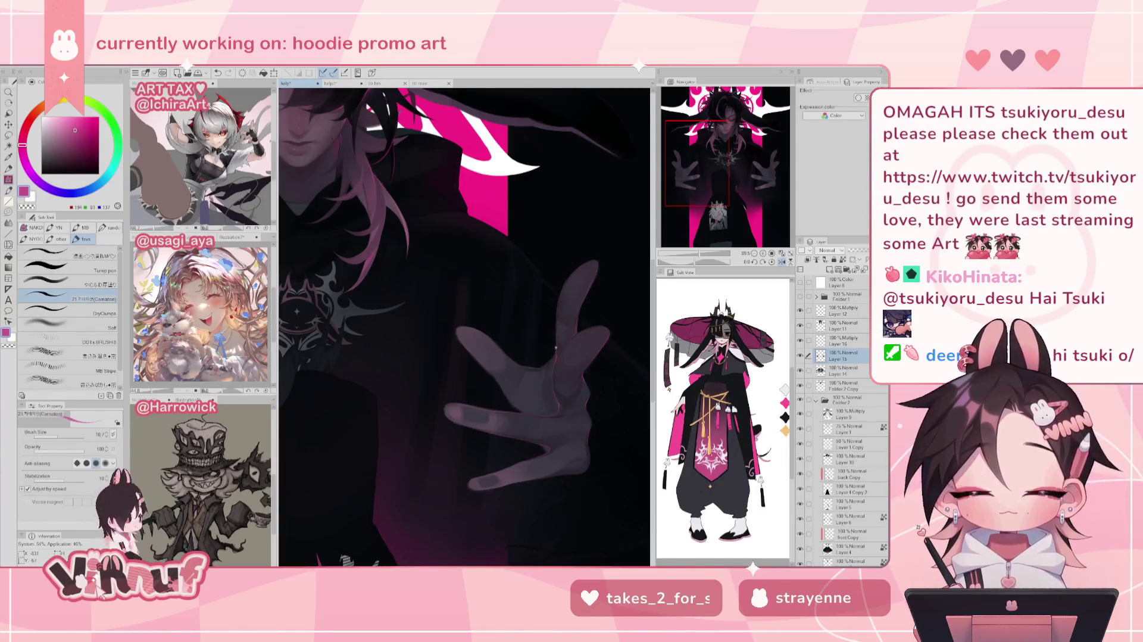
key("h")
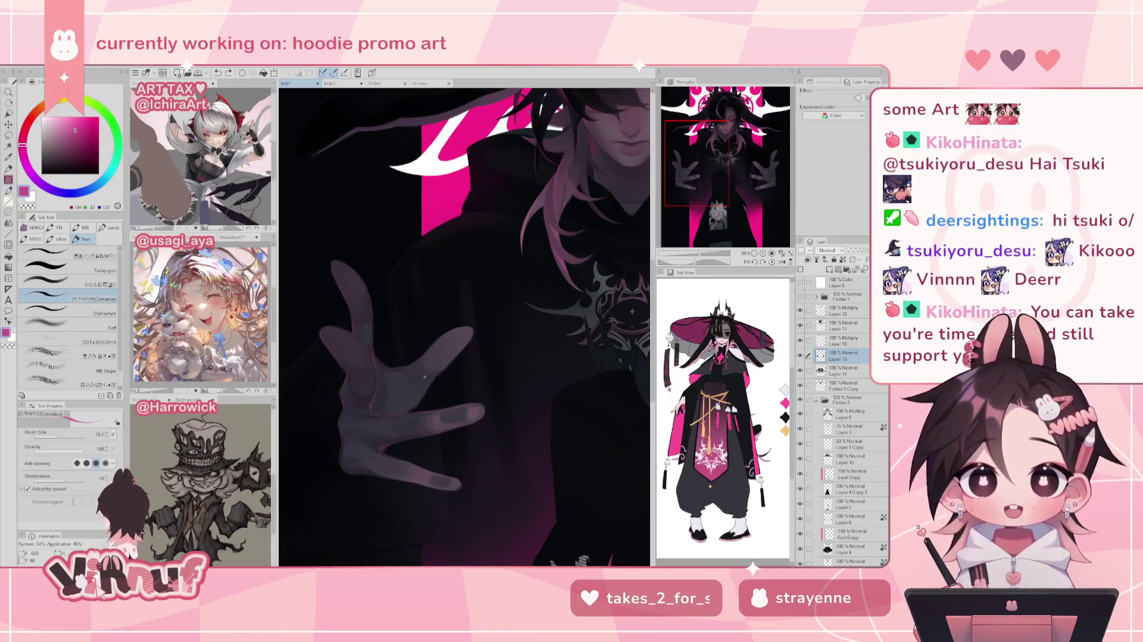
key("h")
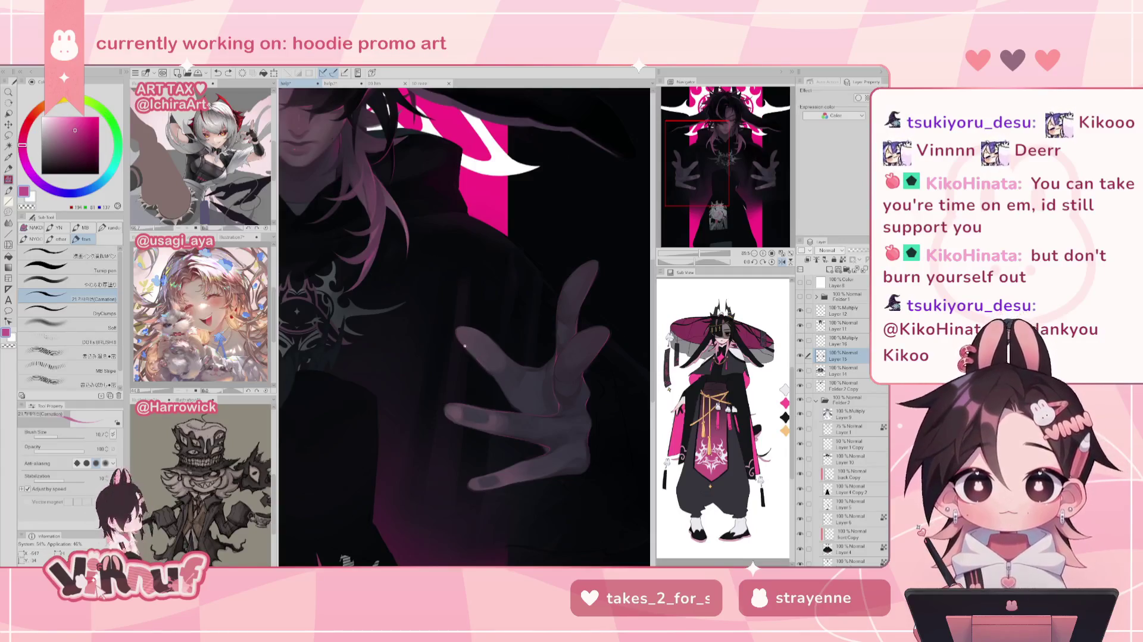
key("h")
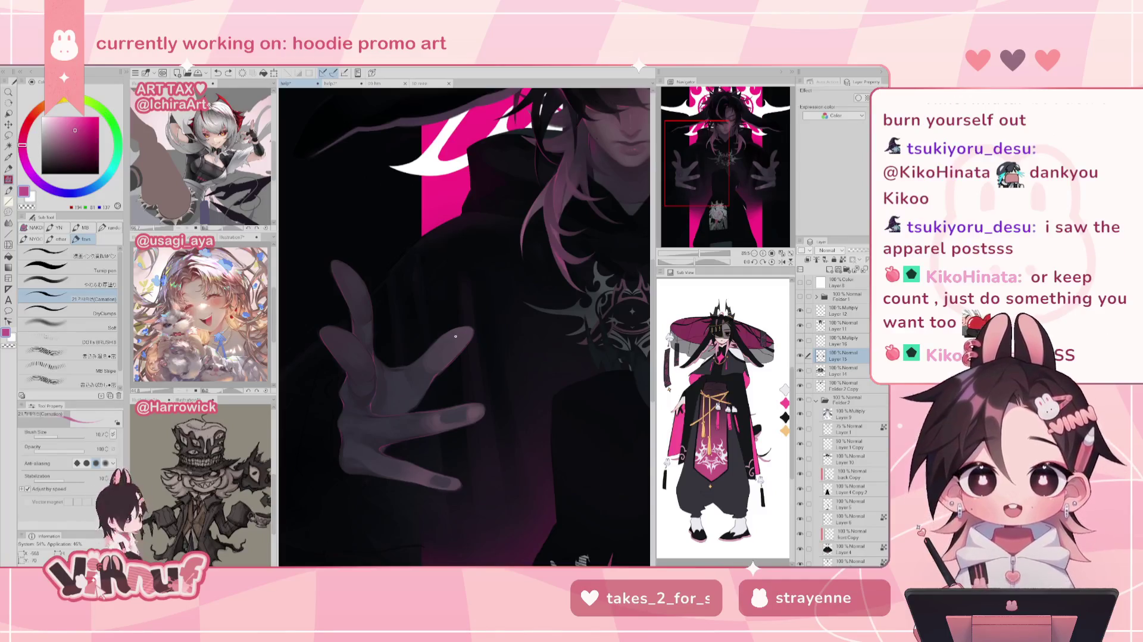
left_click_drag(701, 253, 700, 254)
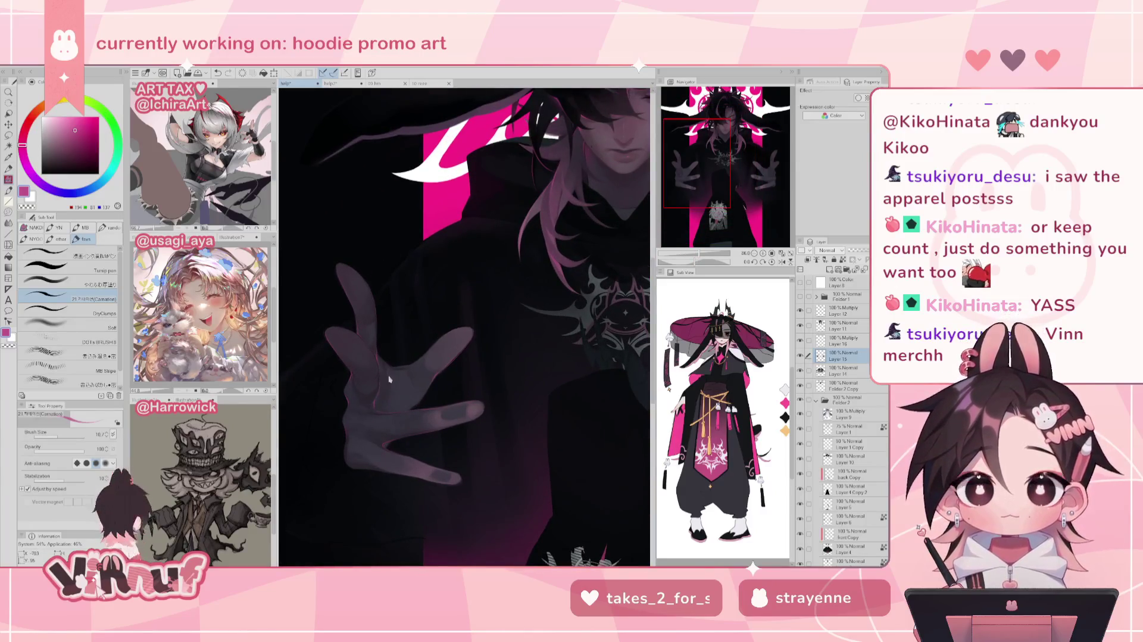
key("ctrl+z")
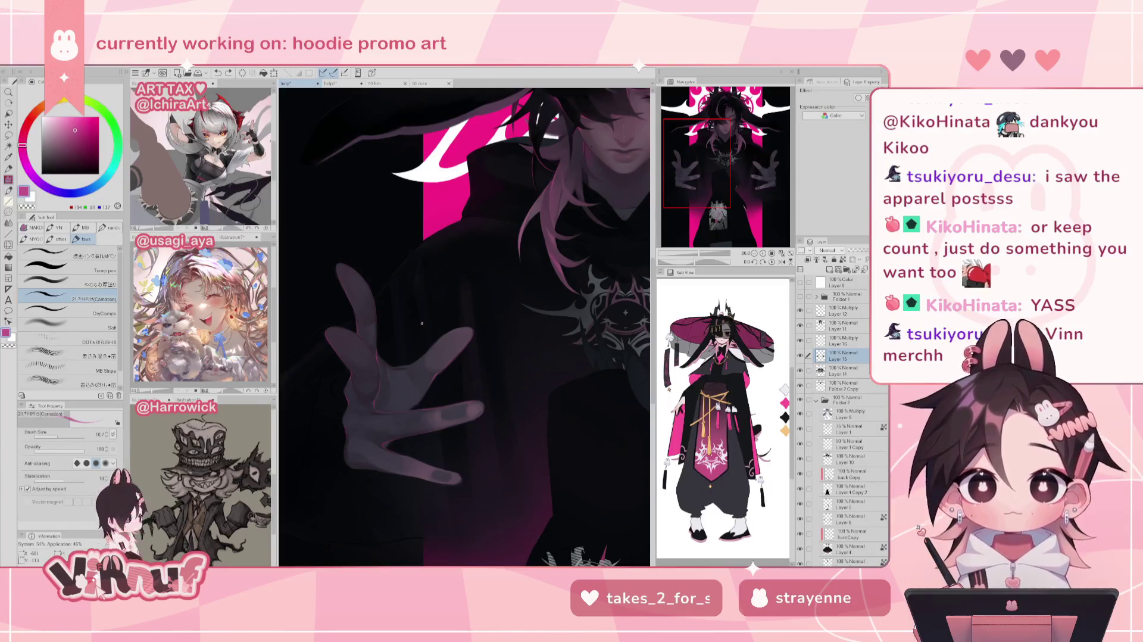
key("h")
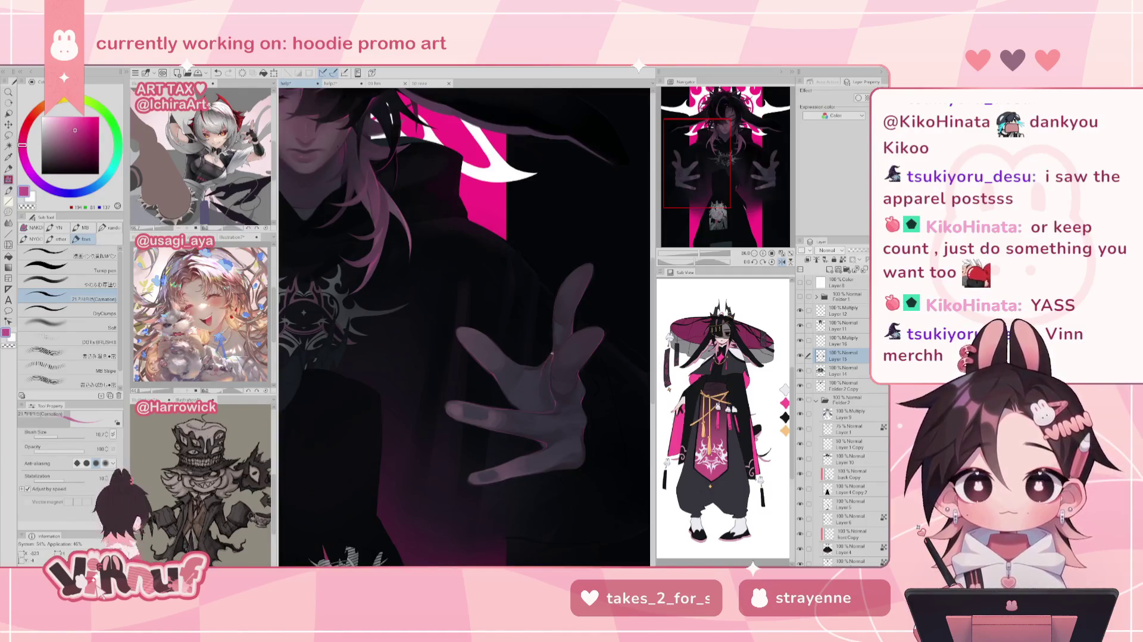
key("h")
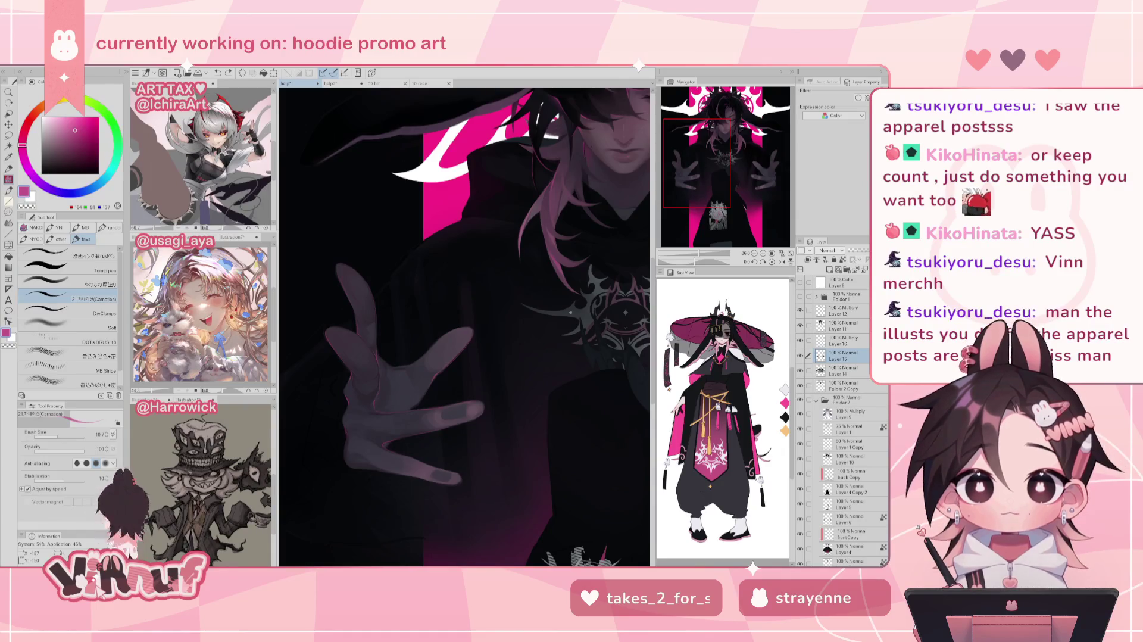
Sample the hand's dark grey, switch to a brighter pink drawing colour, and recheck the mirrored view
left_click(388, 377, "alt")
left_click(387, 379, "alt")
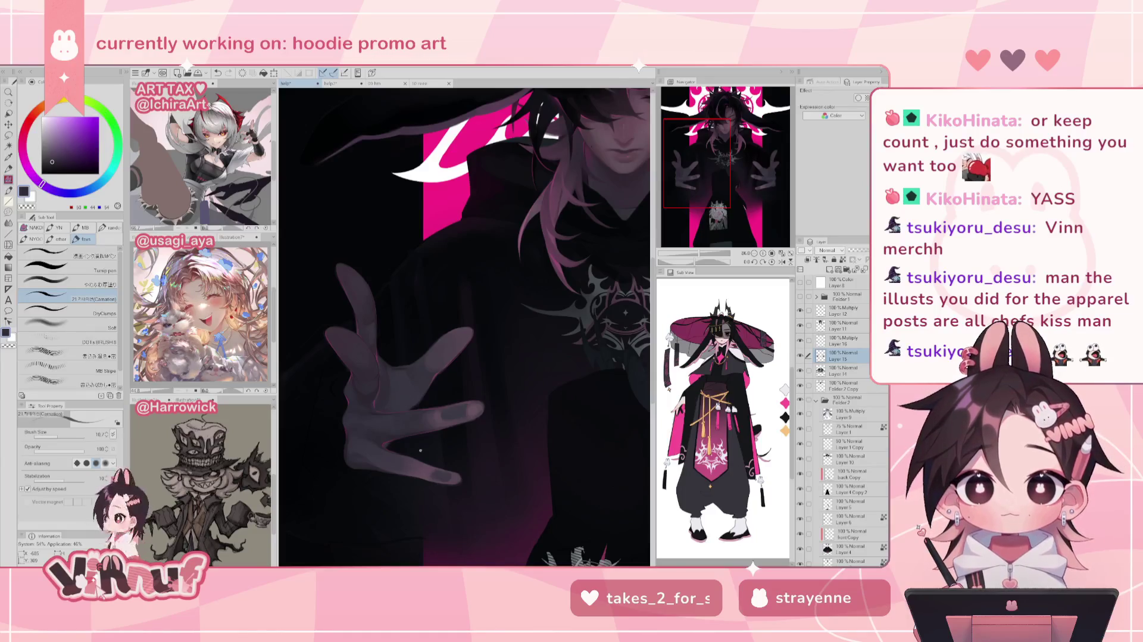
left_click(572, 136, "alt")
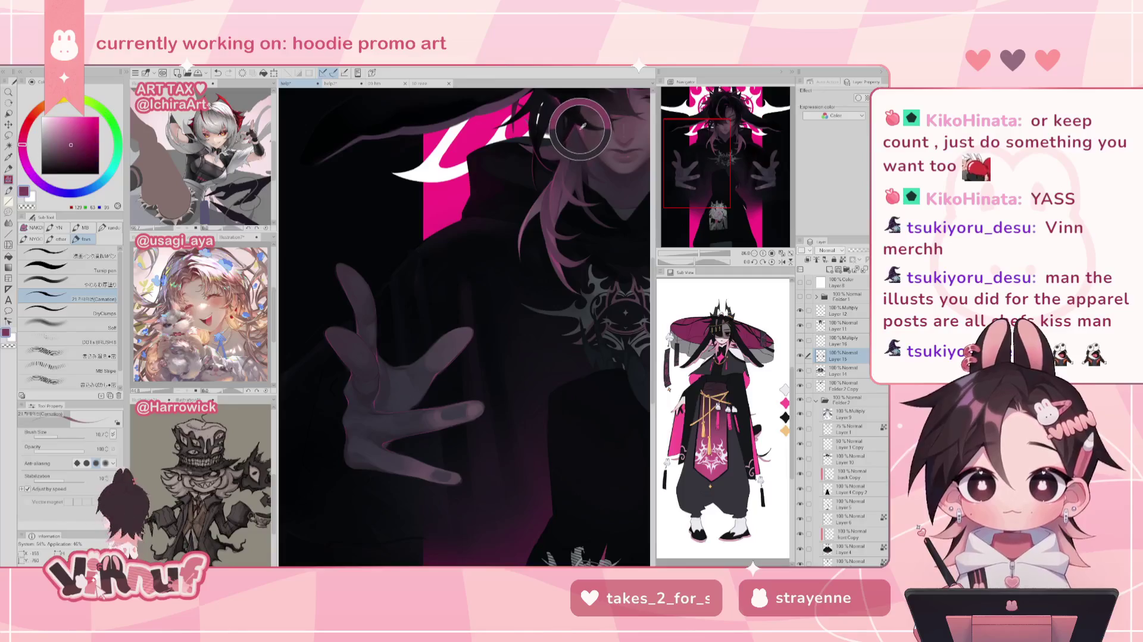
left_click(80, 133)
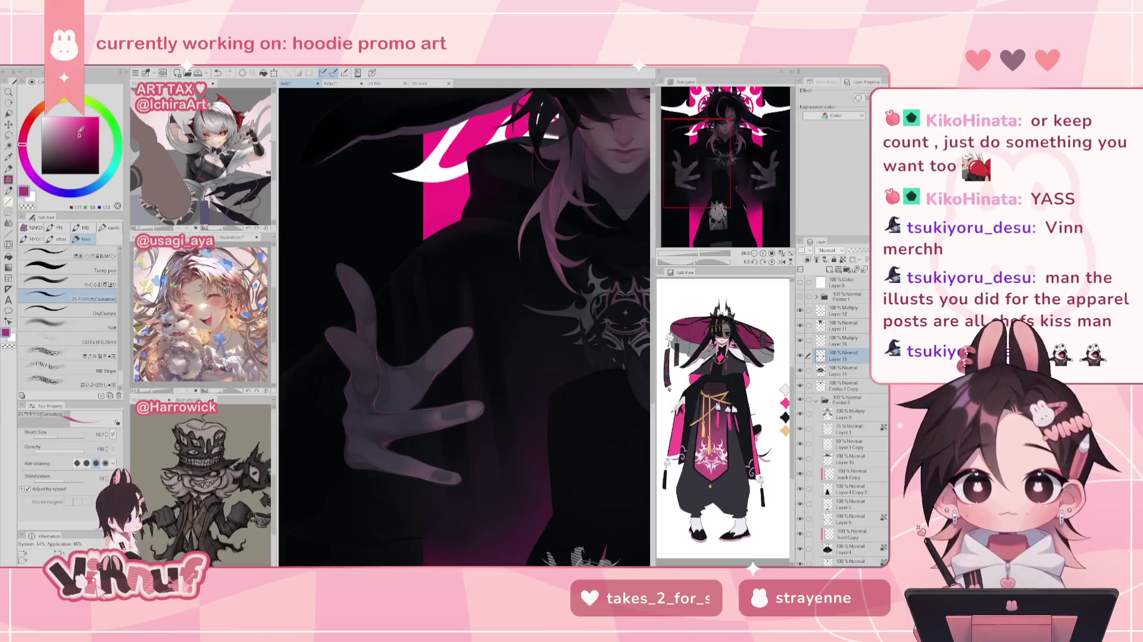
key("h")
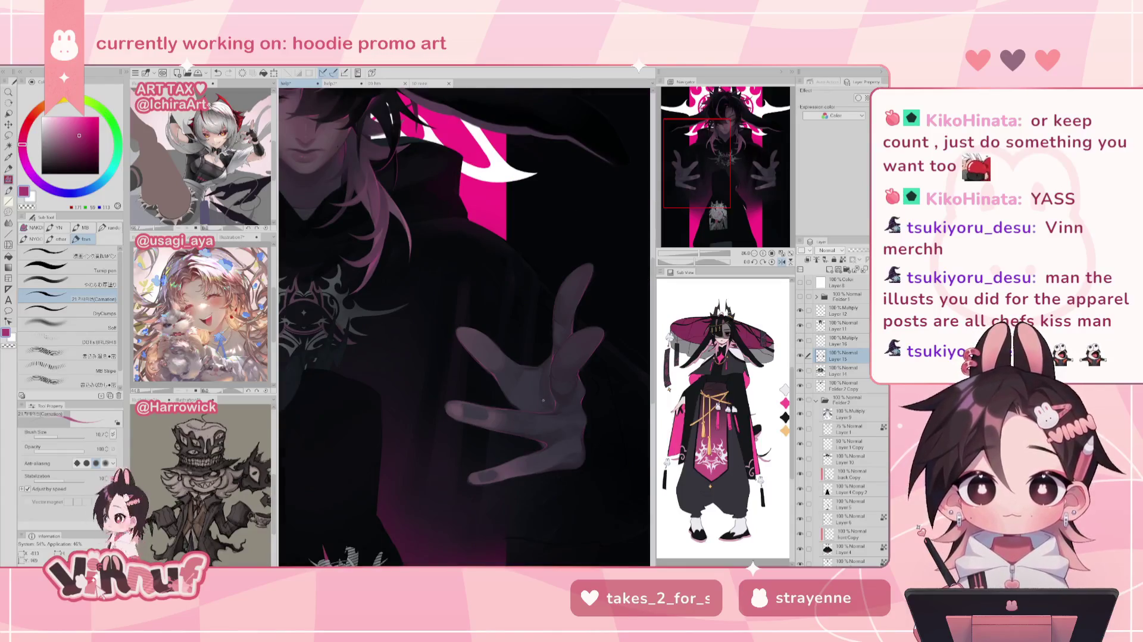
key("h")
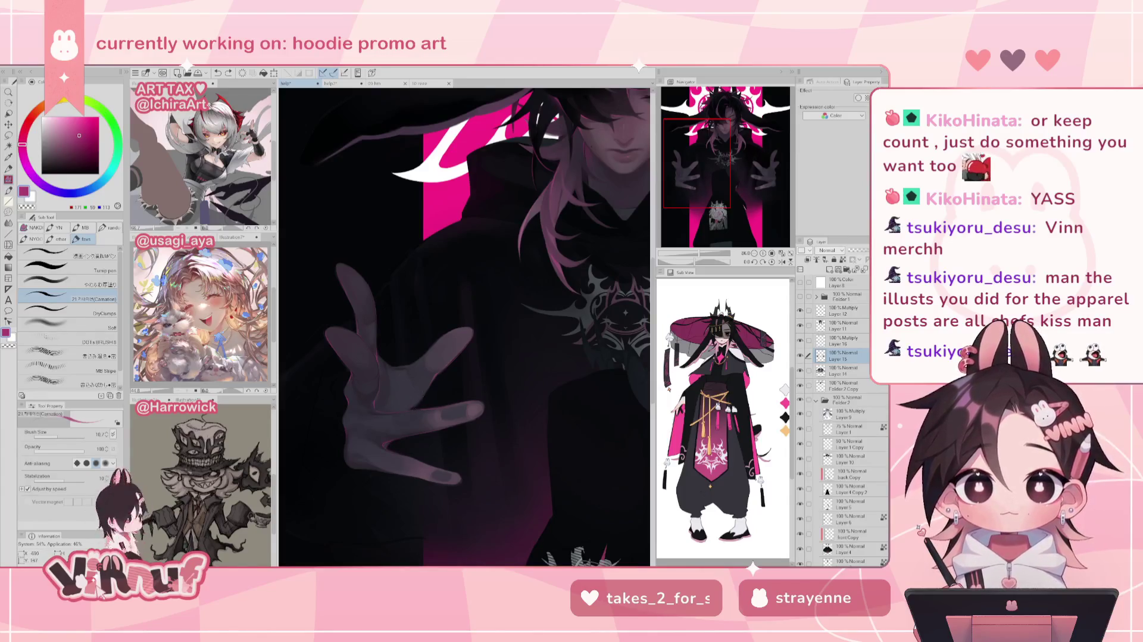
key("h")
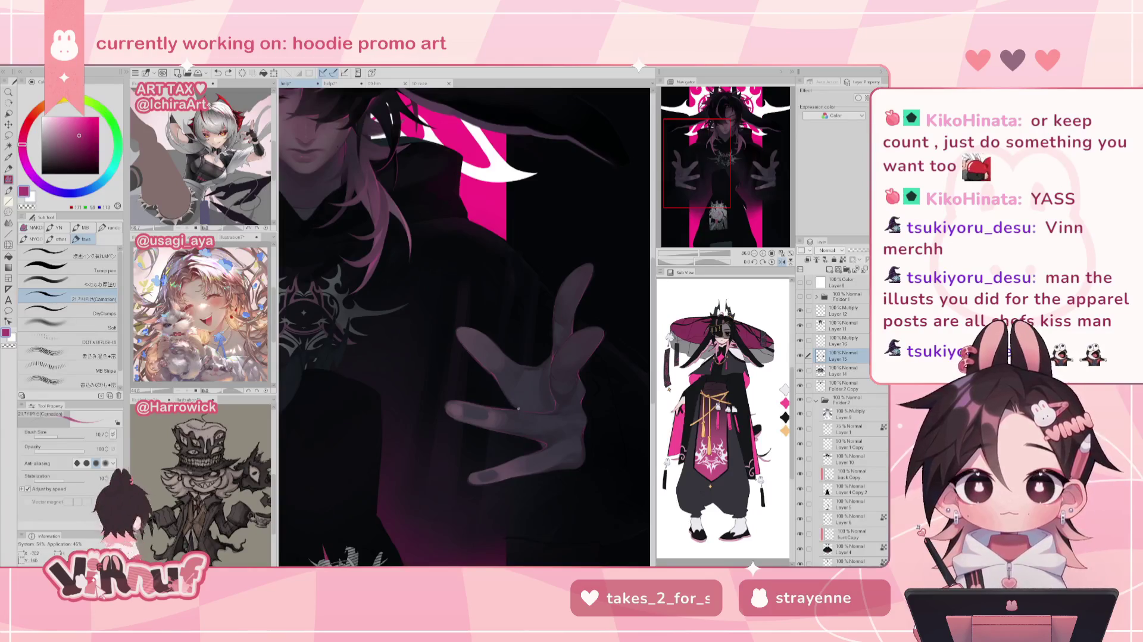
key("h")
left_click_drag(708, 257, 698, 255)
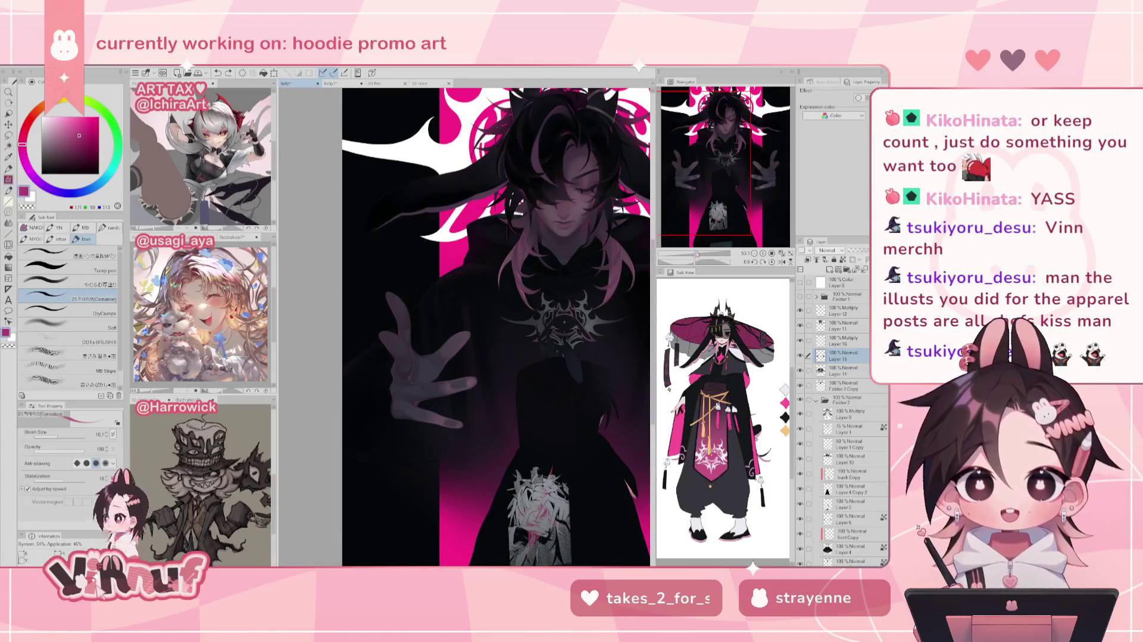
left_click_drag(695, 256, 697, 247)
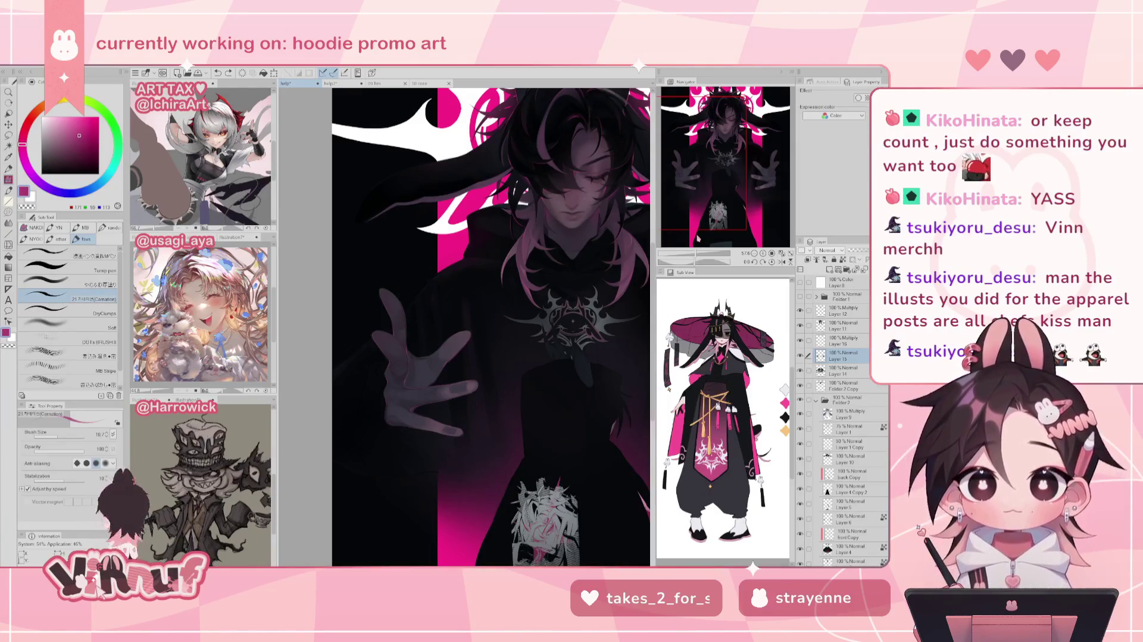
left_click_drag(693, 254, 694, 258)
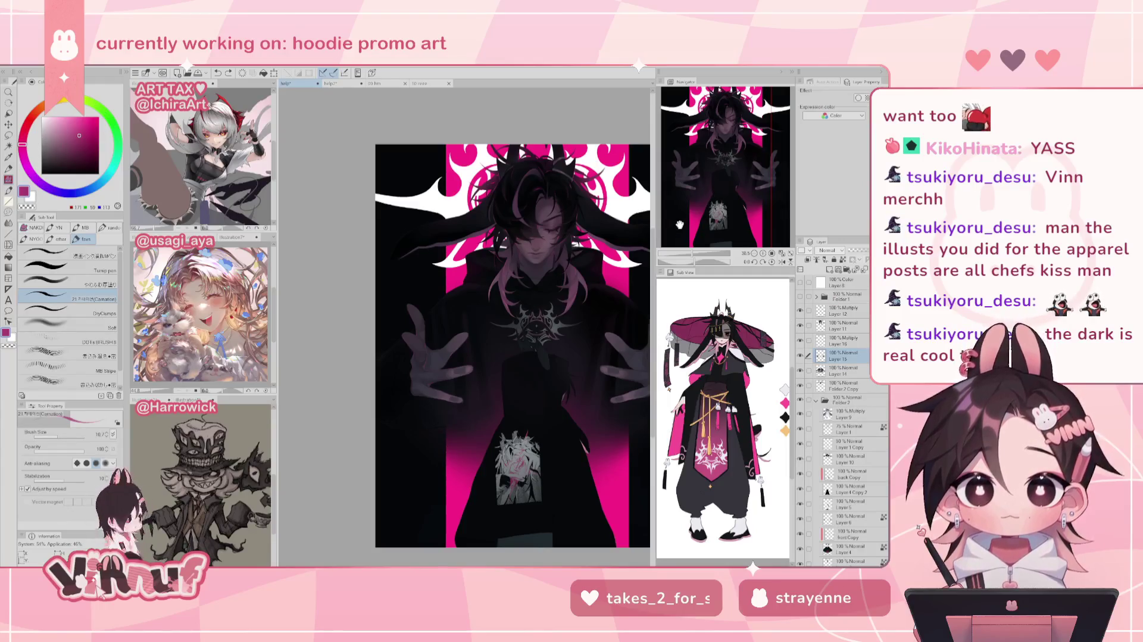
left_click_drag(692, 253, 705, 253)
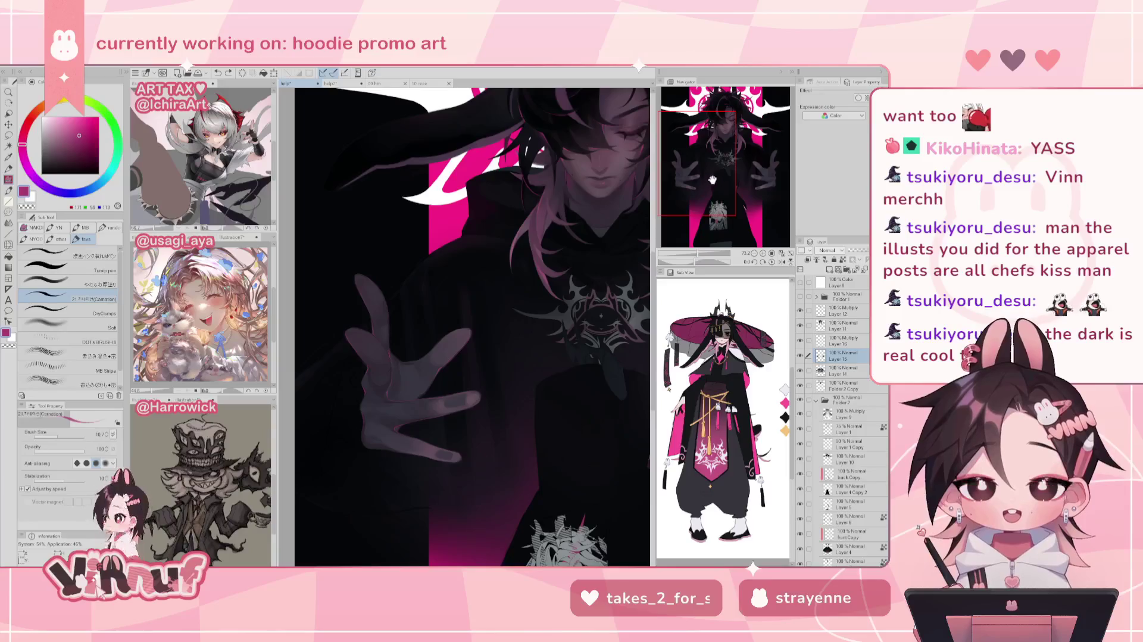
left_click_drag(718, 171, 727, 169)
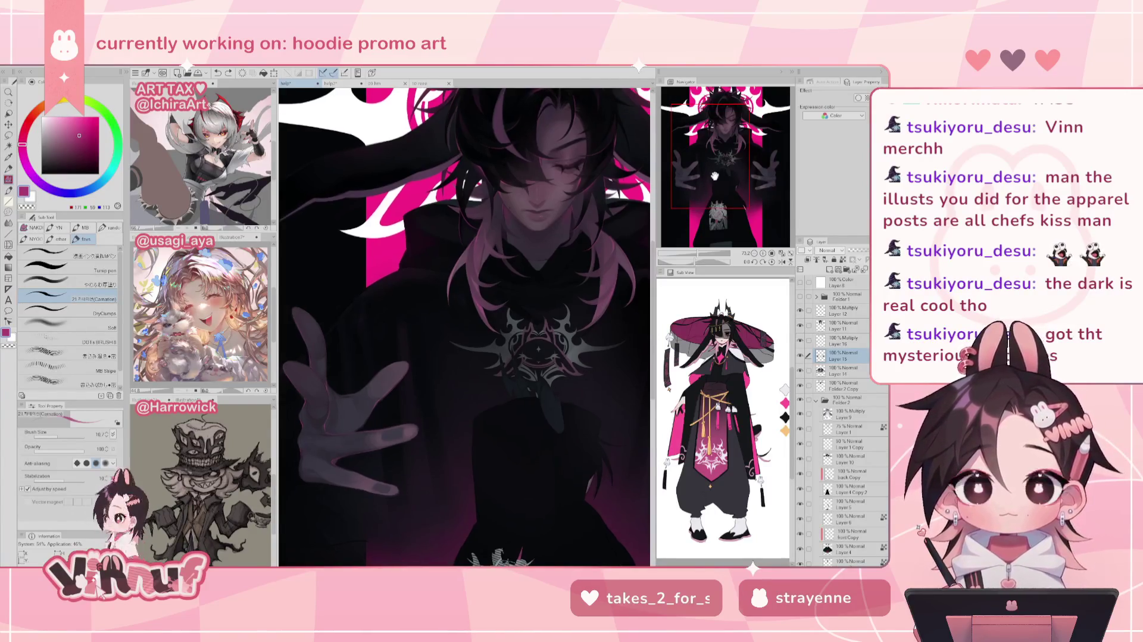
scroll(464, 327, "down", 5)
scroll(495, 375, "up", 2)
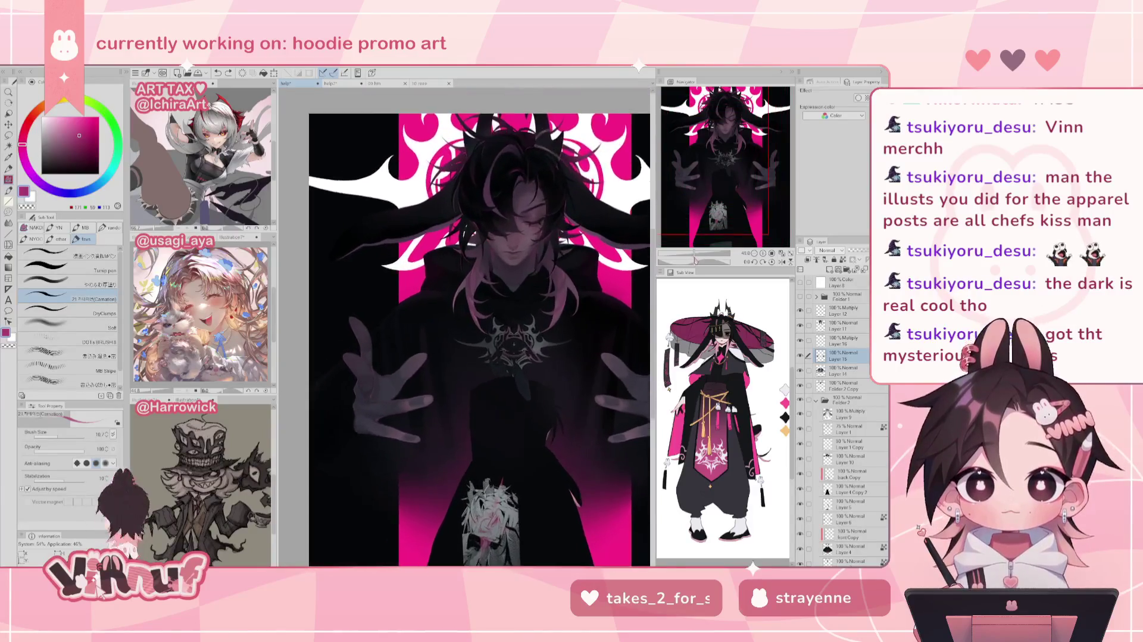
left_click(784, 252)
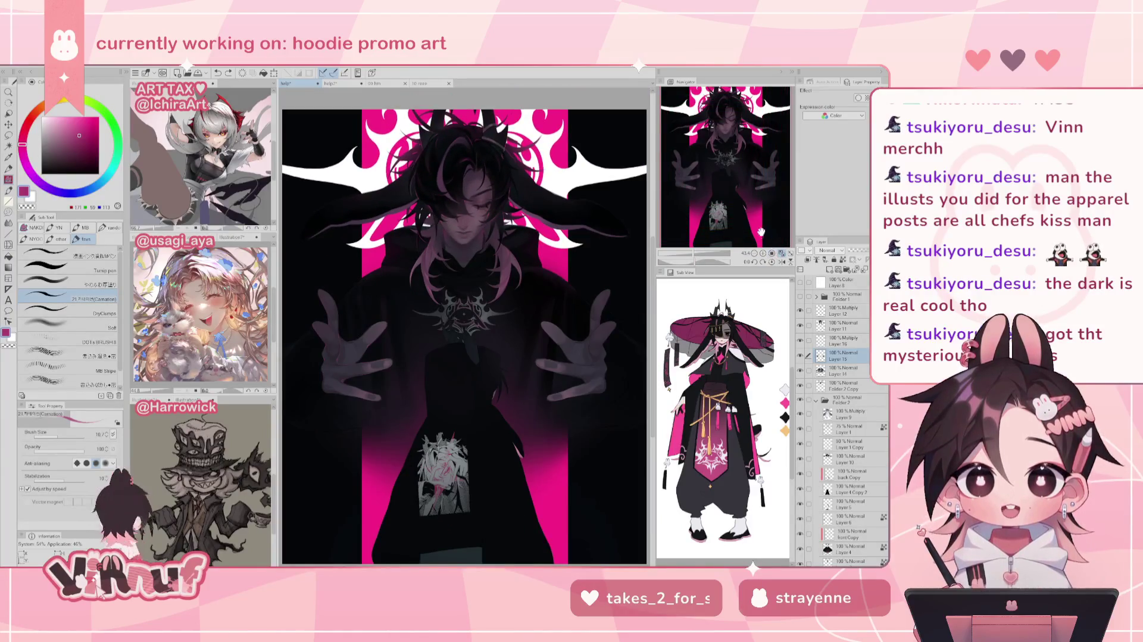
left_click(701, 252)
mouse_move(334, 381)
left_mouse_down()
mouse_move(575, 369)
mouse_move(604, 242)
mouse_move(543, 276)
mouse_move(471, 280)
left_mouse_up()
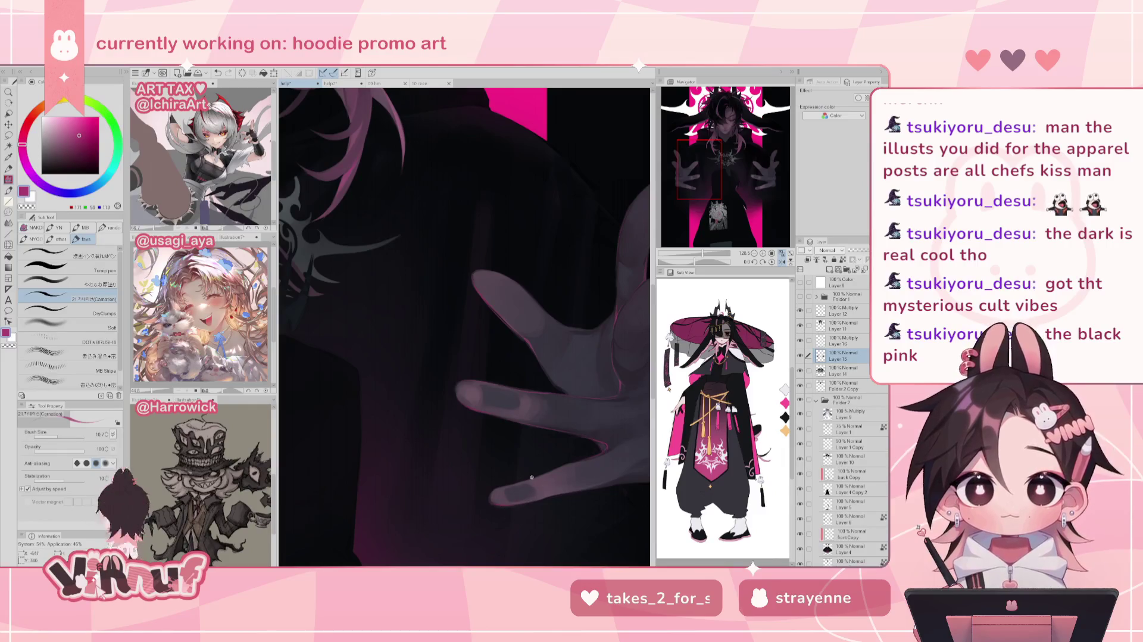
left_click(703, 251)
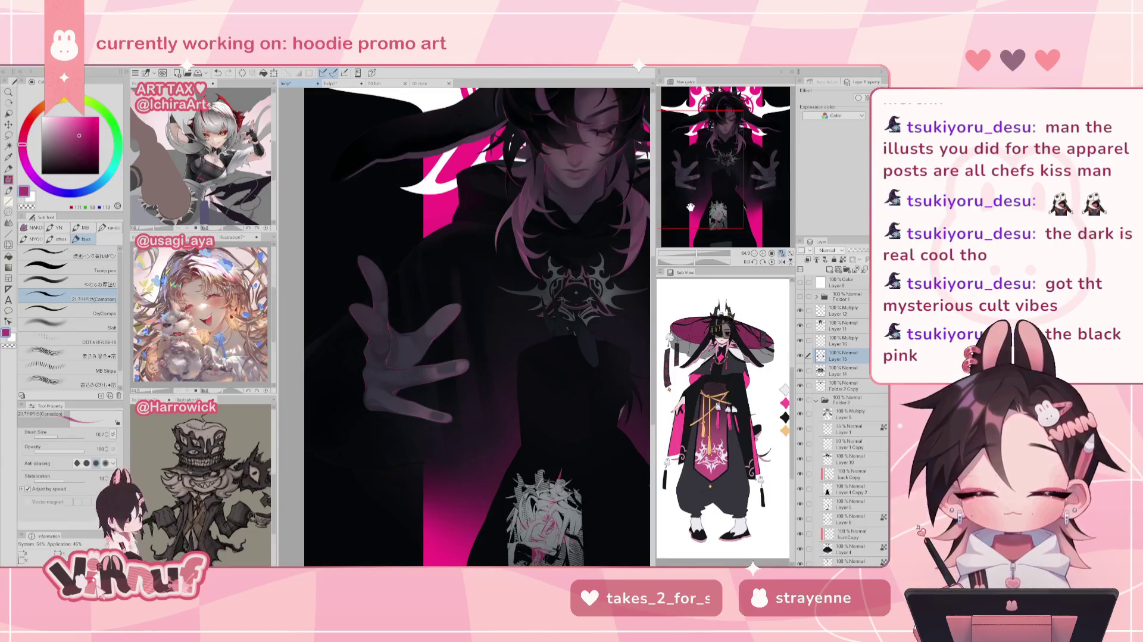
left_click_drag(703, 236, 734, 179)
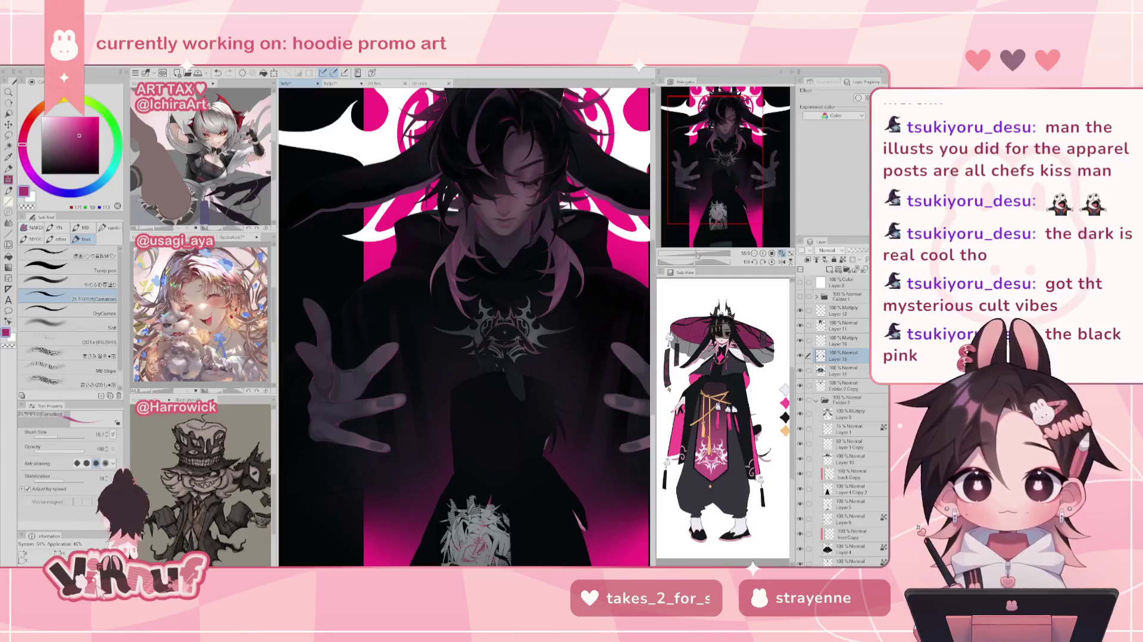
left_click(697, 251)
left_click(800, 356)
left_click(800, 356)
left_click(799, 356)
left_click(800, 356)
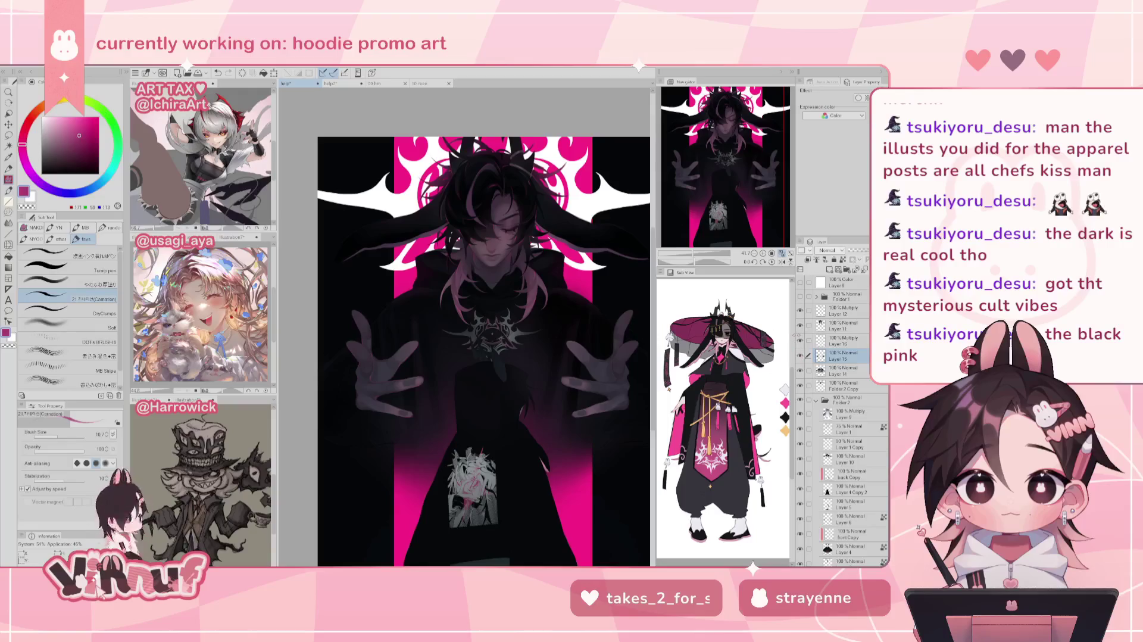
left_click(695, 254)
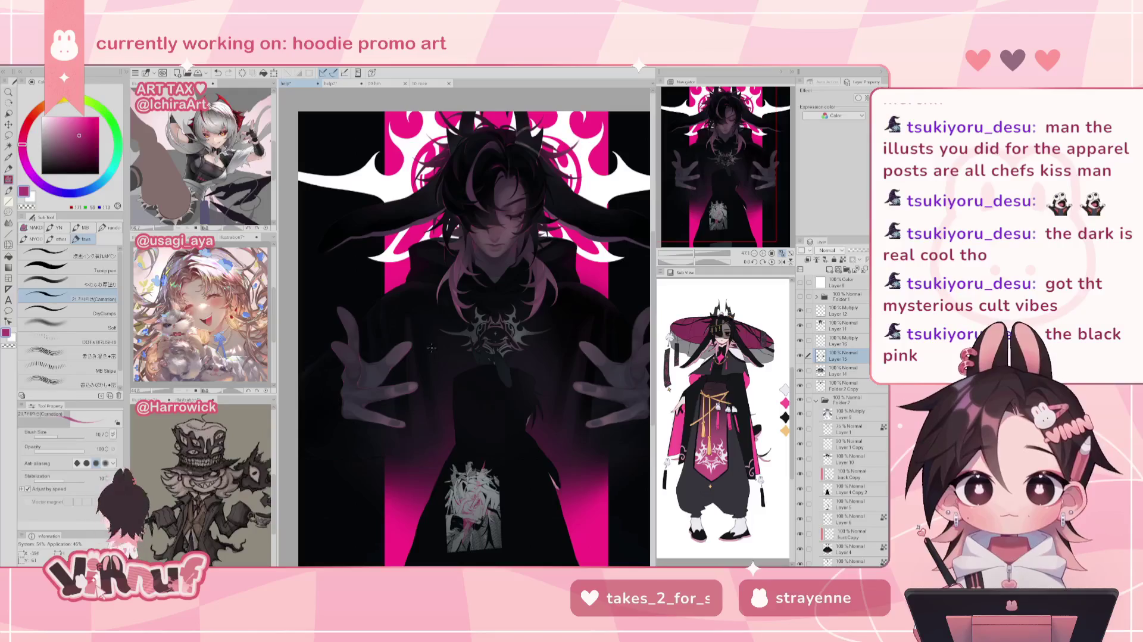
key("m")
Lasso the left hand and paste a copy of it onto a new layer
left_click_drag(315, 316, 399, 316)
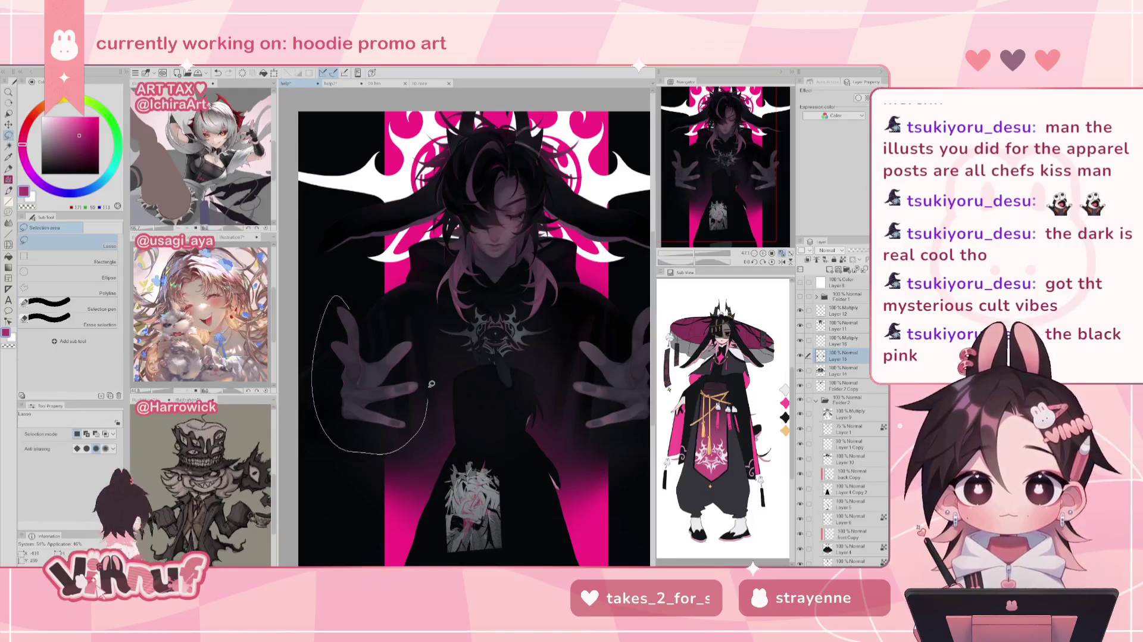
left_click_drag(337, 292, 426, 326)
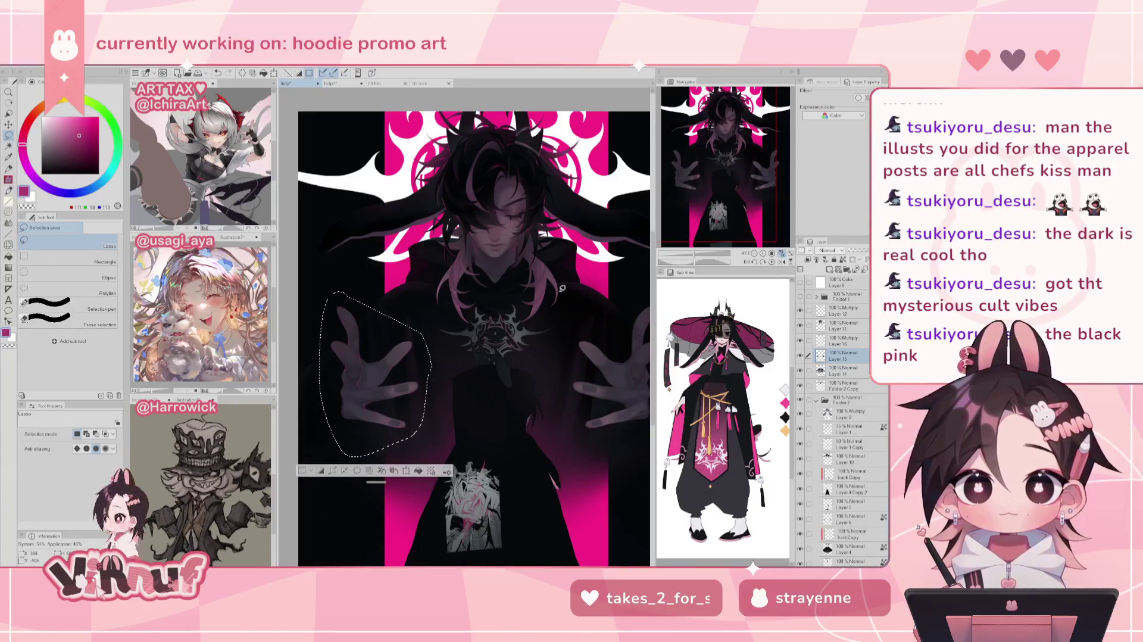
key("ctrl+c")
key("ctrl+v")
Move, rotate and stretch the copied hand over the right hand, apply it, and deselect
key("ctrl+t")
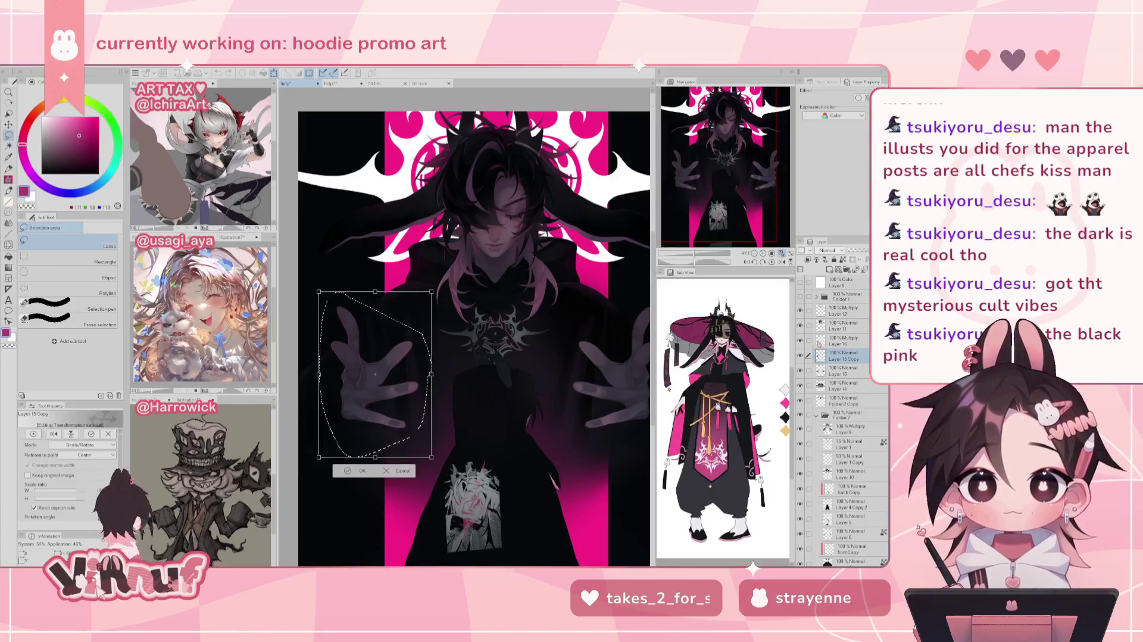
scroll(736, 157, "up", 1)
left_click_drag(353, 373, 594, 375)
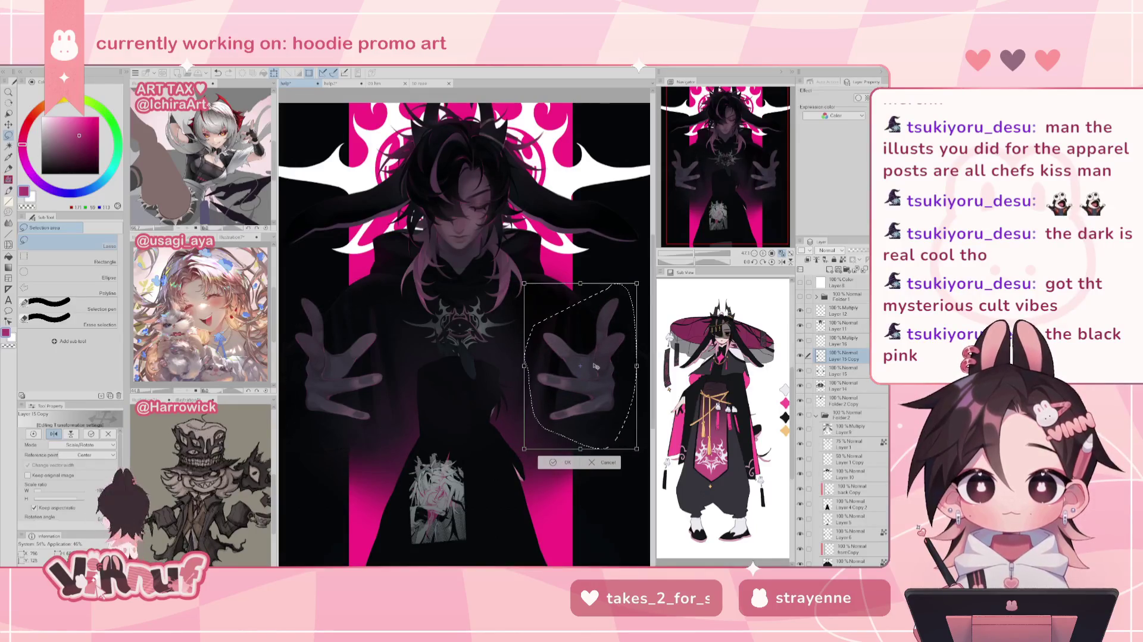
scroll(622, 332, "up", 3)
scroll(622, 333, "up", 3)
scroll(622, 332, "up", 1)
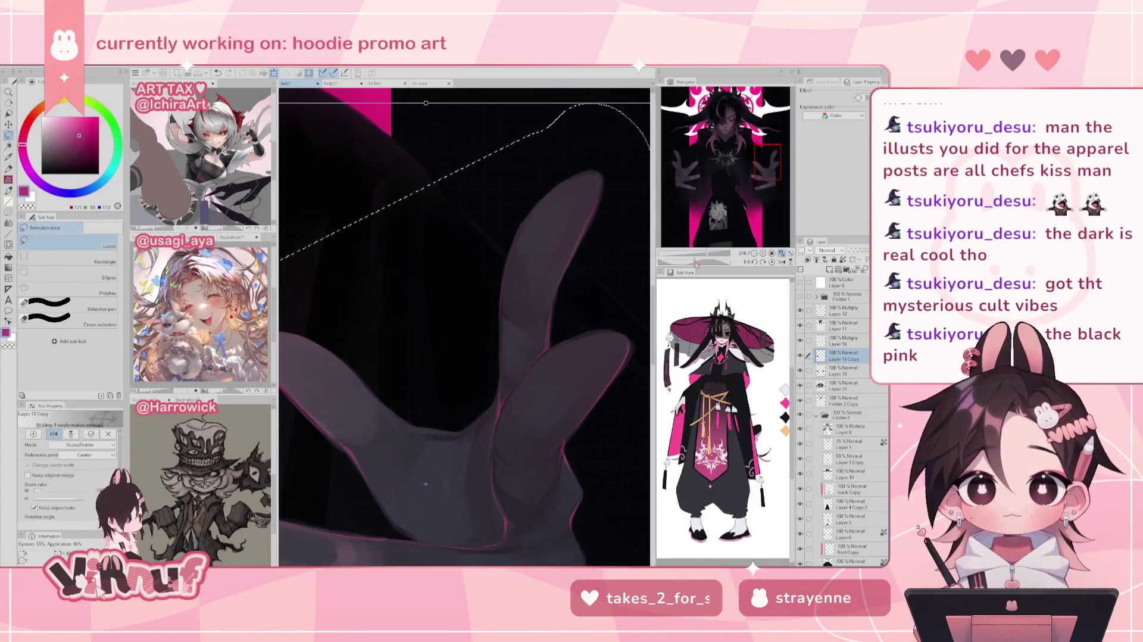
left_click_drag(428, 483, 425, 483)
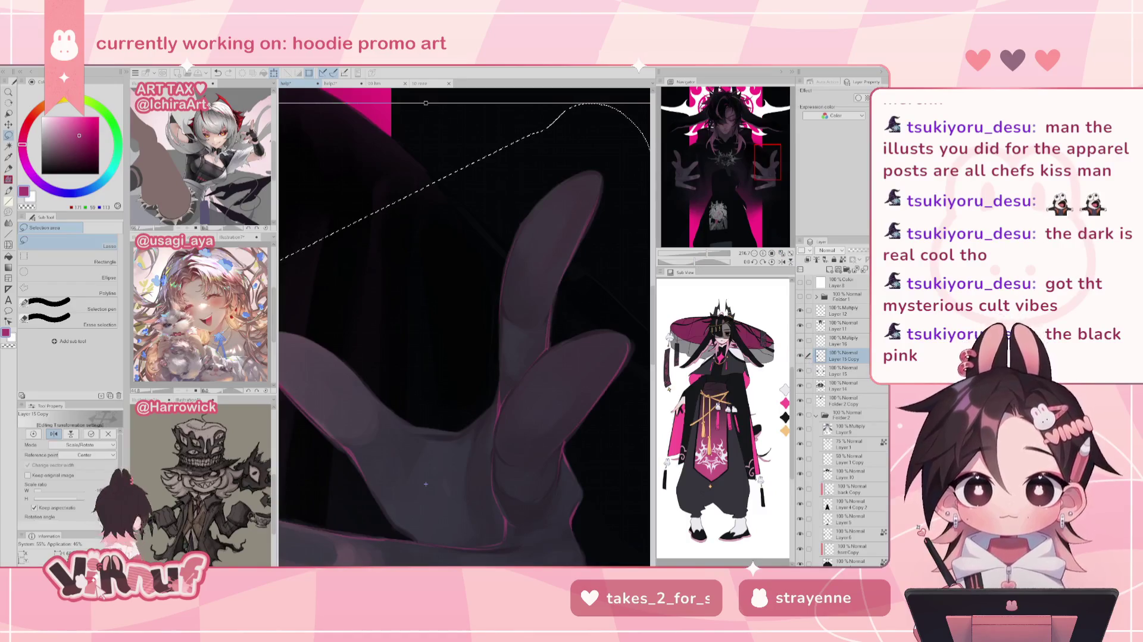
key("Return")
key("ctrl+d")
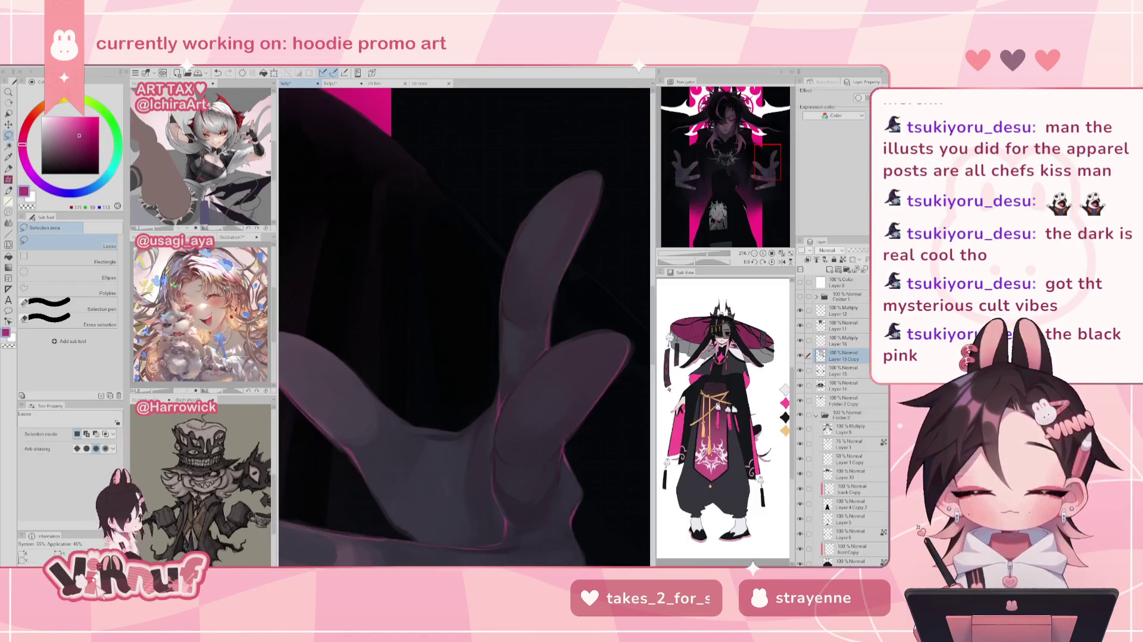
left_click(845, 371)
key("ctrl+0")
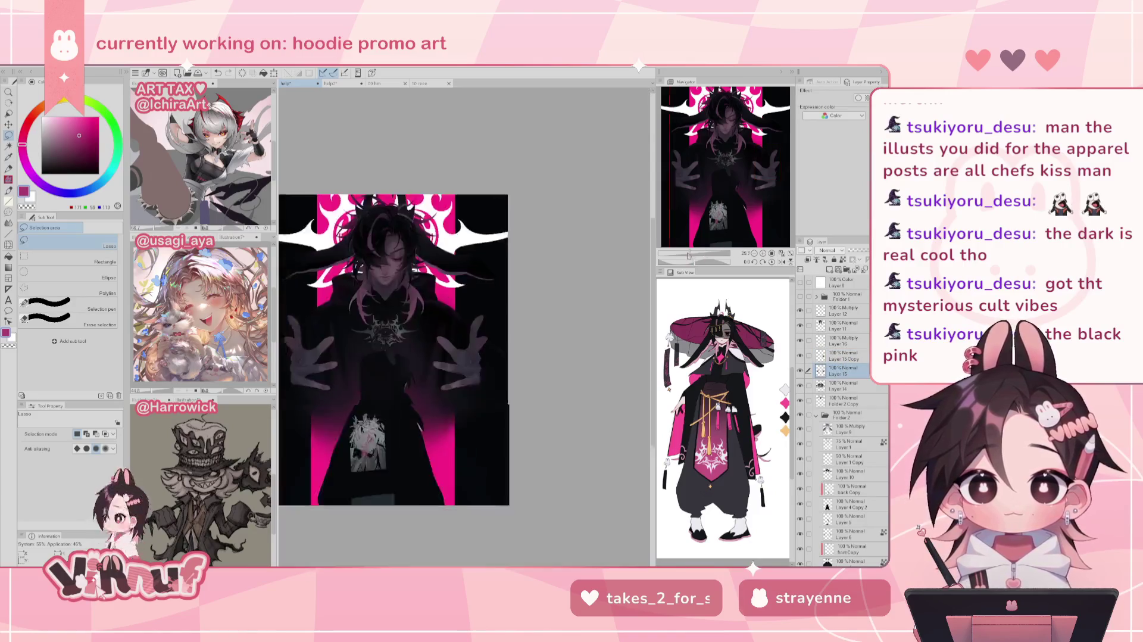
Delete the Layer 15 Copy hand layer and fit the illustration in the window
scroll(501, 293, "up", 2)
key("e")
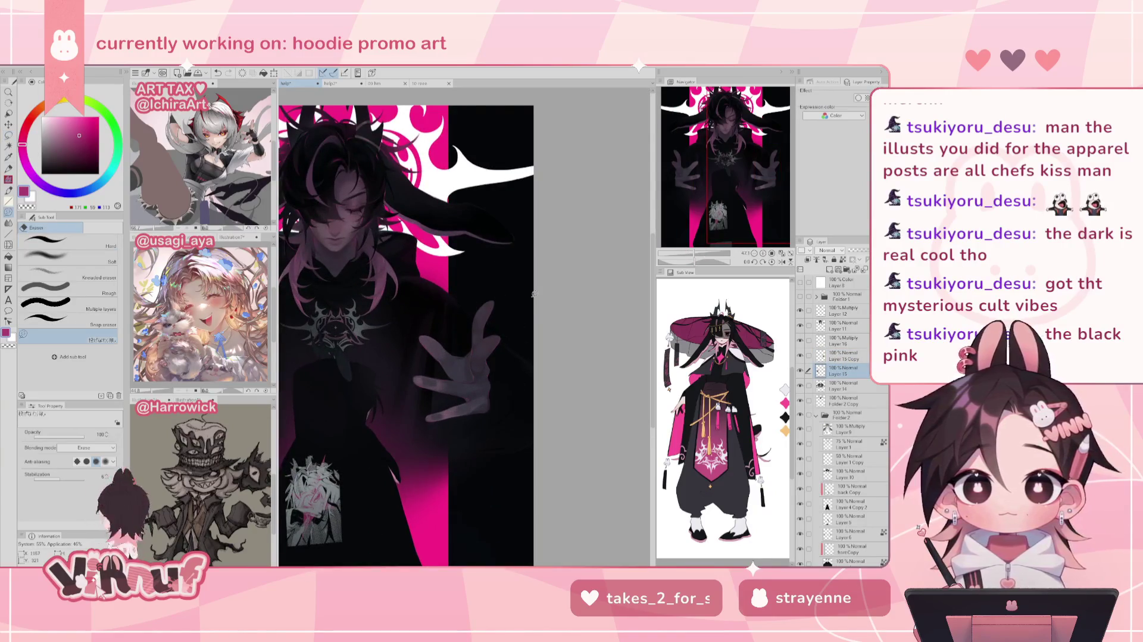
left_click(857, 356)
key("Delete")
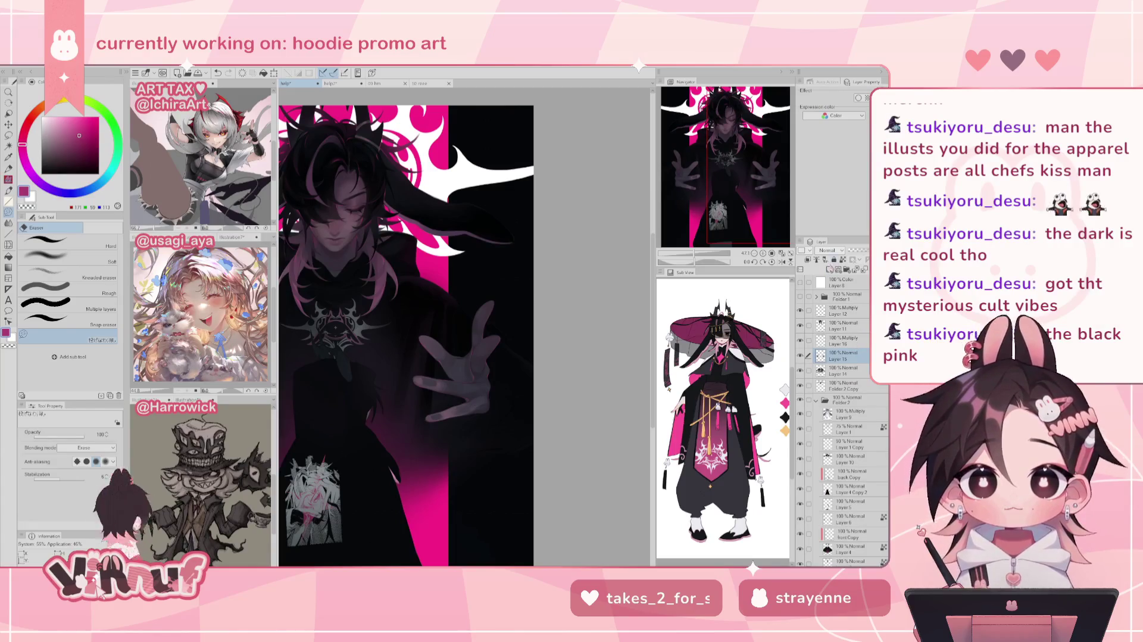
key("ctrl+0")
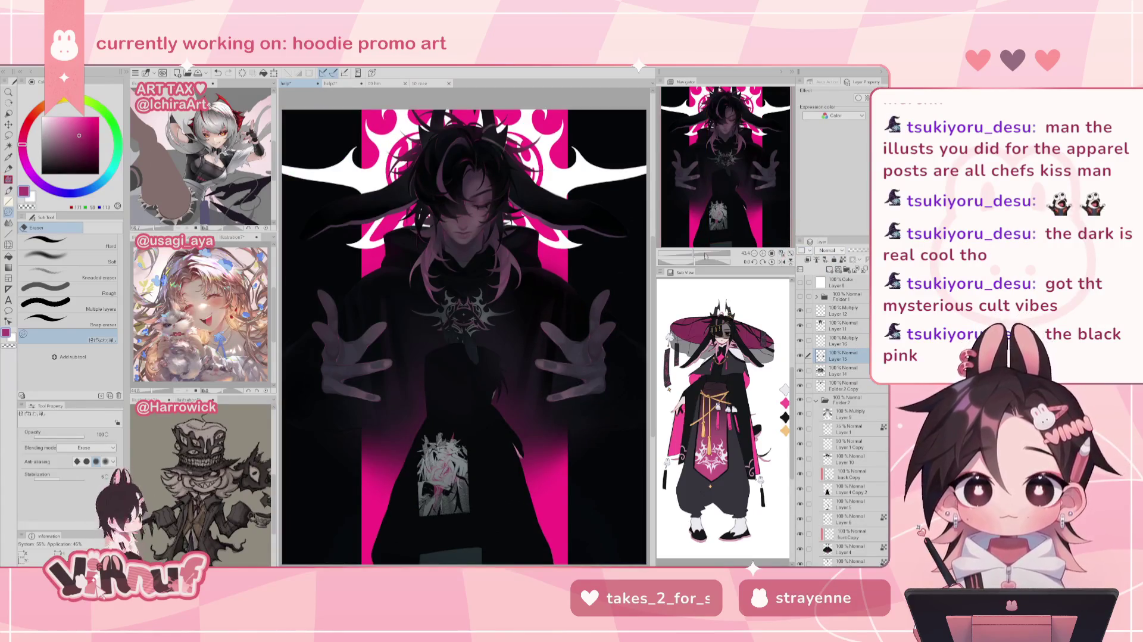
Zoom in on the figure and toggle the hands layer's visibility to compare the hands
scroll(465, 297, "up", 2)
scroll(464, 297, "up", 1)
scroll(464, 298, "up", 1)
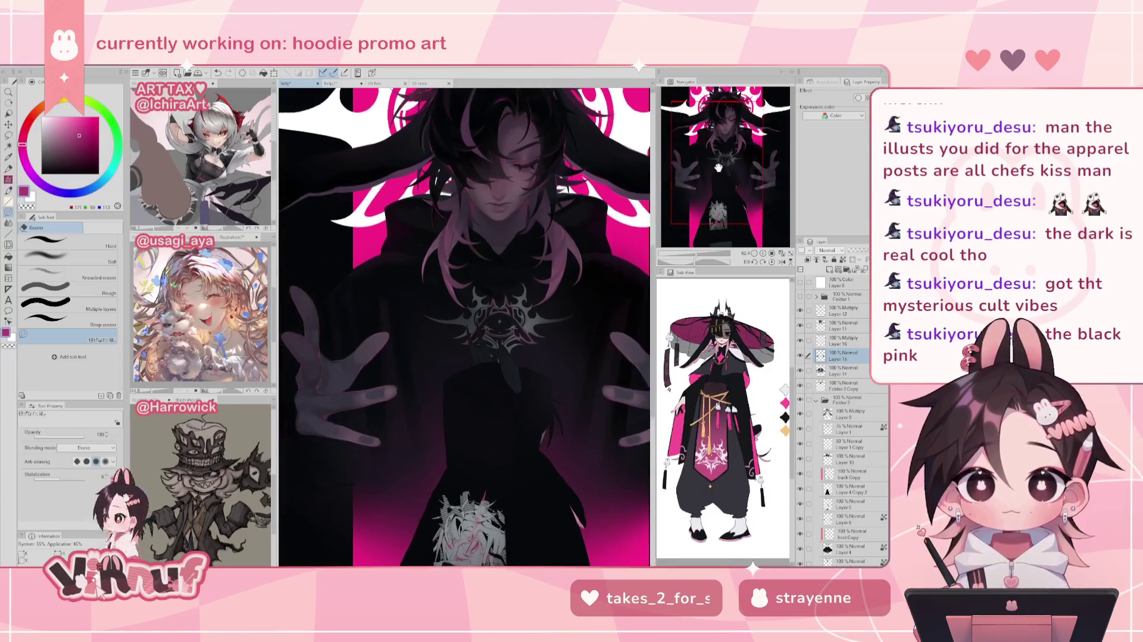
left_click_drag(718, 168, 723, 164)
left_click(799, 325)
left_click(799, 326)
key("b")
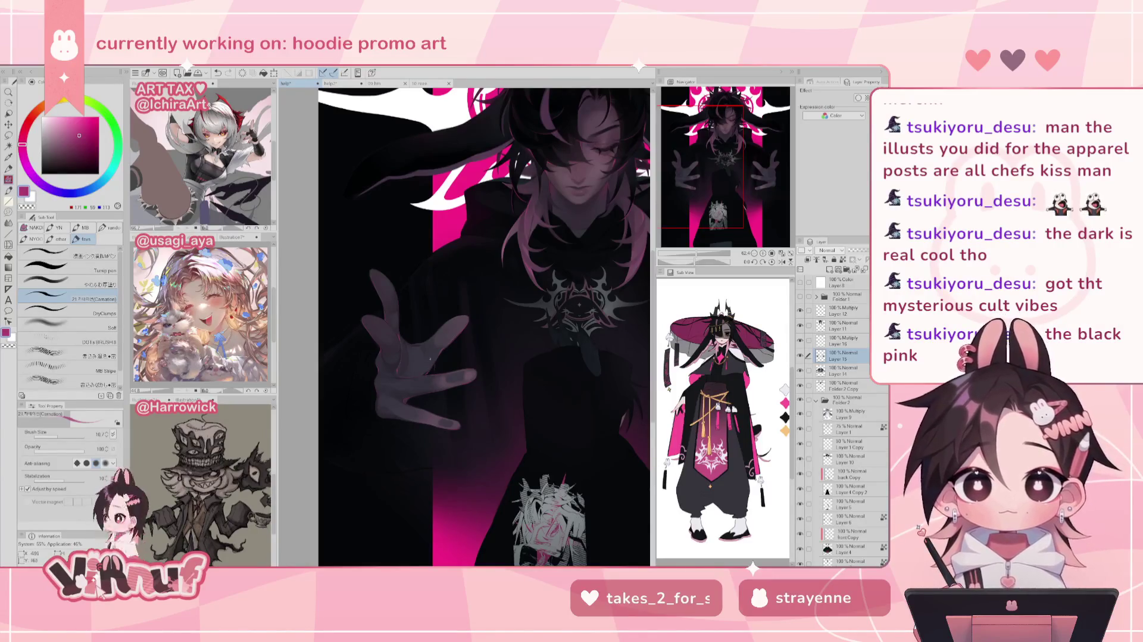
Check the hand in mirrored view, then zoom out to see the whole figure
key("h")
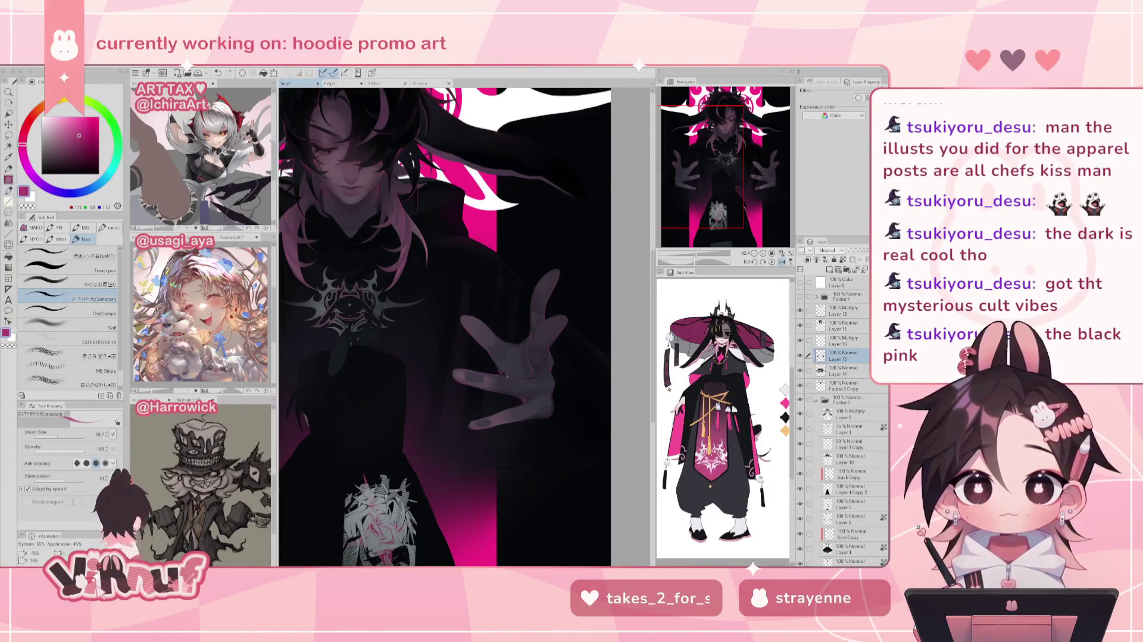
key("h")
scroll(504, 364, "down", 3)
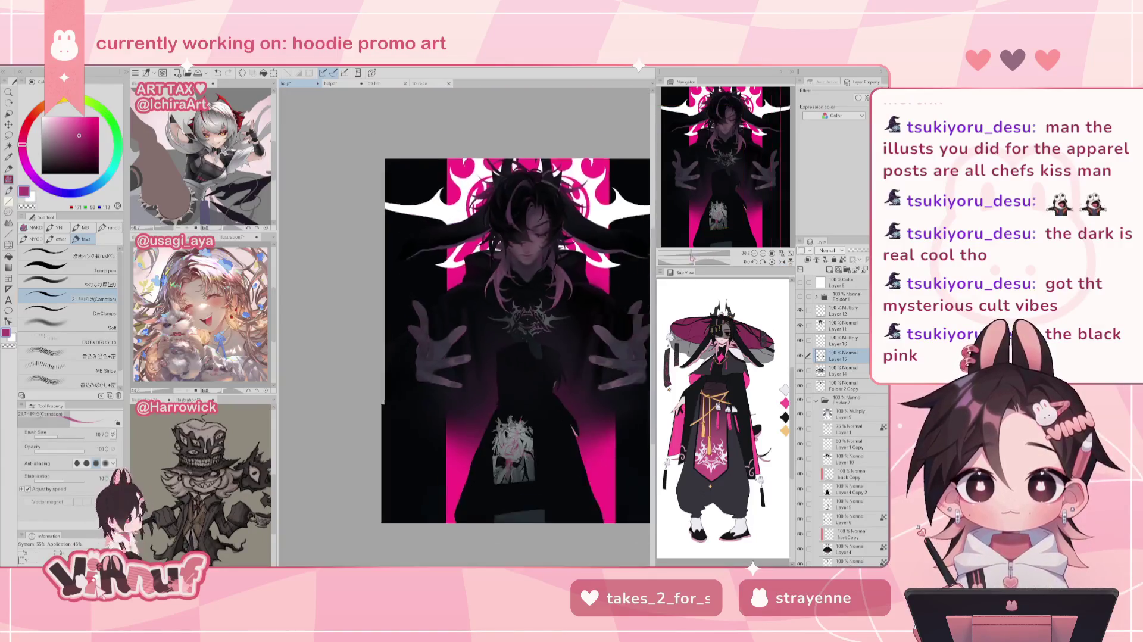
scroll(505, 363, "up", 5)
scroll(385, 413, "up", 2)
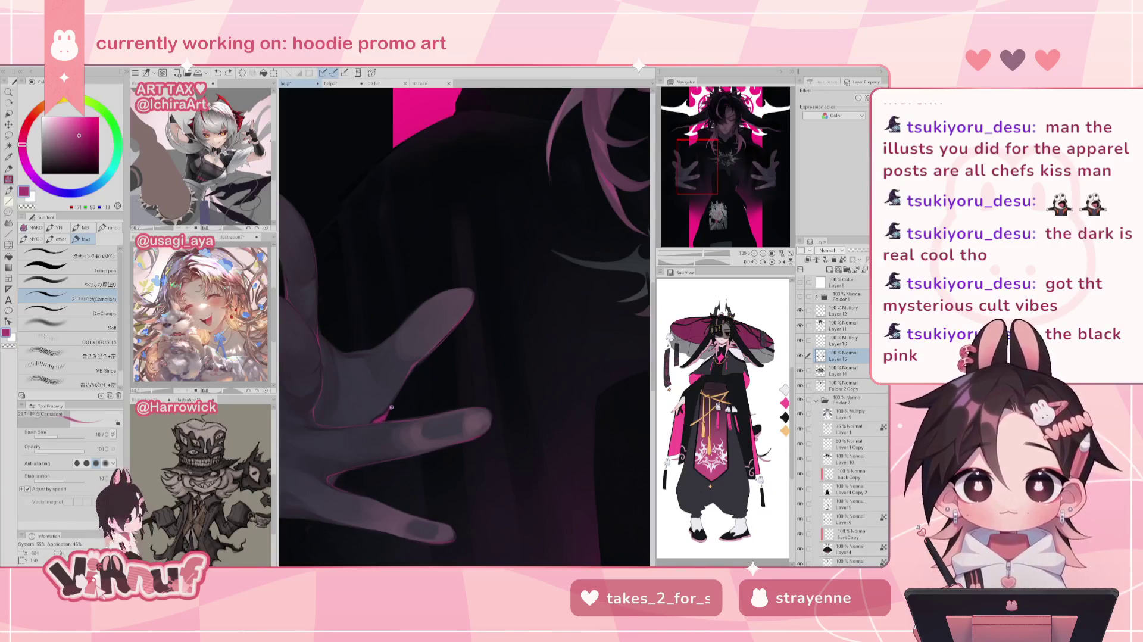
key("h")
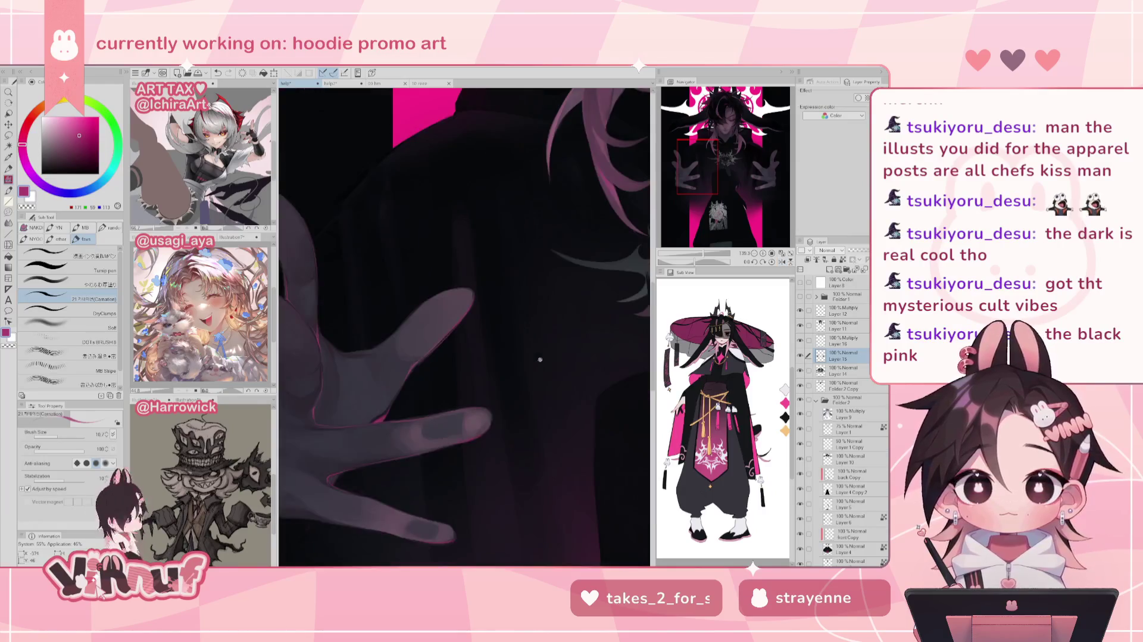
left_click_drag(711, 257, 695, 260)
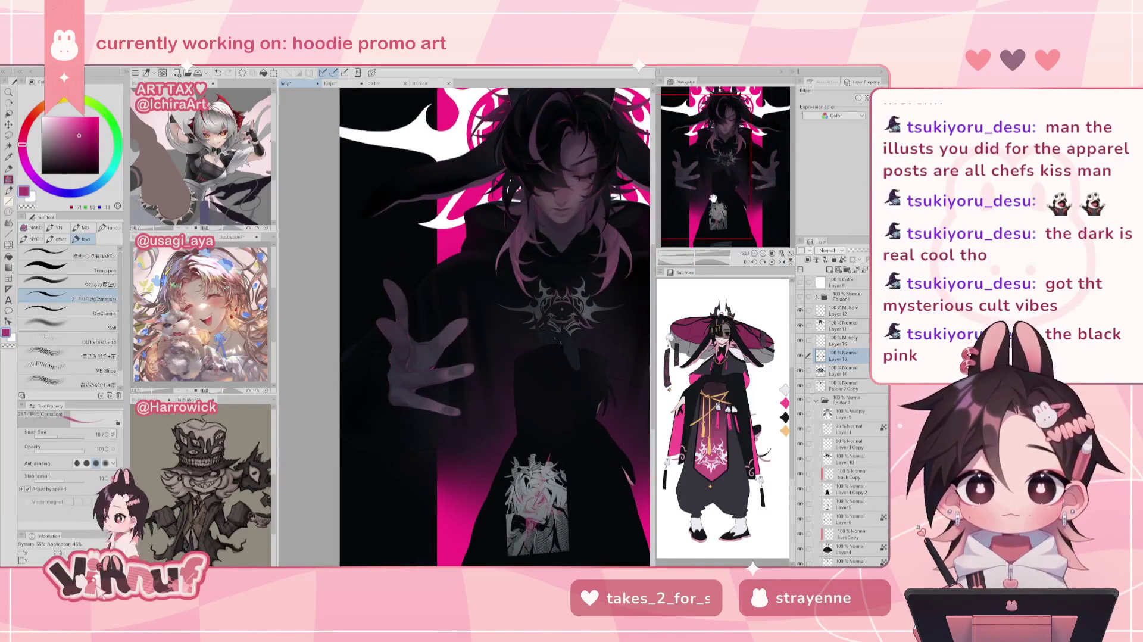